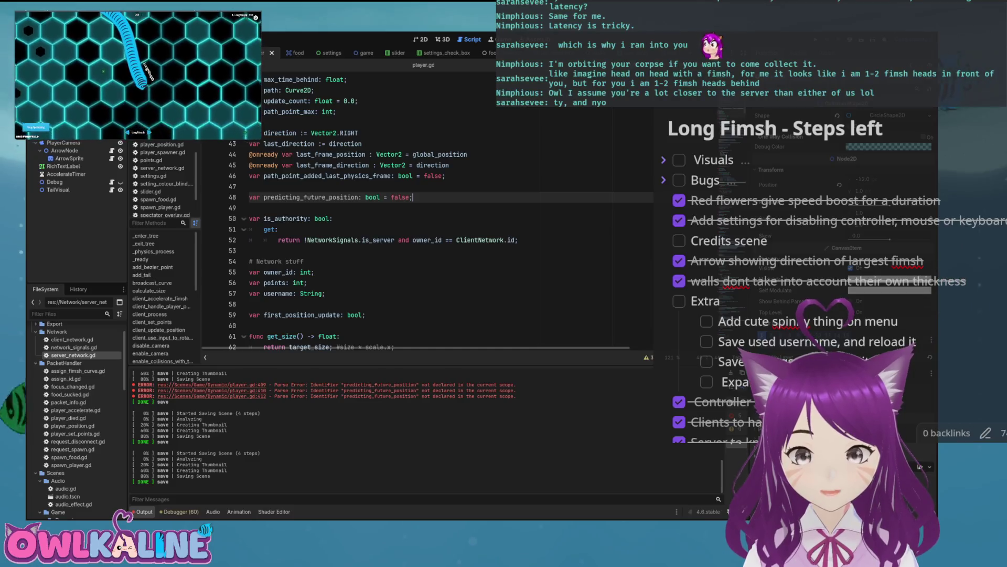
# - Scroll player.gd to handle_player_position_data near line 387, where client_handle_player_position_from_server calls it
pyautogui.press('pagedown')
pyautogui.press('pagedown')
pyautogui.press('pagedown')
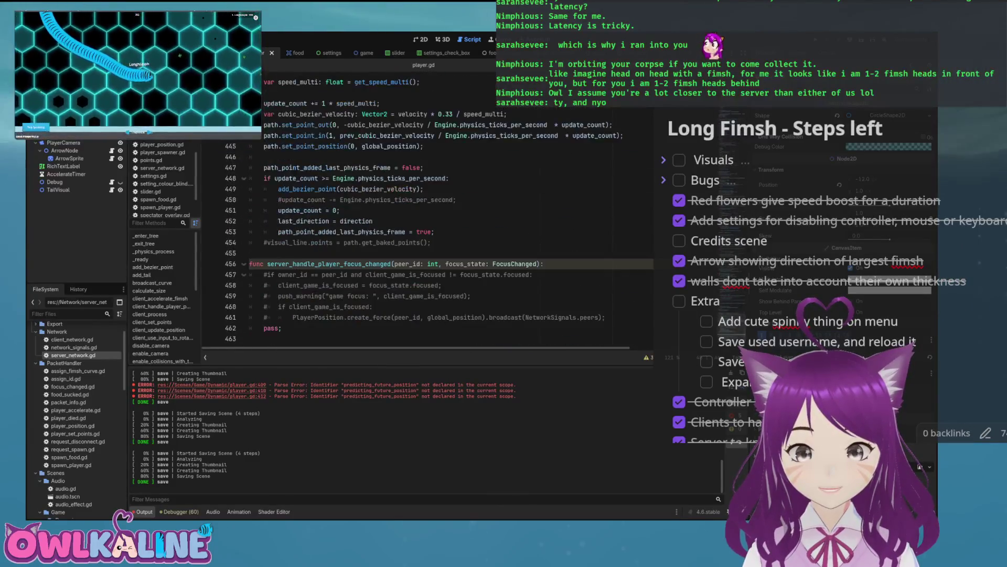
pyautogui.scroll(4, 428, 210)
pyautogui.scroll(8, 428, 210)
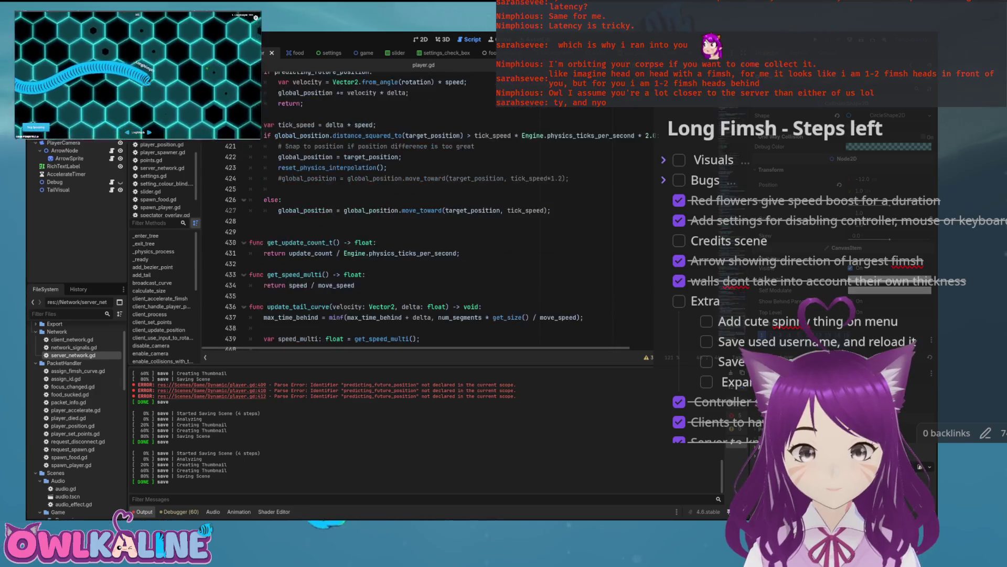
pyautogui.scroll(4, 428, 210)
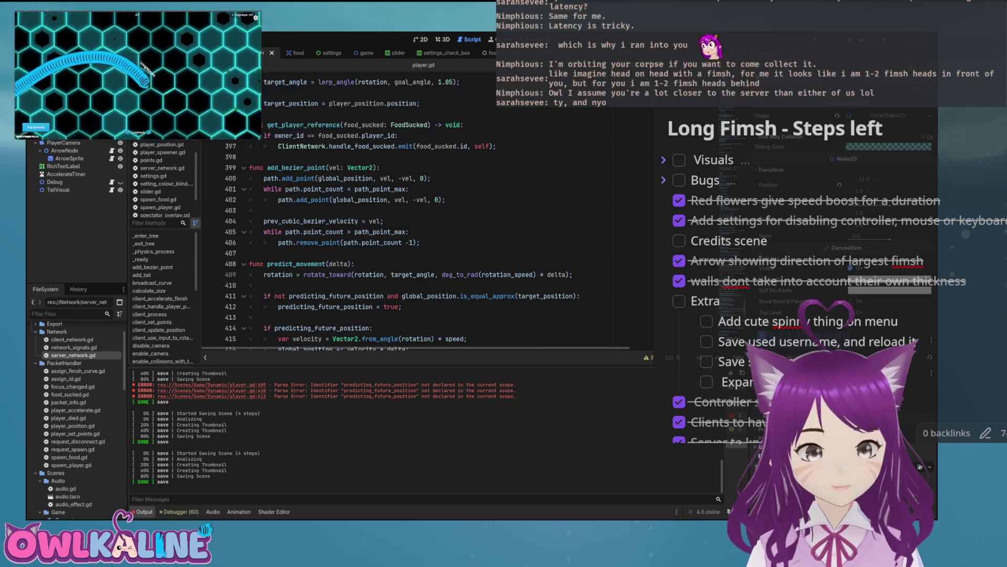
pyautogui.scroll(7, 428, 210)
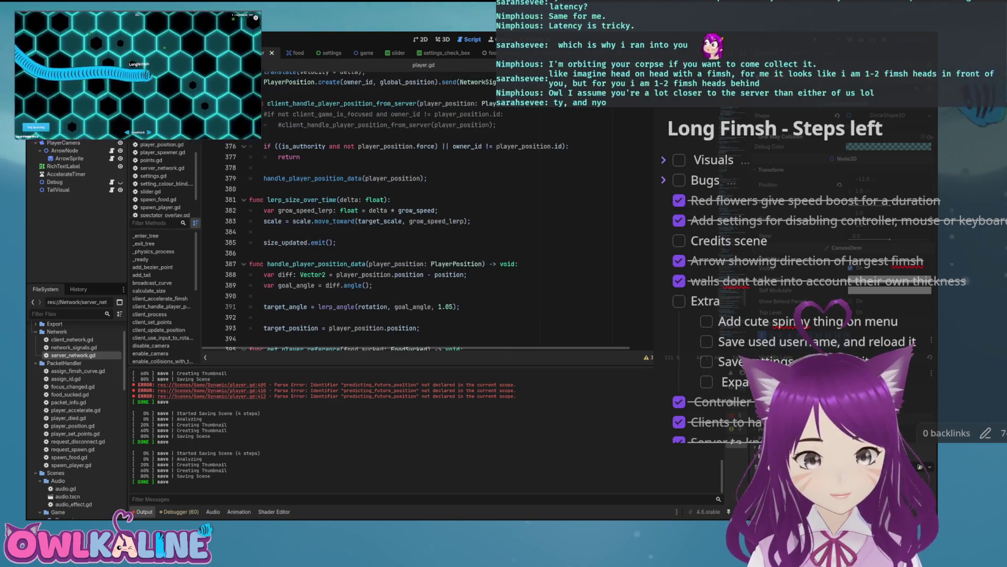
pyautogui.scroll(3, 427, 210)
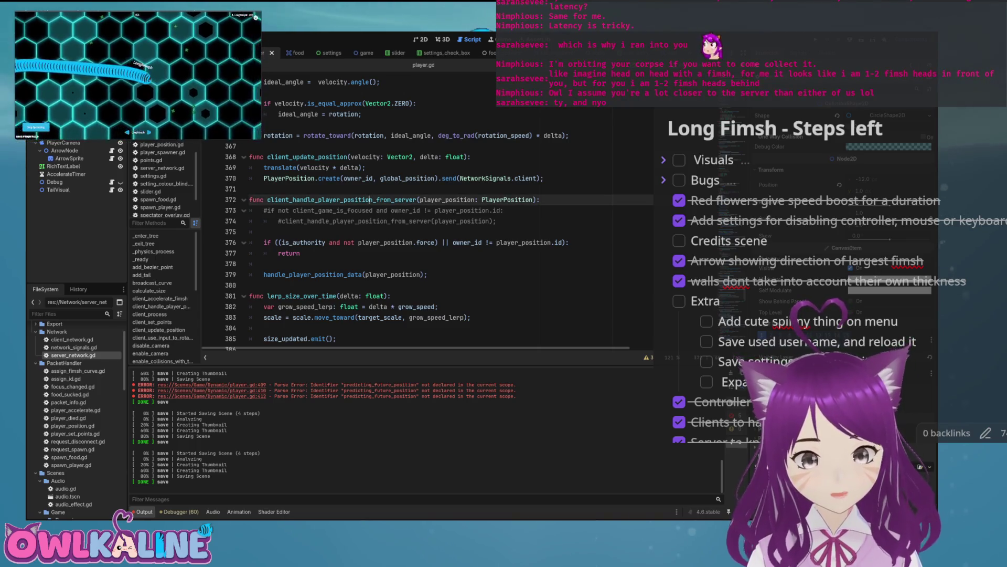
pyautogui.scroll(-2, 427, 210)
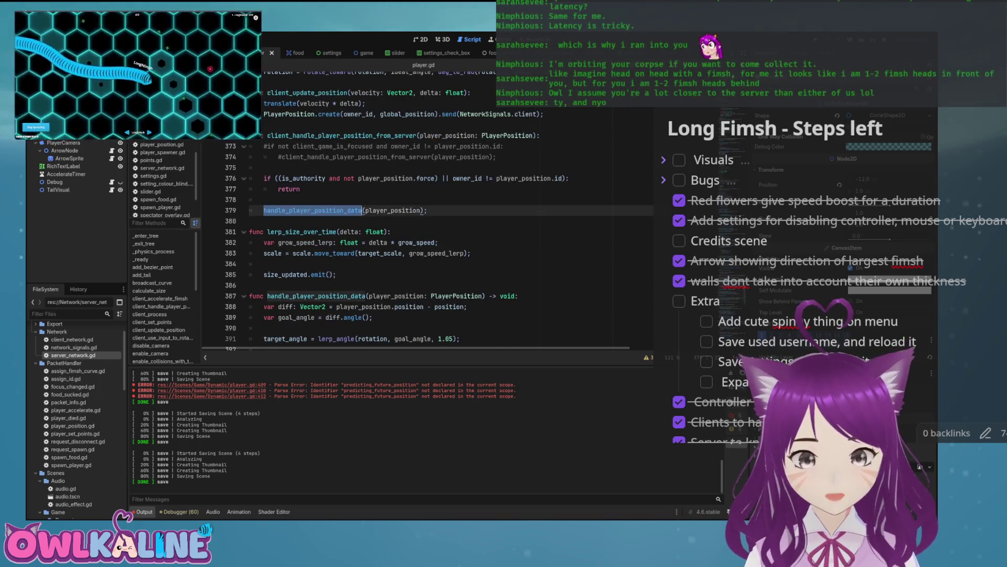
pyautogui.scroll(-3, 428, 209)
# - Add 'predicting_future_position = false;' after the target_position assignment, then run the game with F5
pyautogui.click(420, 263)
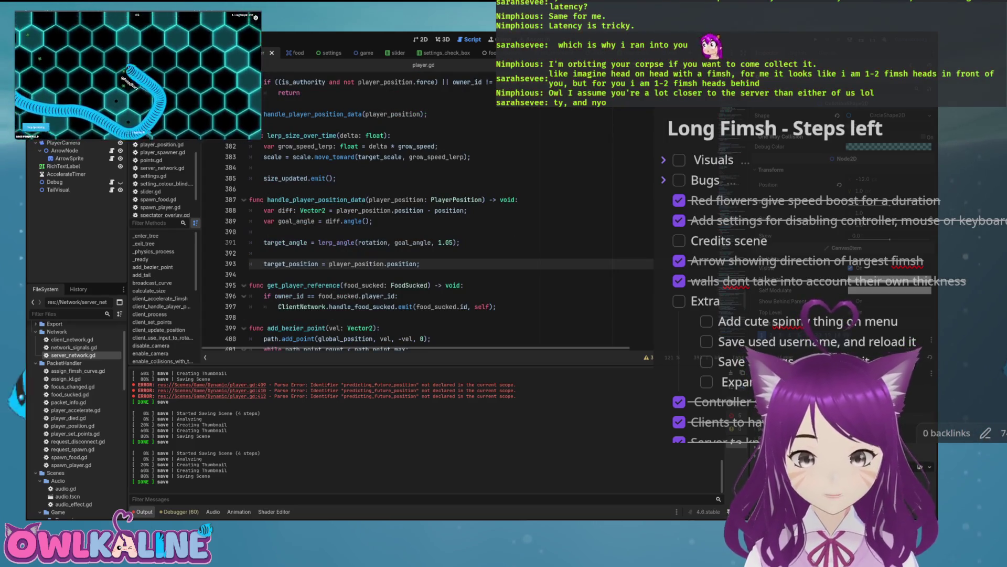
pyautogui.press('Return')
pyautogui.write('pre')
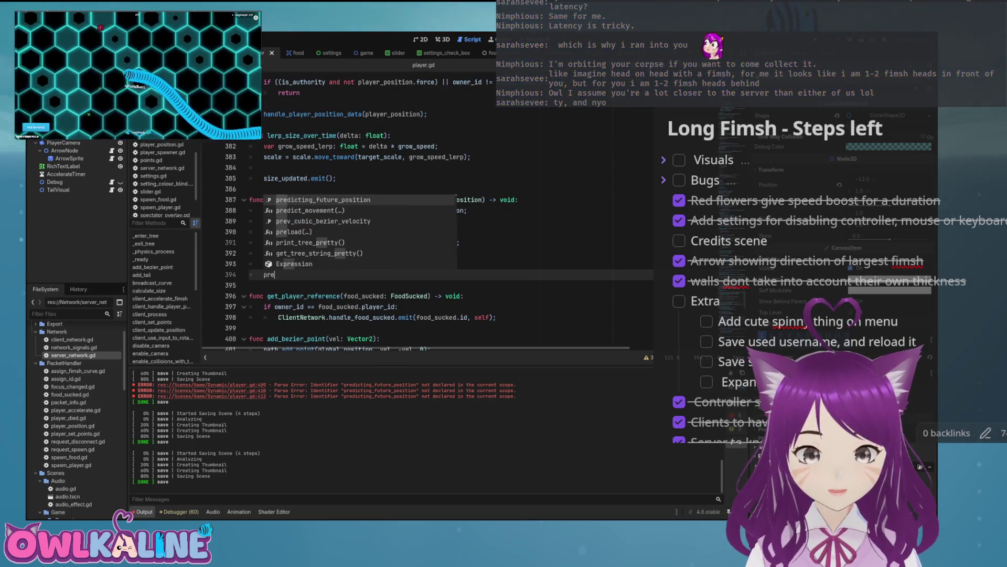
pyautogui.press('Return')
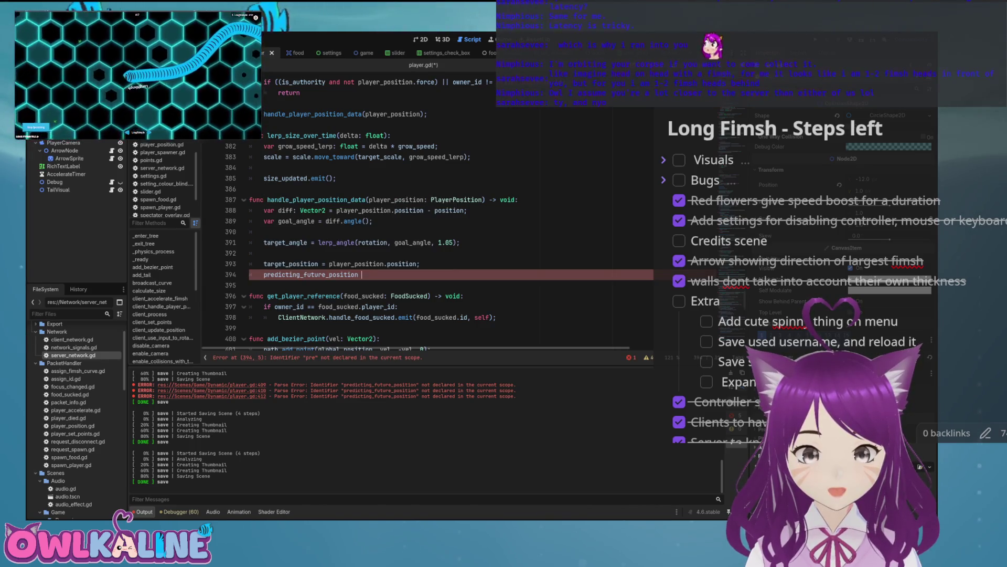
pyautogui.write('= false;')
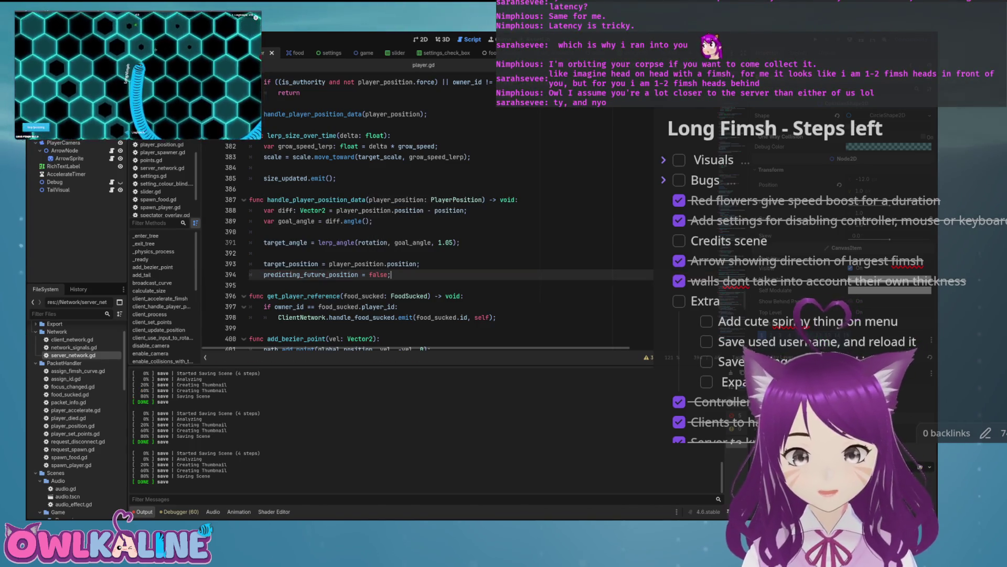
pyautogui.scroll(-10, 430, 210)
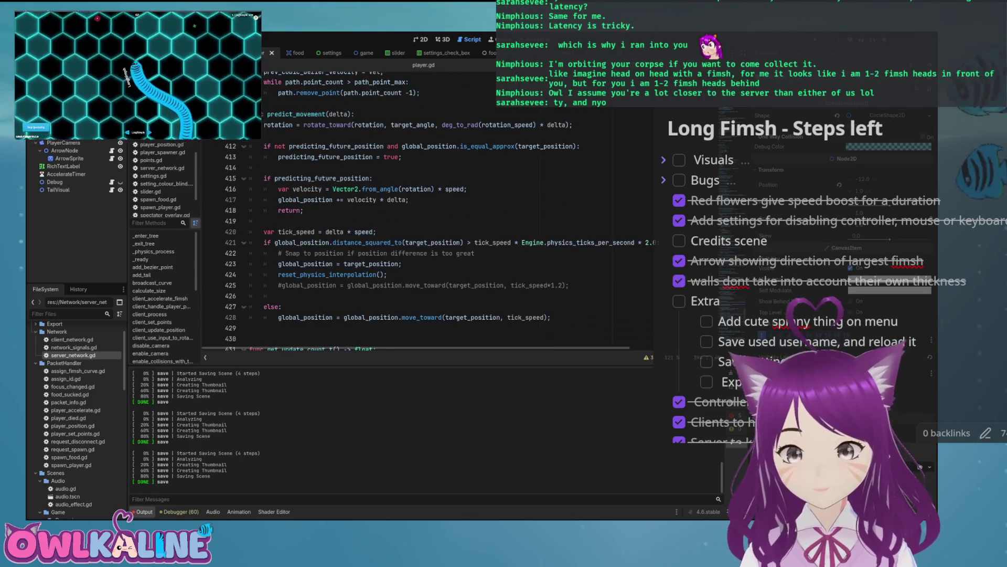
pyautogui.press('F5')
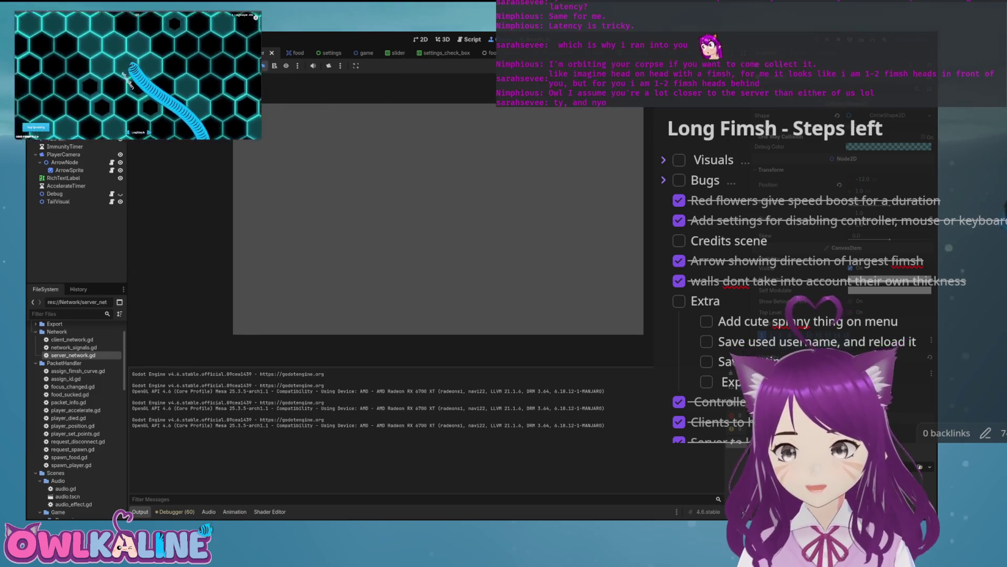
# - Relaunch the game, move the Long Fimsh debug window left, and watch 'predicting future' output before stopping
pyautogui.press('F8')
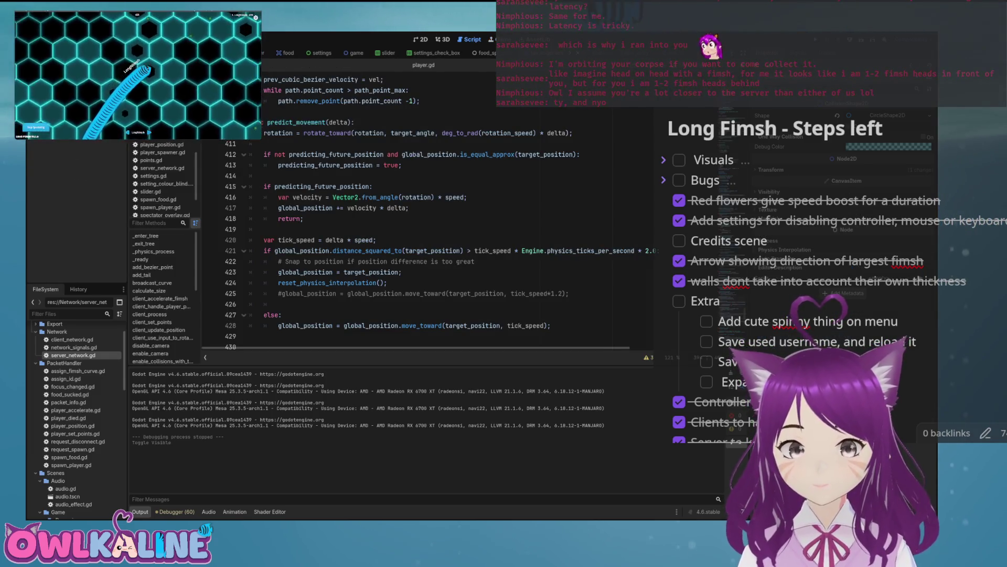
pyautogui.press('F5')
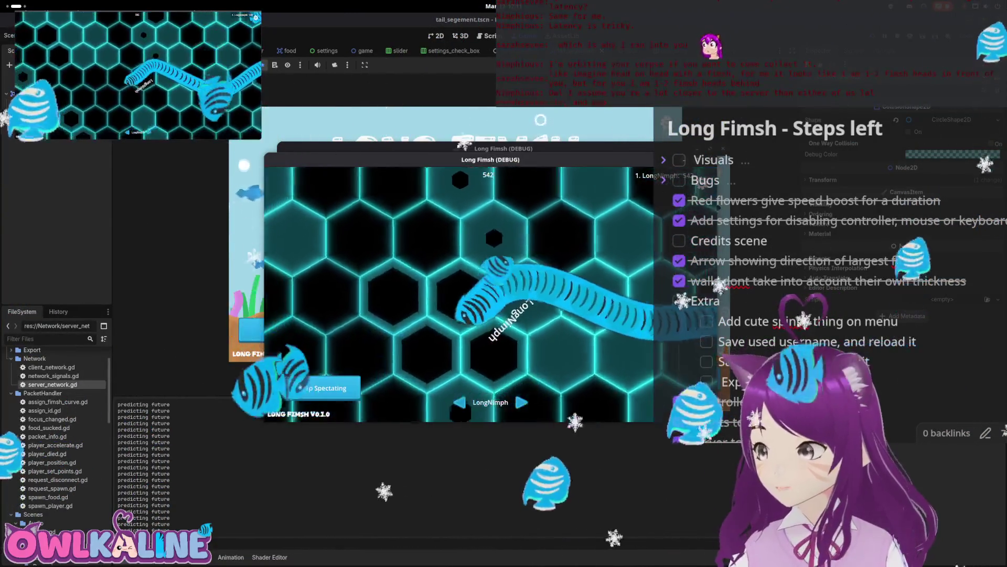
pyautogui.moveTo(475, 165)
pyautogui.mouseDown()
pyautogui.moveTo(350, 186)
pyautogui.moveTo(386, 163)
pyautogui.moveTo(380, 173)
pyautogui.mouseUp()
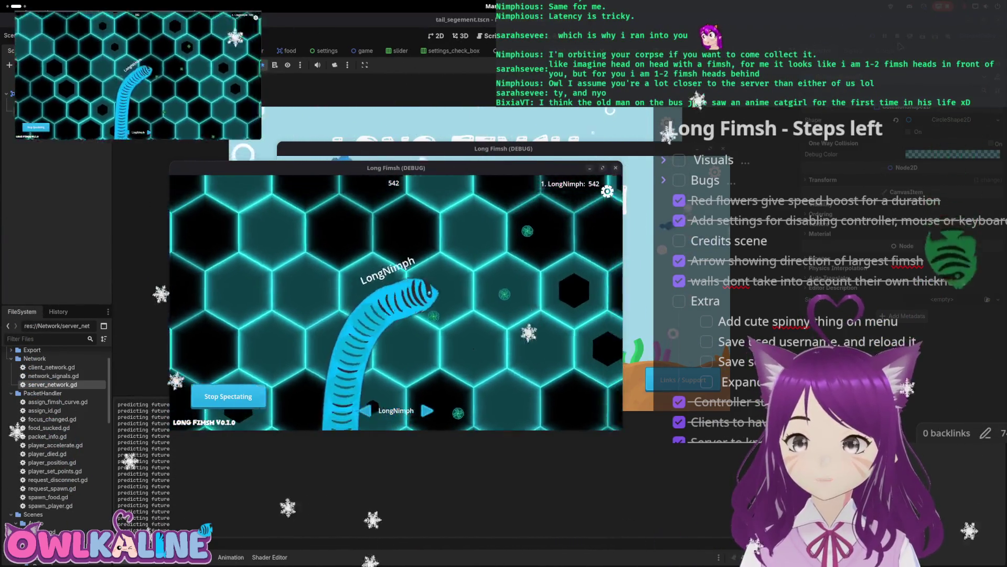
pyautogui.press('F8')
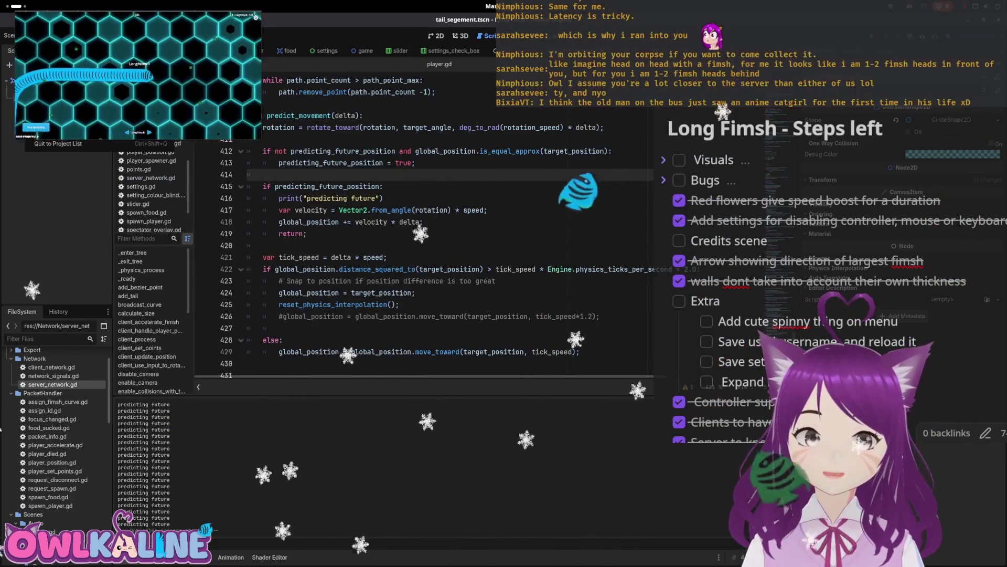
# - Add the missing ';' after speed and delete the print("predicting future") line, saving player.gd
pyautogui.click(353, 29)
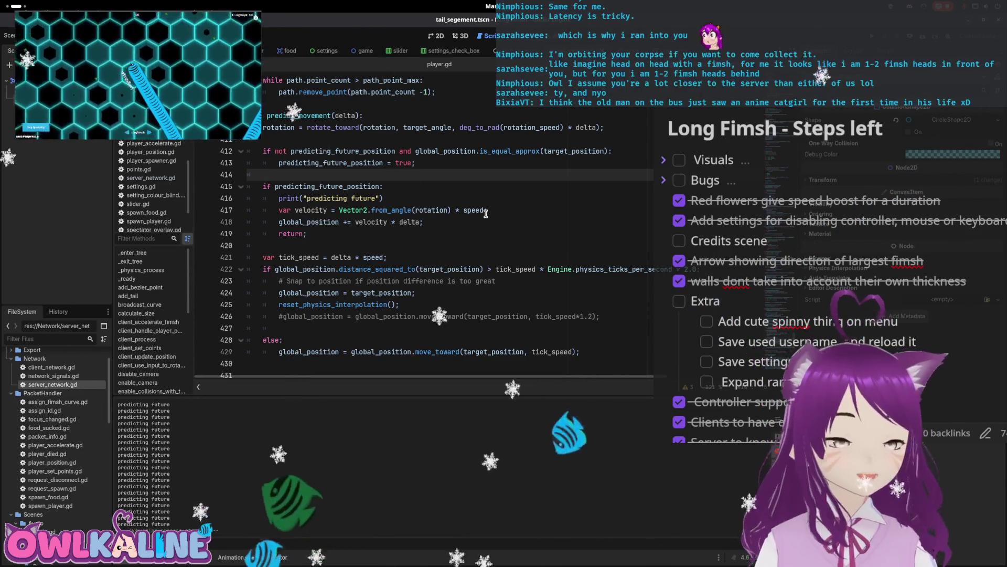
pyautogui.click(486, 211)
pyautogui.write(';')
pyautogui.hotkey('ctrl', 's')
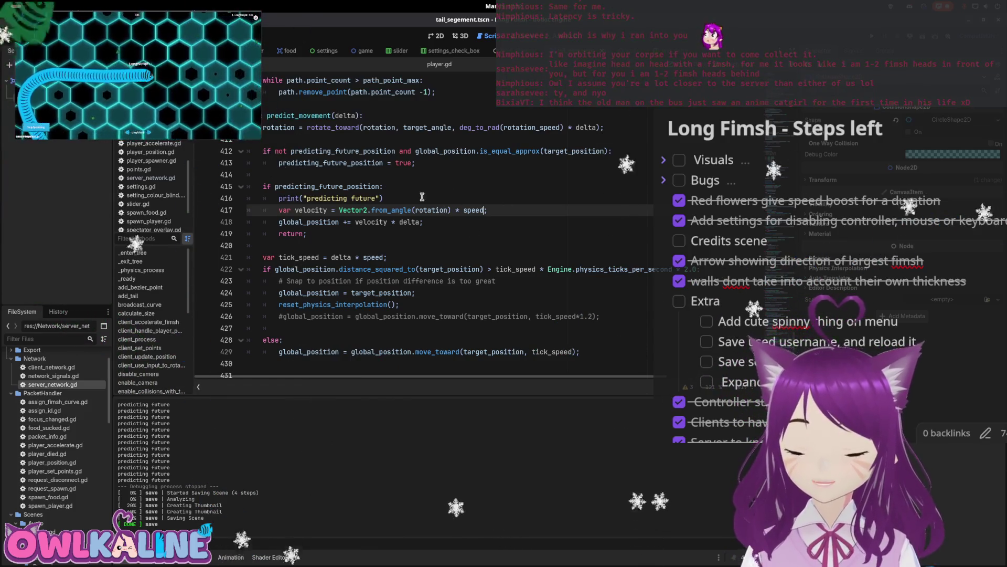
pyautogui.moveTo(383, 198); pyautogui.dragTo(240, 197)
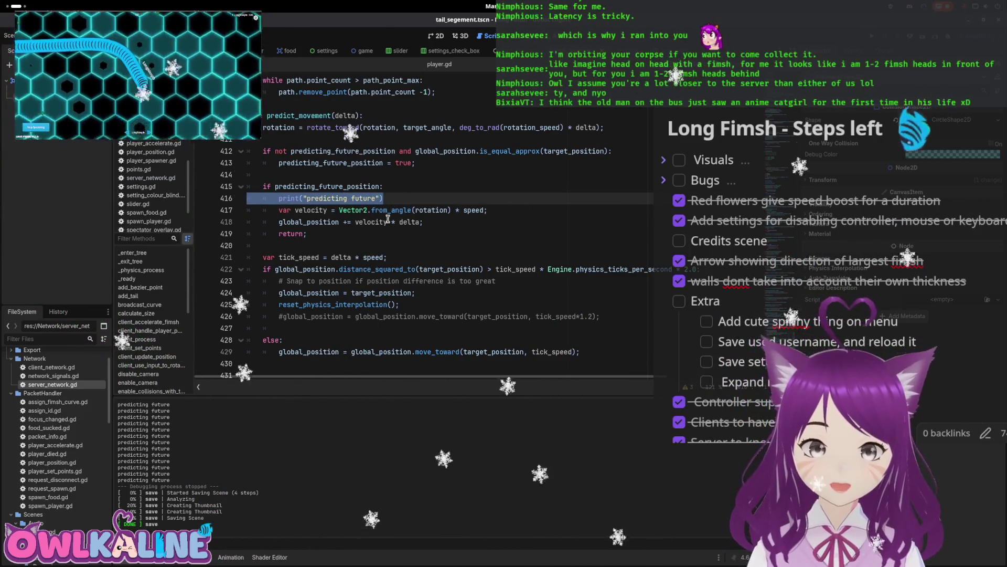
pyautogui.press('BackSpace')
pyautogui.press('BackSpace')
pyautogui.hotkey('ctrl', 's')
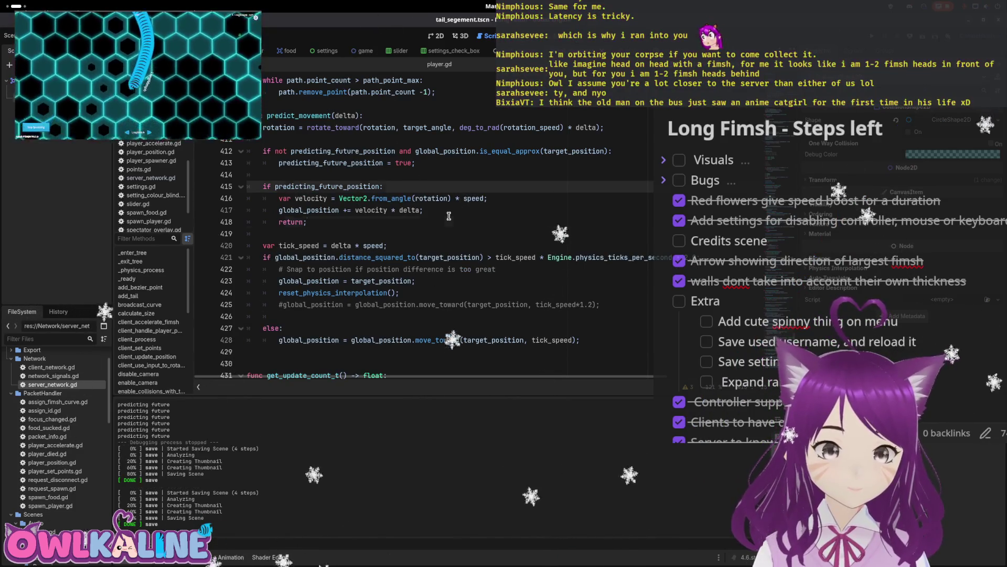
# - Return to handle_player_position_data and insert a blank line after the target_position assignment
pyautogui.click(448, 216)
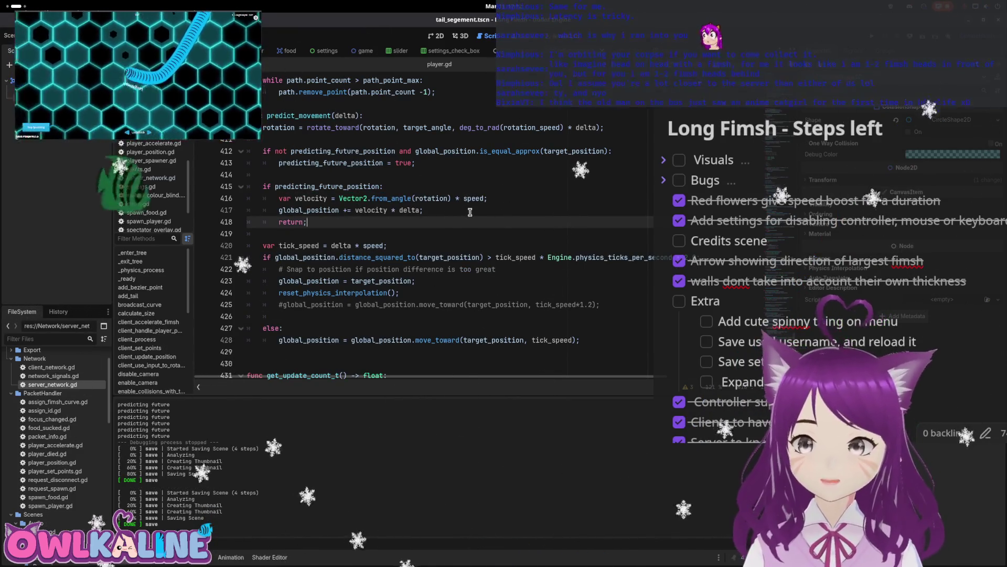
pyautogui.scroll(-1, 459, 211)
pyautogui.scroll(-10, 503, 298)
pyautogui.click(503, 286)
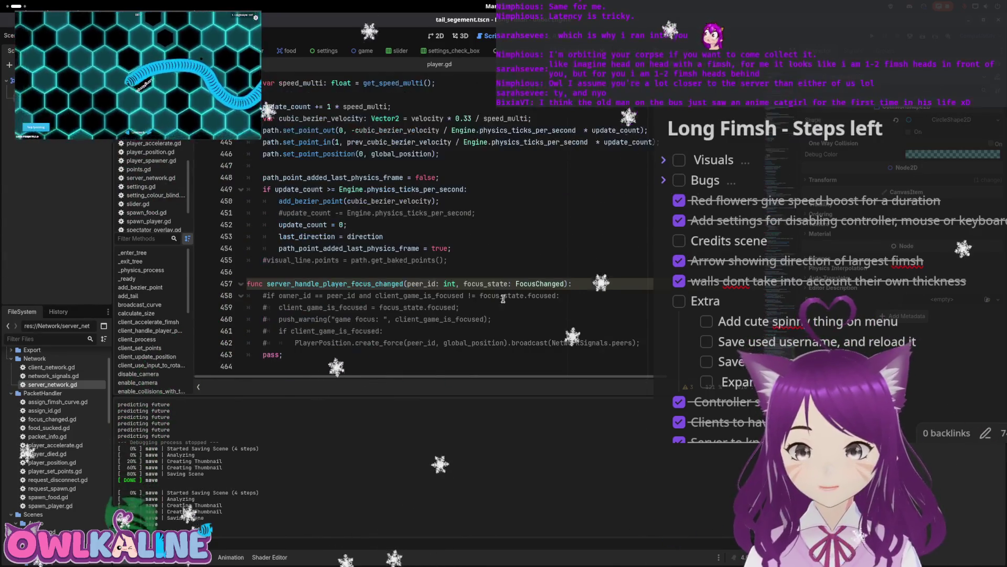
pyautogui.hotkey('alt', 'Left')
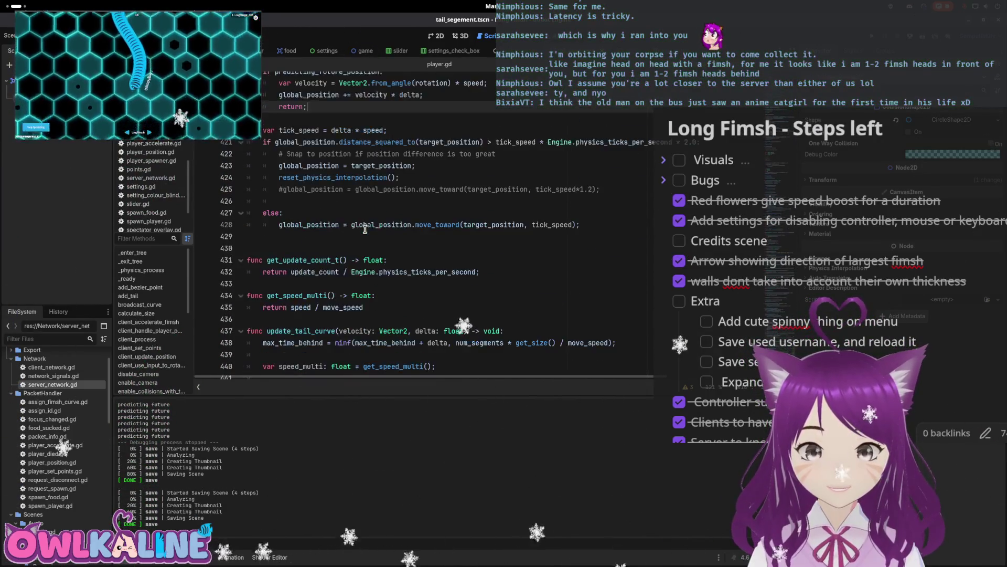
pyautogui.scroll(7, 349, 246)
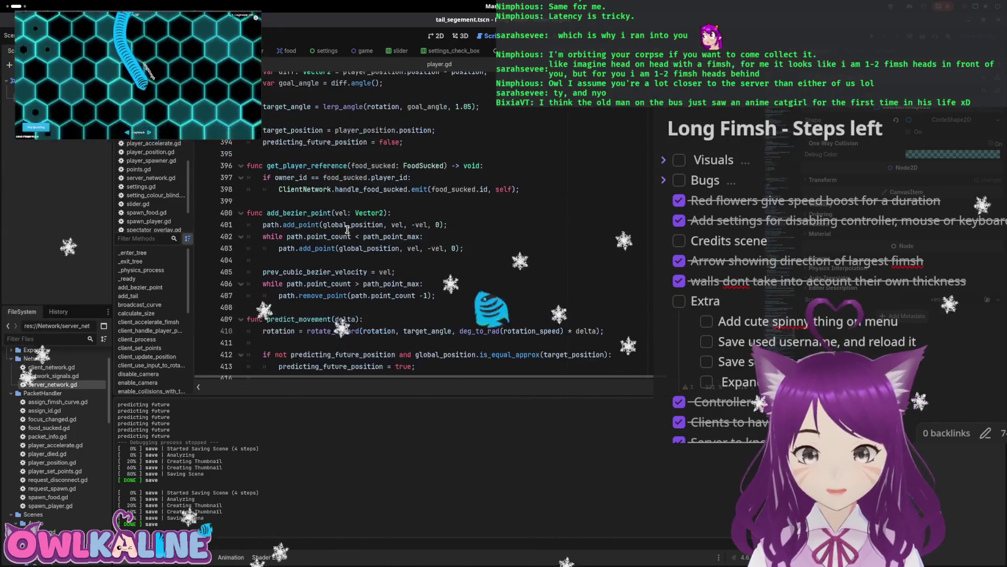
pyautogui.scroll(4, 347, 229)
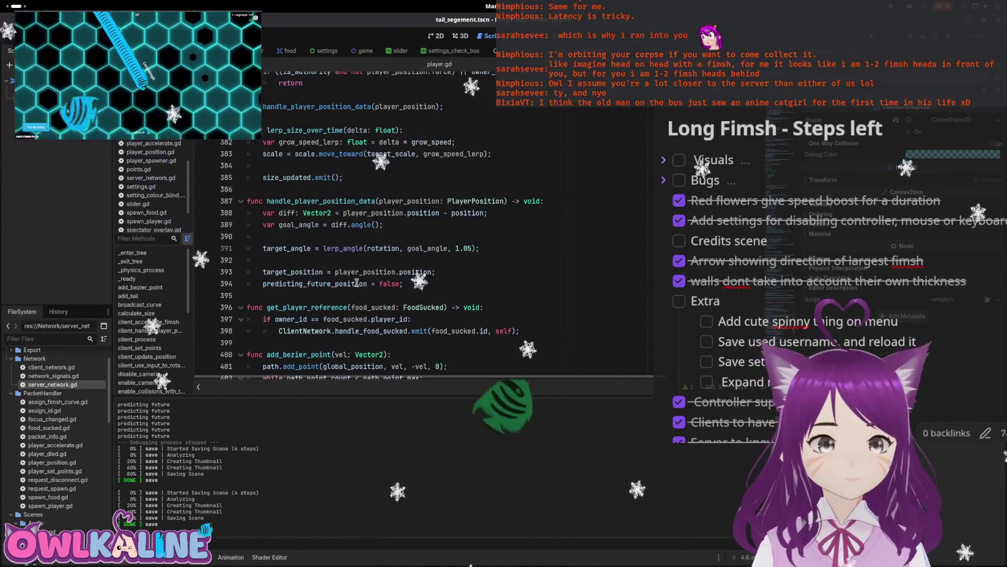
pyautogui.click(472, 267)
pyautogui.press('Return')
pyautogui.press('Return')
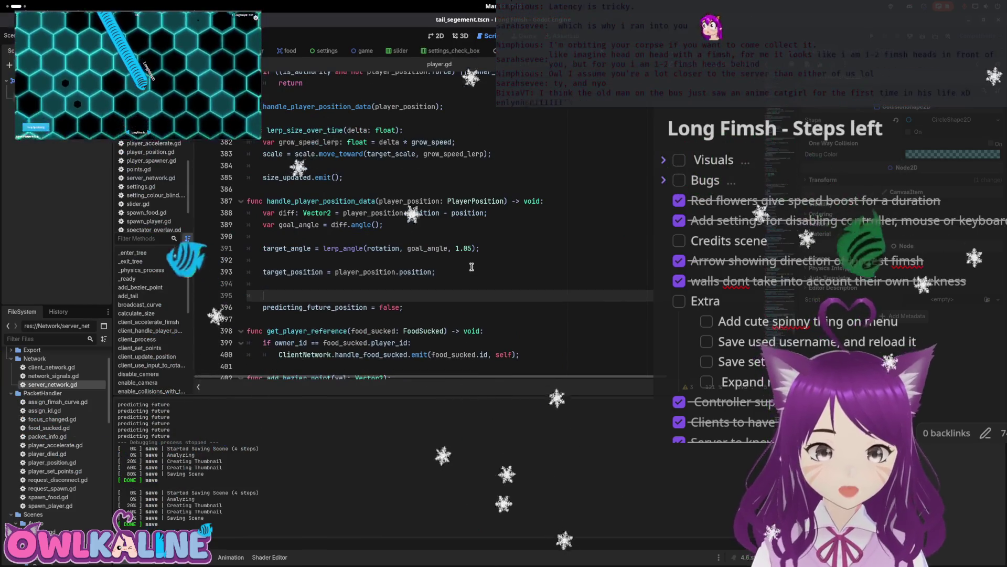
# - Add a trial 'path.get_closest_point(target_position);' line after the target_position assignment
pyautogui.press('Up')
pyautogui.press('Return')
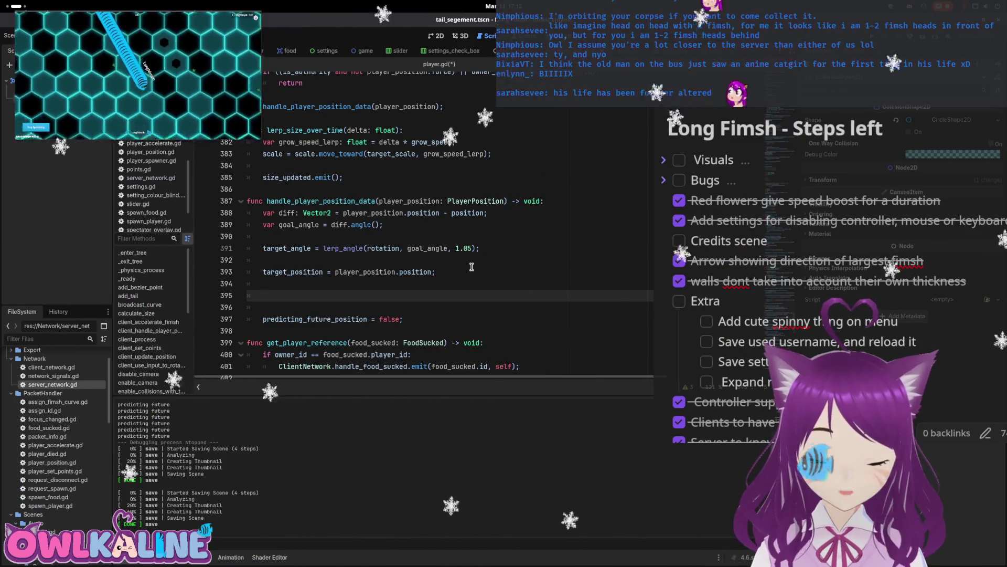
pyautogui.write('path.')
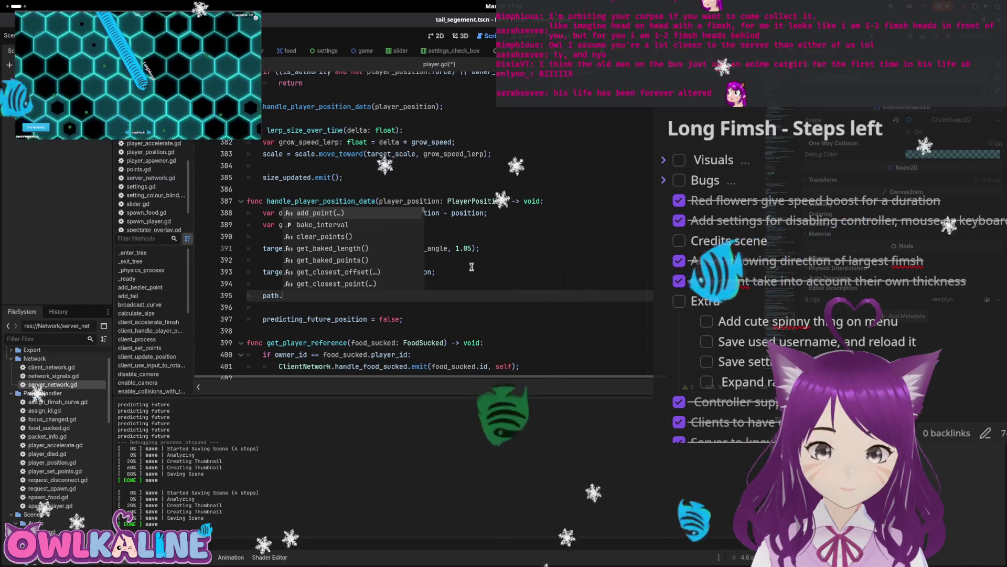
pyautogui.press('Down')
pyautogui.press('Down')
pyautogui.press('Down')
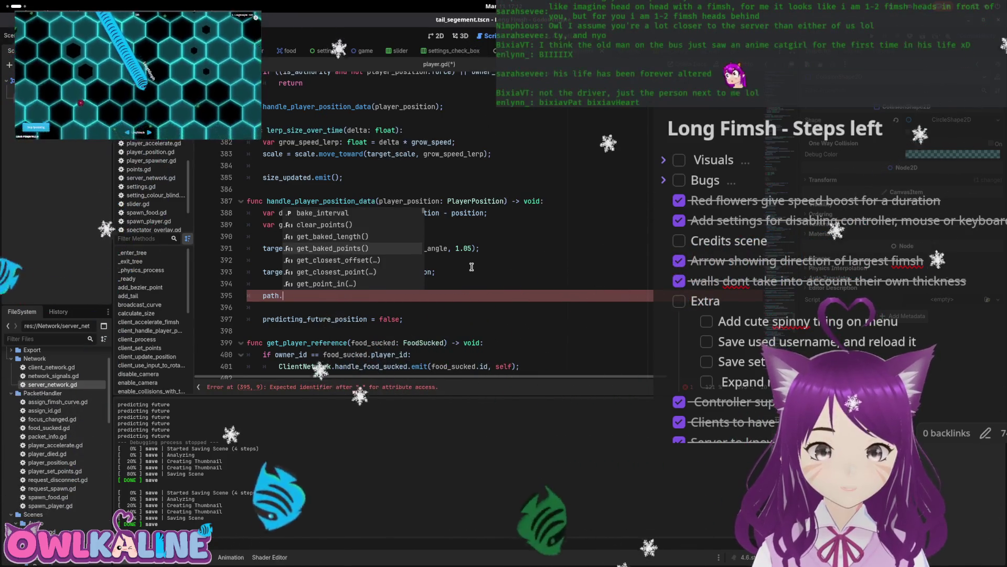
pyautogui.press('Down')
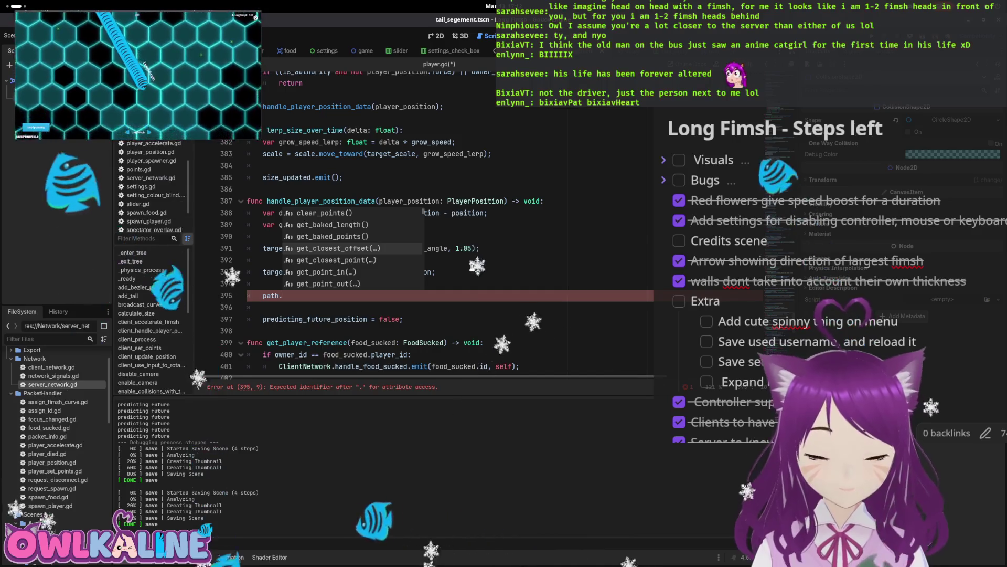
pyautogui.press('Down')
pyautogui.press('Return')
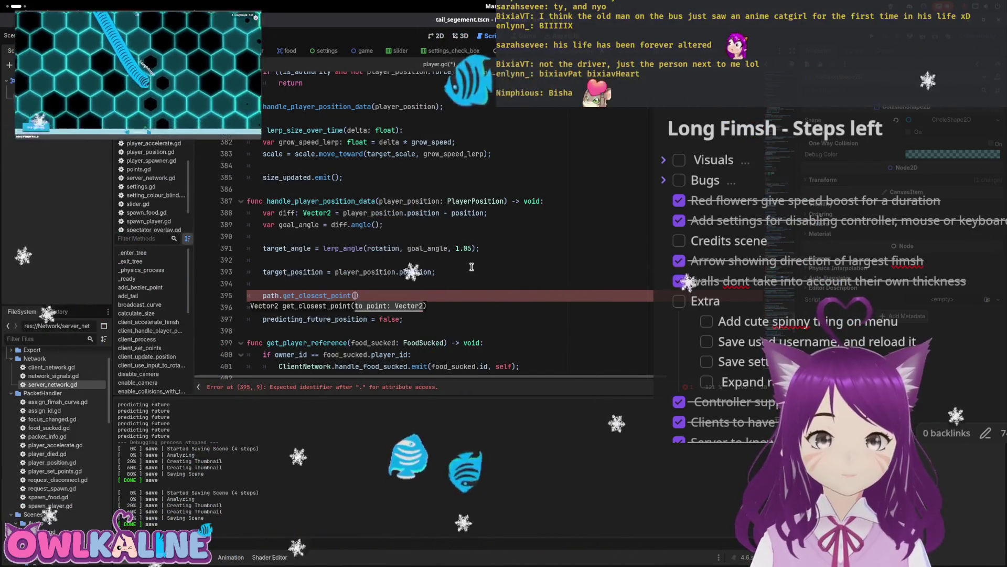
pyautogui.write('tar')
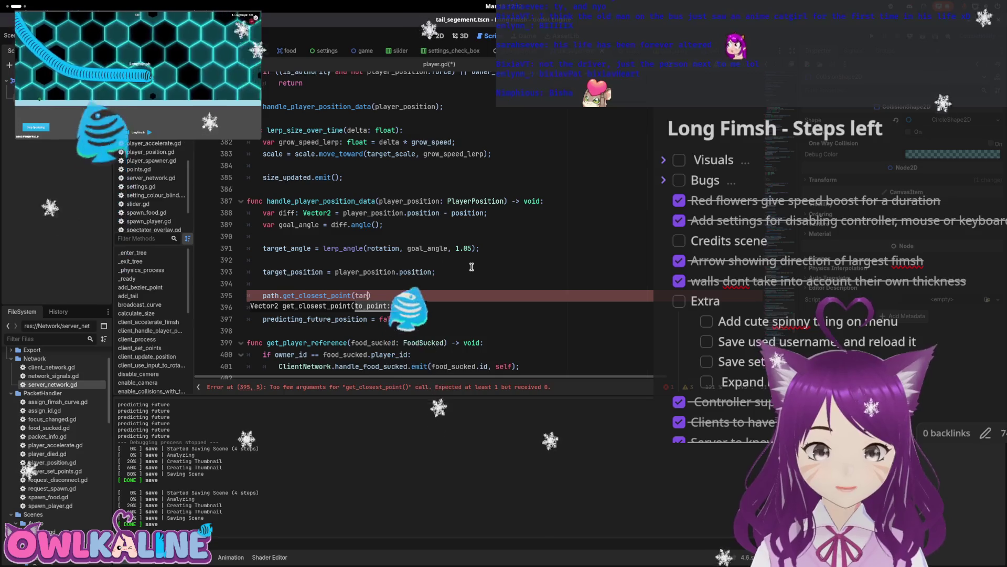
pyautogui.write('g')
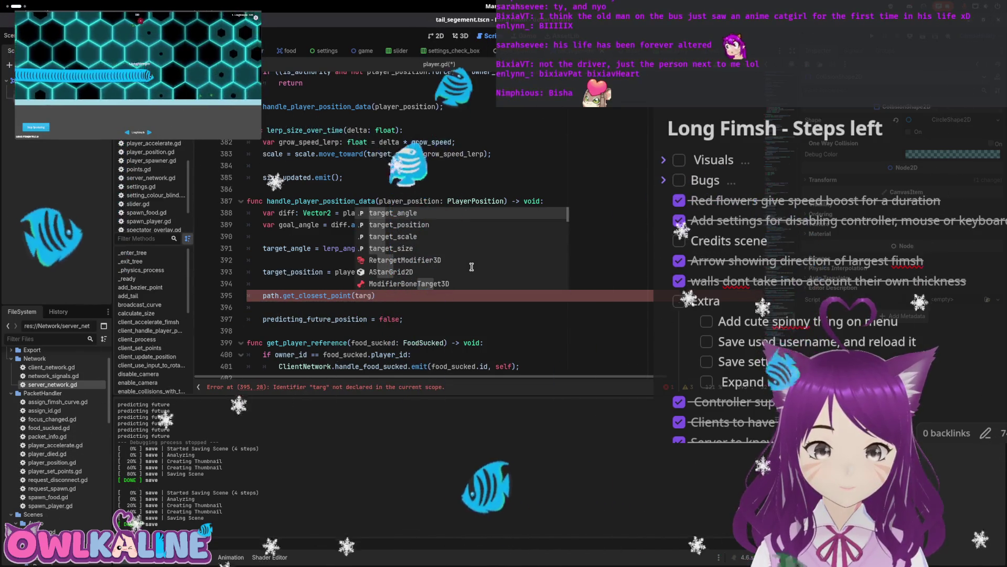
pyautogui.press('Down')
pyautogui.press('Return')
pyautogui.write(';')
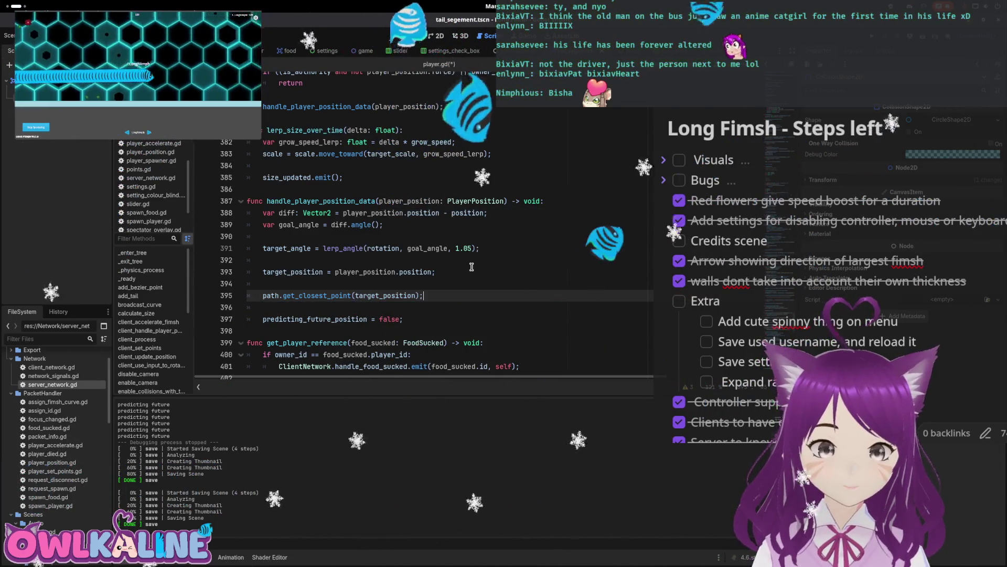
# - Add a 'path.get_closest_offset' call on line 395 above the closest-point line
pyautogui.moveTo(321, 295)
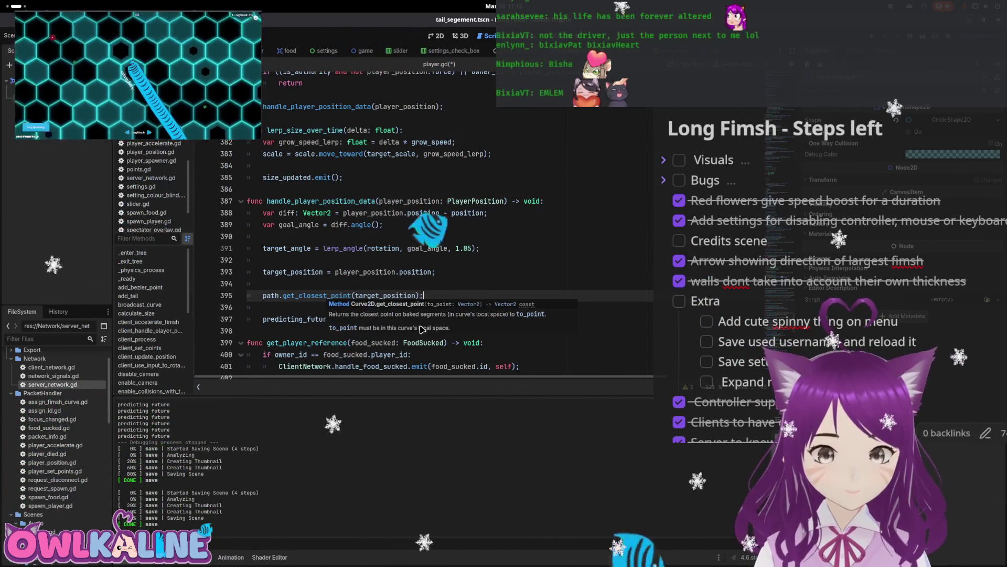
pyautogui.press('Return')
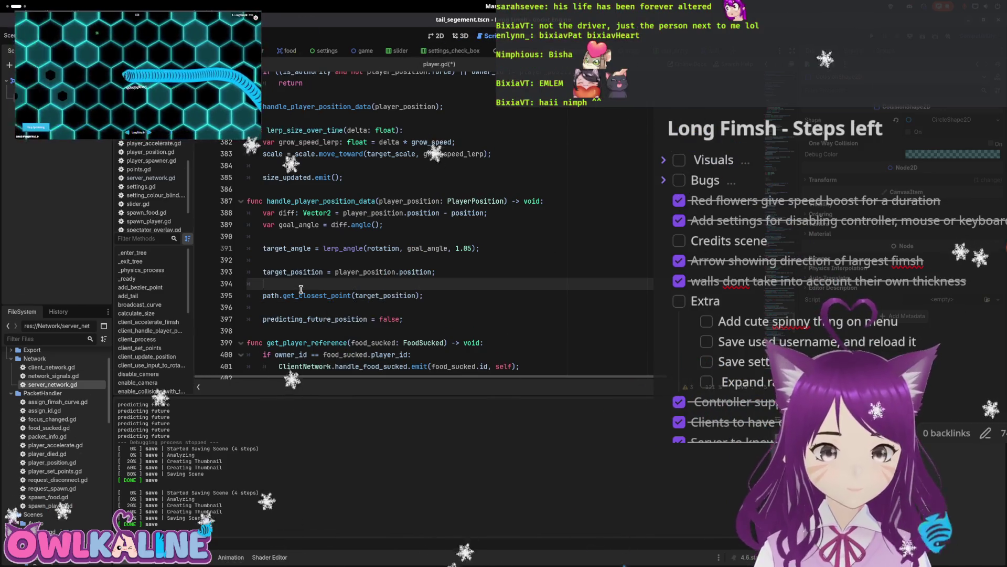
pyautogui.write('path')
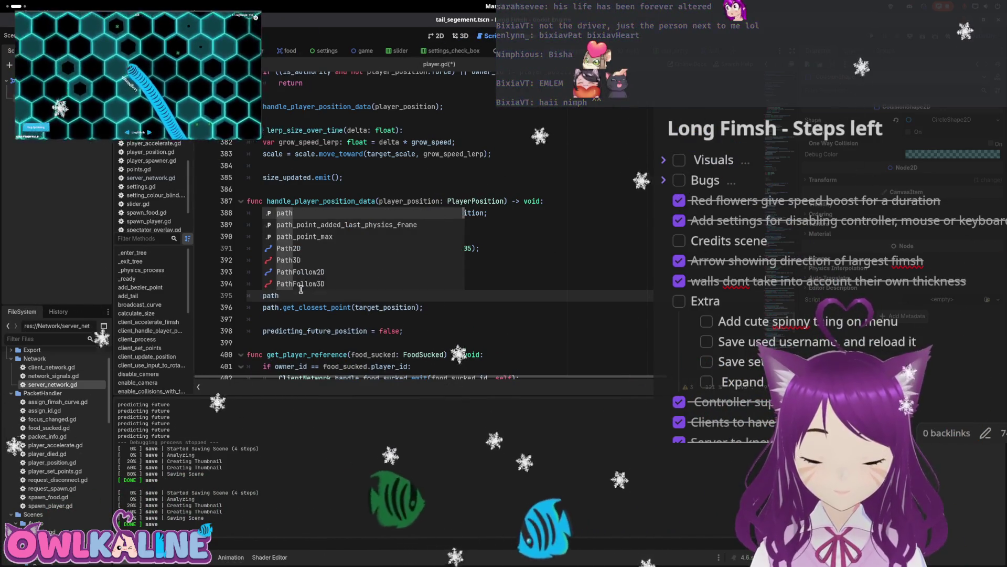
pyautogui.write('.')
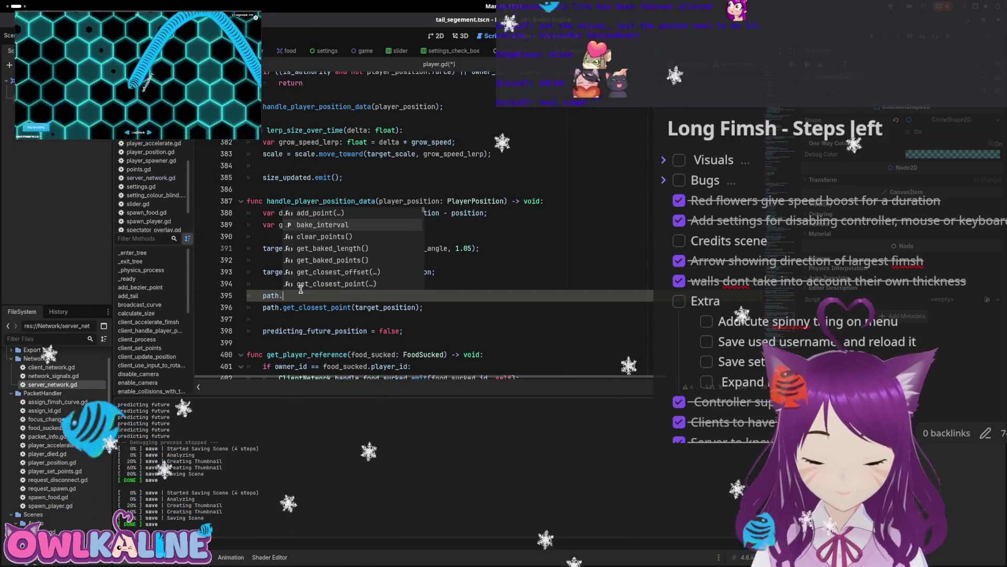
pyautogui.press('Down')
pyautogui.press('Down')
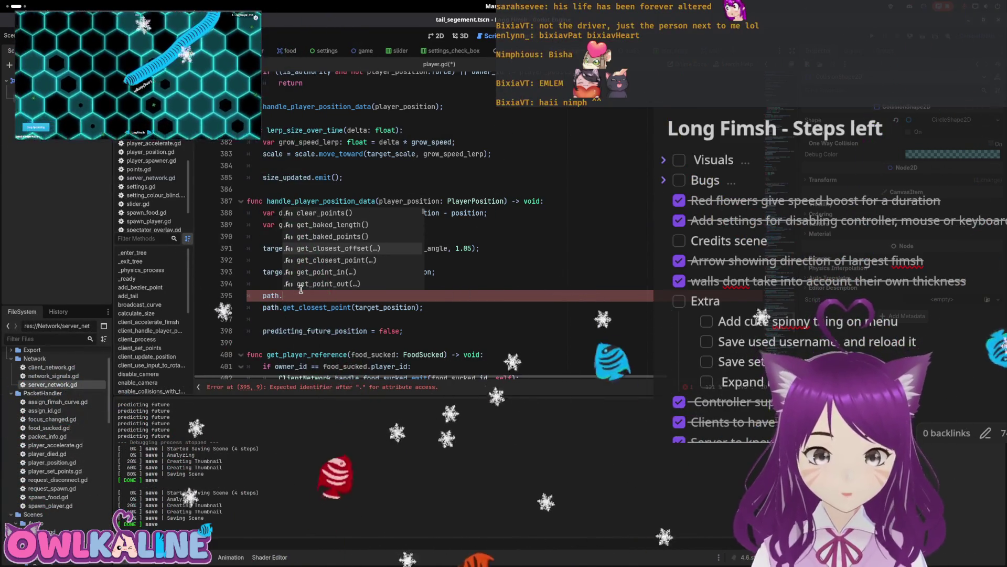
pyautogui.press('Return')
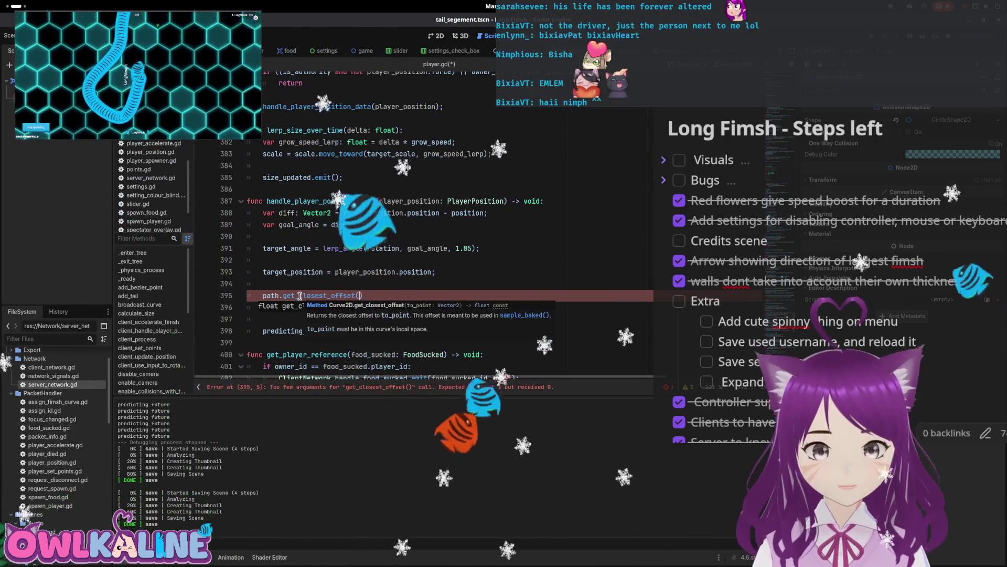
pyautogui.moveTo(300, 295)
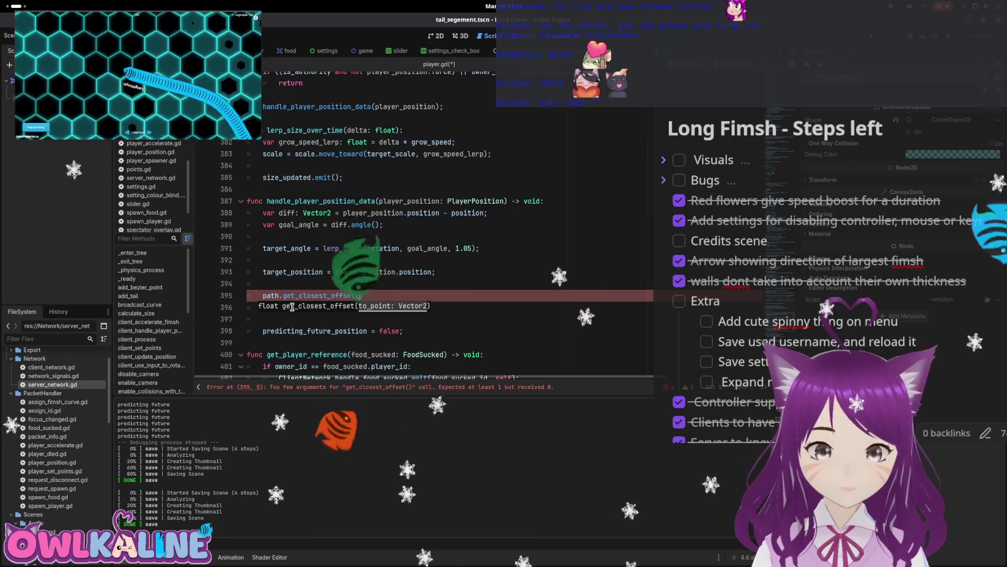
pyautogui.press('Down')
pyautogui.press('Down')
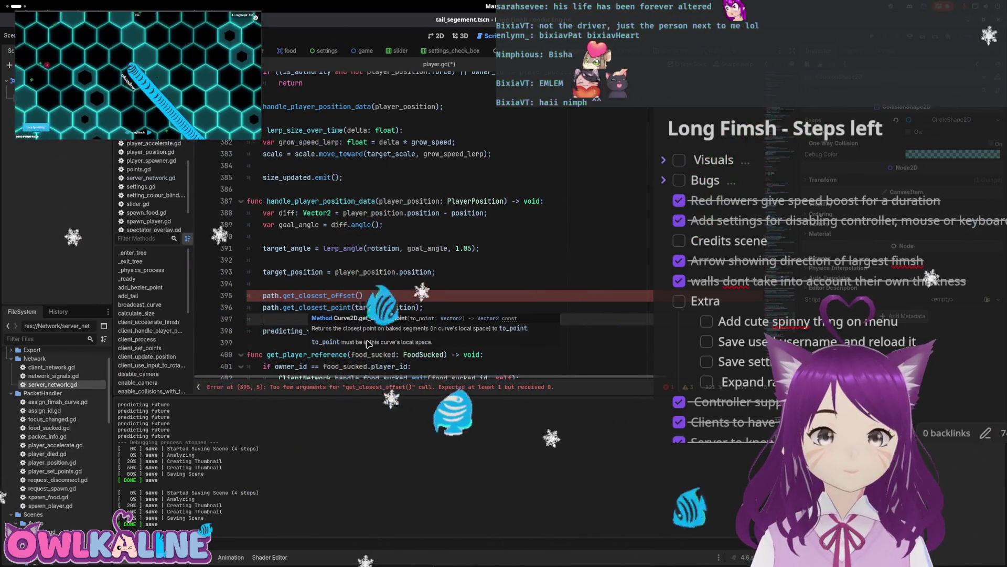
pyautogui.click(376, 295)
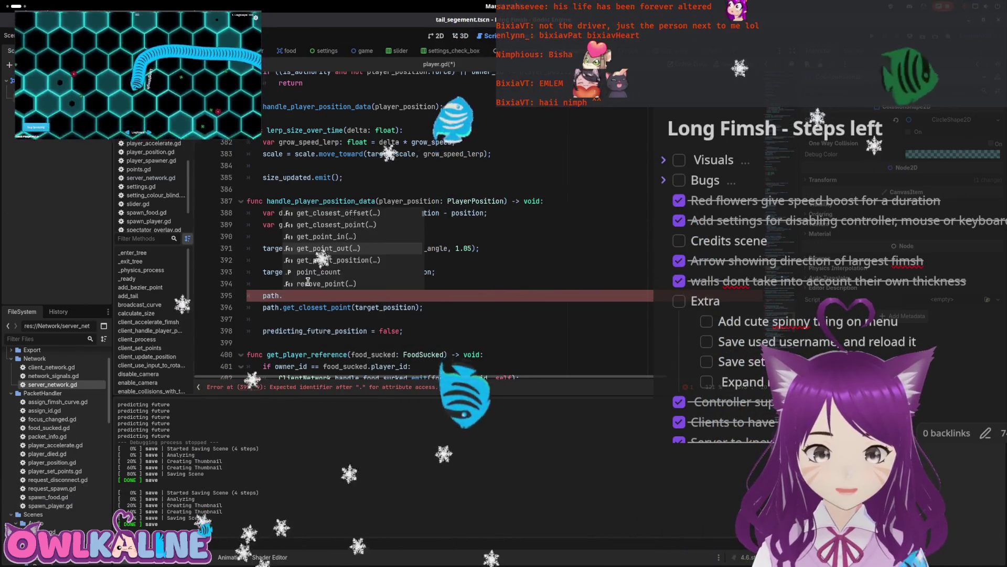
# - Delete the experimental path lines with Ctrl+Shift+K and save player.gd
pyautogui.scroll(-3, 308, 282)
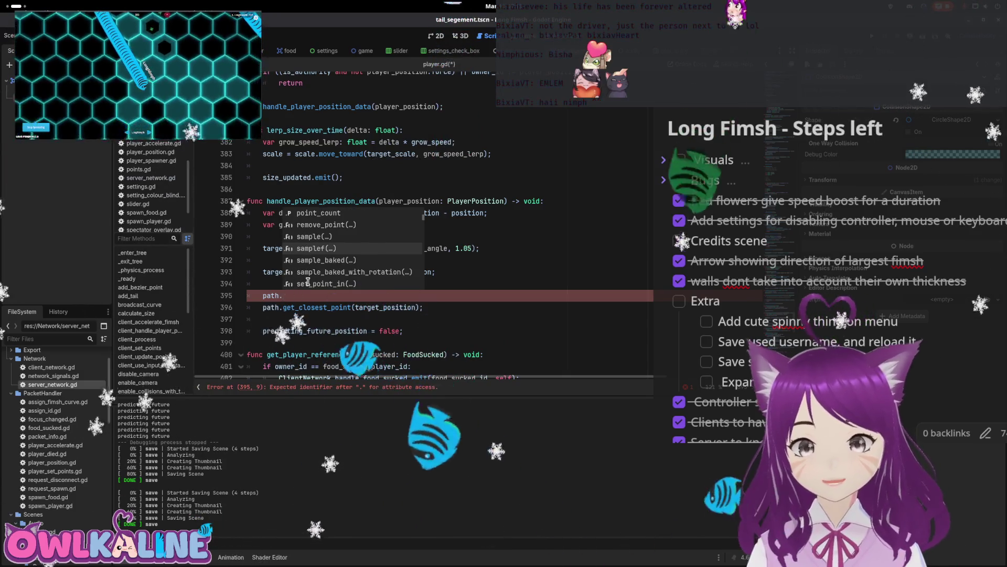
pyautogui.scroll(-1, 307, 282)
pyautogui.scroll(-4, 308, 282)
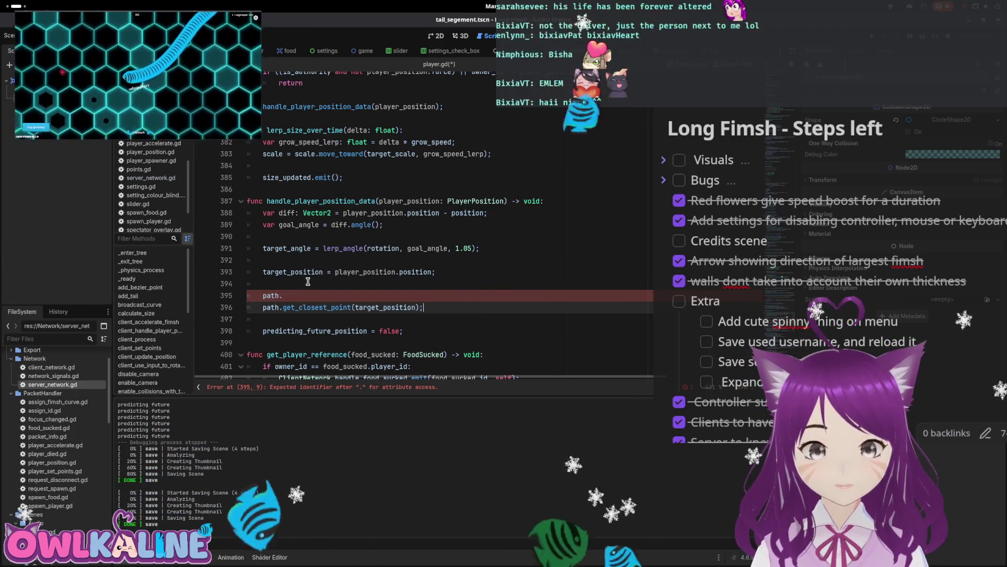
pyautogui.hotkey('ctrl', 'shift', 'k')
pyautogui.hotkey('ctrl', 'shift', 'k')
pyautogui.hotkey('ctrl', 'shift', 'k')
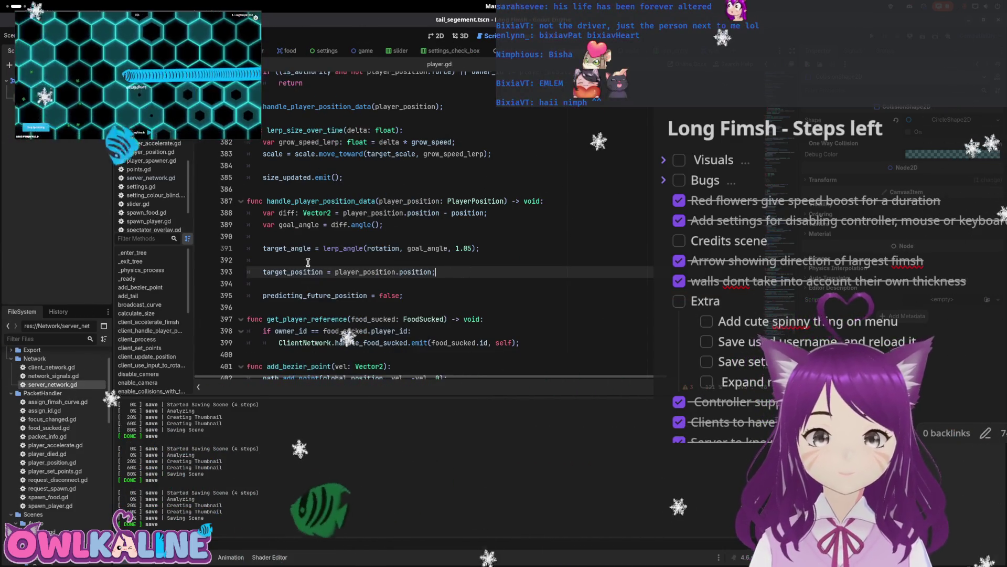
pyautogui.hotkey('ctrl', 's')
pyautogui.scroll(10, 308, 282)
# - Scroll up to predict_movement and place the caret at the start of the else-branch move_toward line 429
pyautogui.moveTo(784, 297)
pyautogui.mouseDown()
pyautogui.moveTo(767, 192)
pyautogui.moveTo(762, 341)
pyautogui.moveTo(713, 343)
pyautogui.mouseUp()
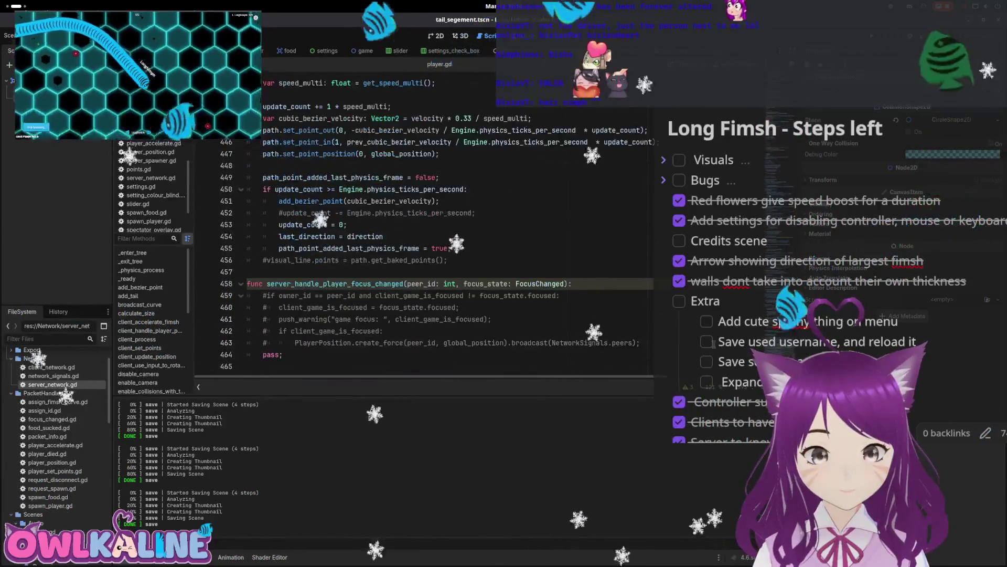
pyautogui.scroll(9, 367, 262)
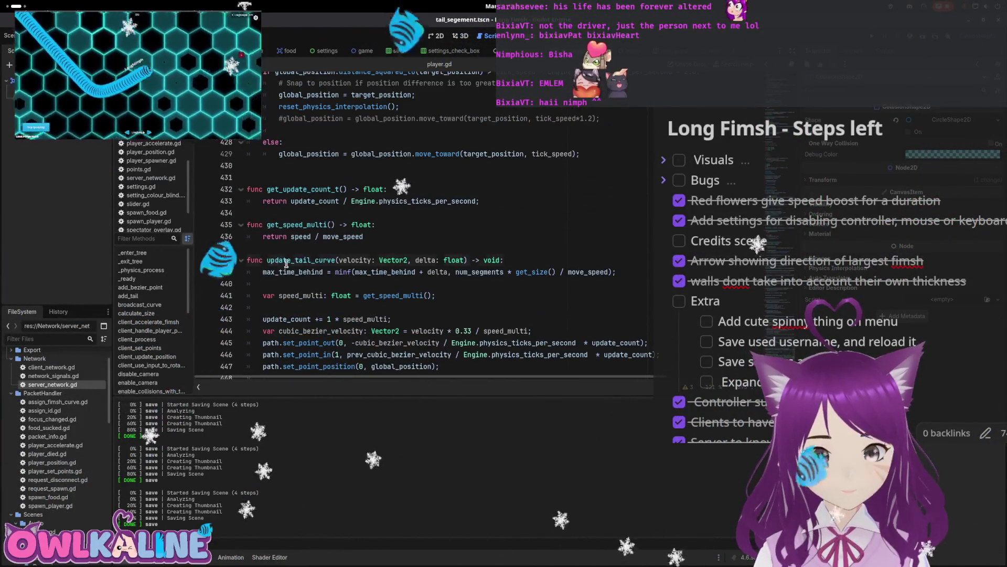
pyautogui.scroll(2, 310, 255)
pyautogui.scroll(1, 404, 222)
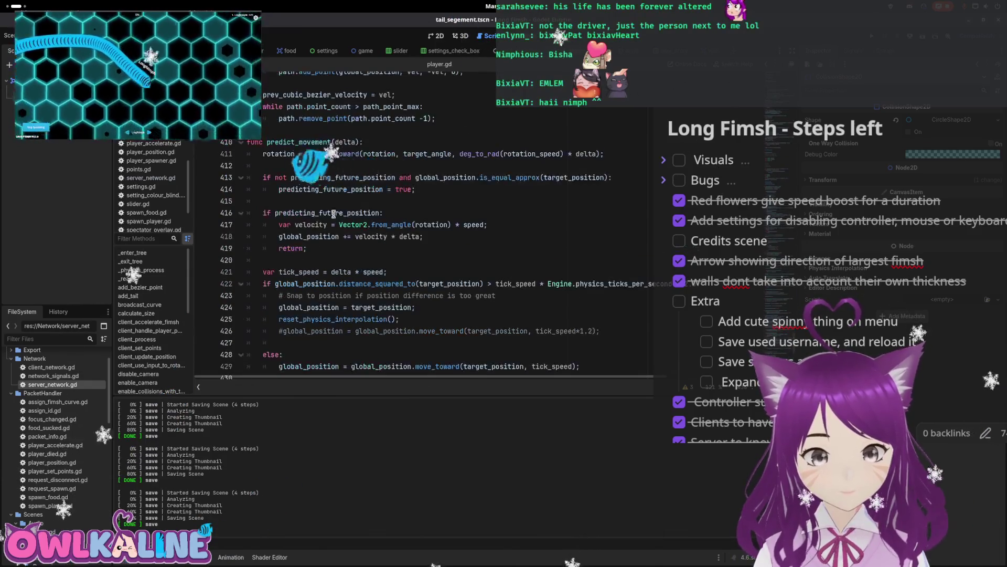
pyautogui.scroll(-2, 315, 191)
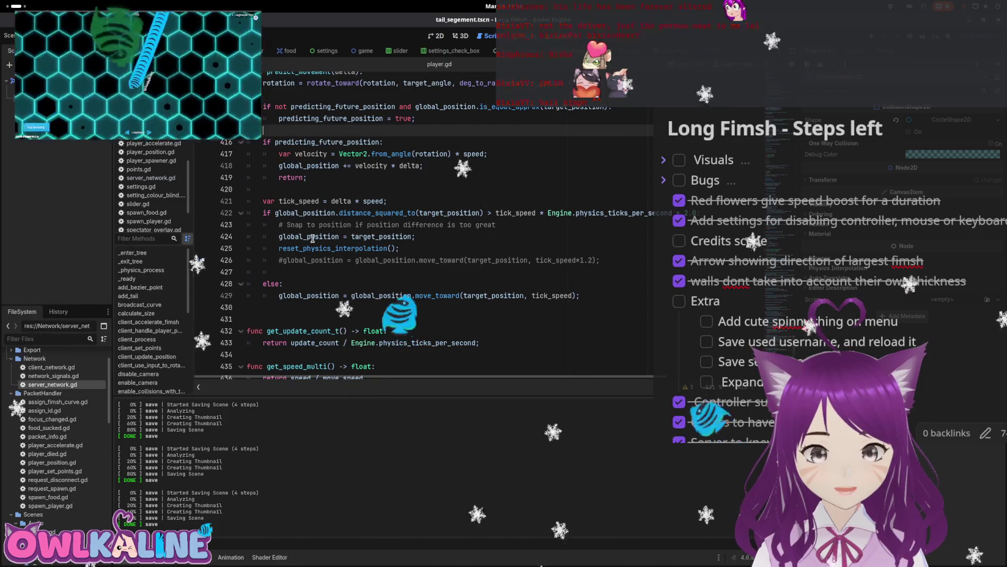
pyautogui.click(366, 227)
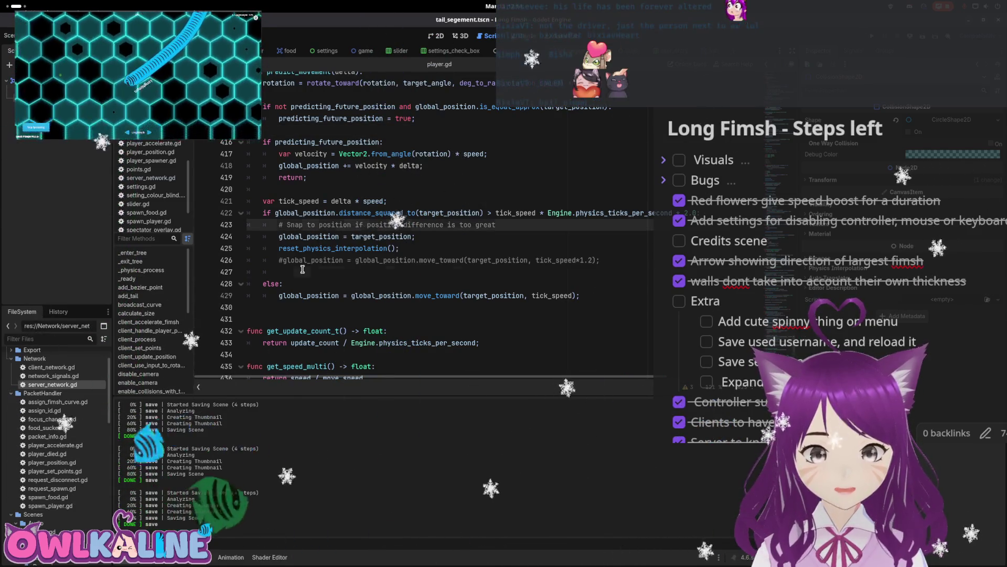
pyautogui.click(303, 269)
pyautogui.press('Down')
pyautogui.press('Down')
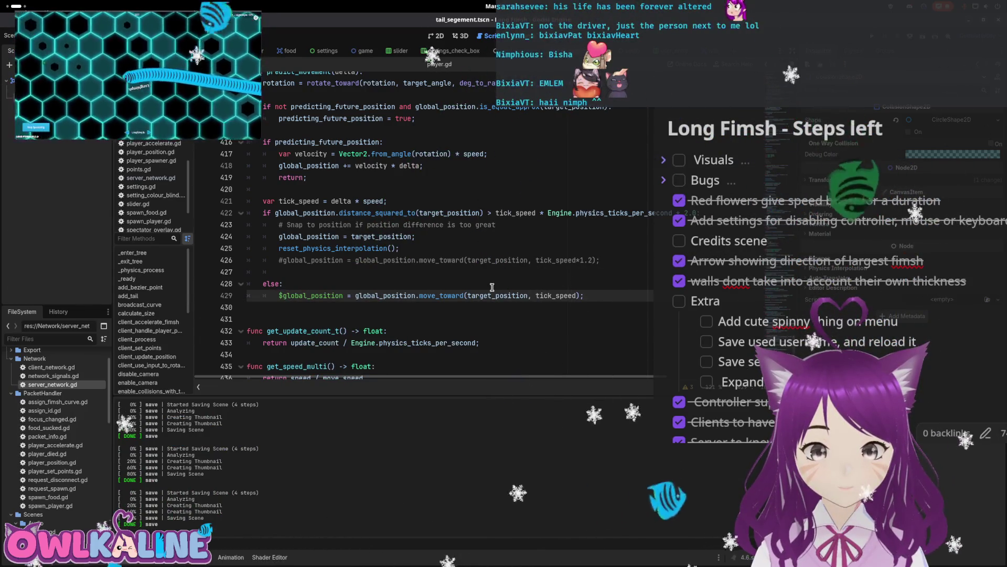
# - Comment out the predicting block lines 417–419 with '#' and select them
pyautogui.click(304, 178)
pyautogui.click(277, 158)
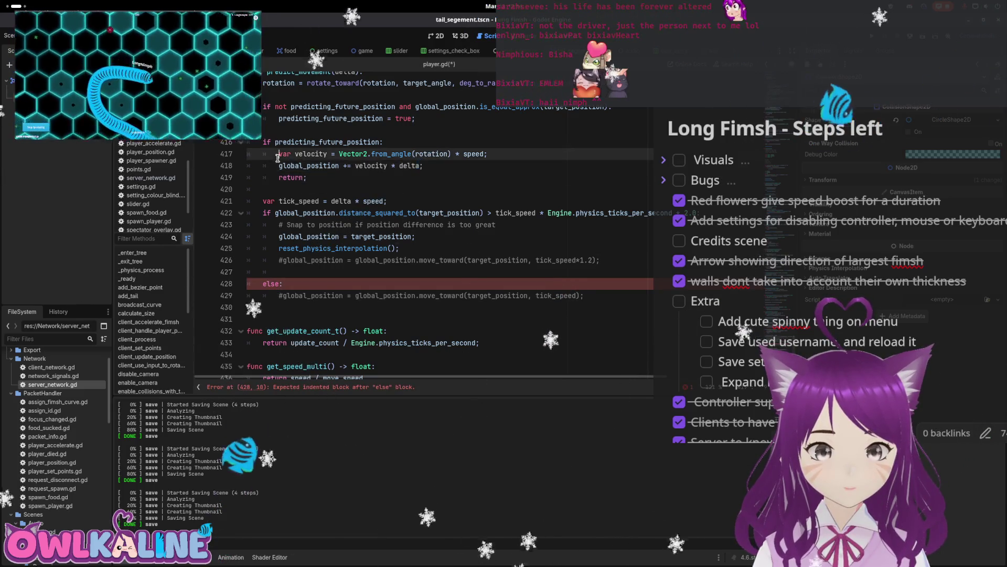
pyautogui.click(263, 140)
pyautogui.scroll(2, 263, 141)
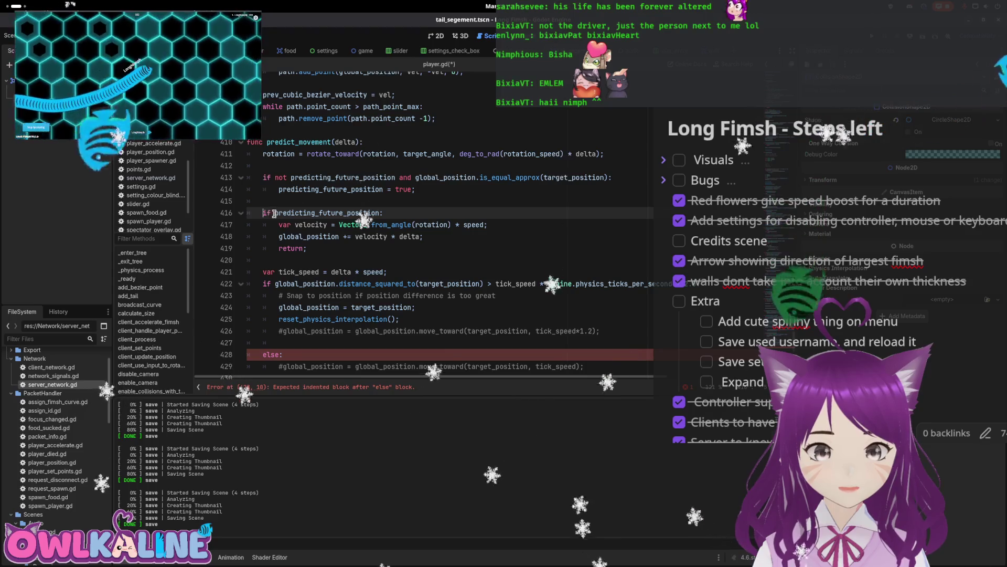
pyautogui.press('Down')
pyautogui.write('#')
pyautogui.press('Down')
pyautogui.write('#')
pyautogui.press('Down')
pyautogui.write('#')
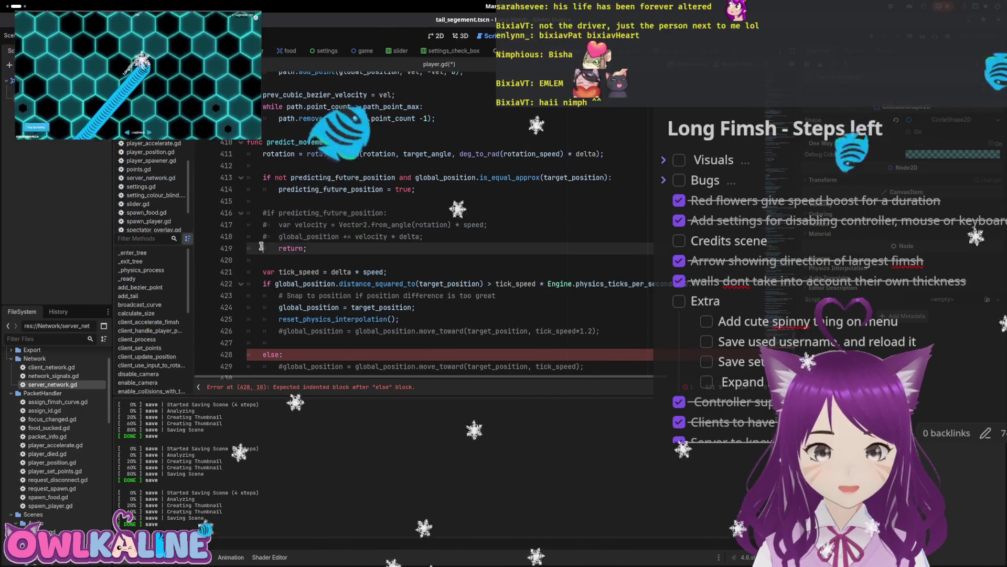
pyautogui.moveTo(319, 250); pyautogui.dragTo(279, 220)
pyautogui.scroll(-2, 363, 248)
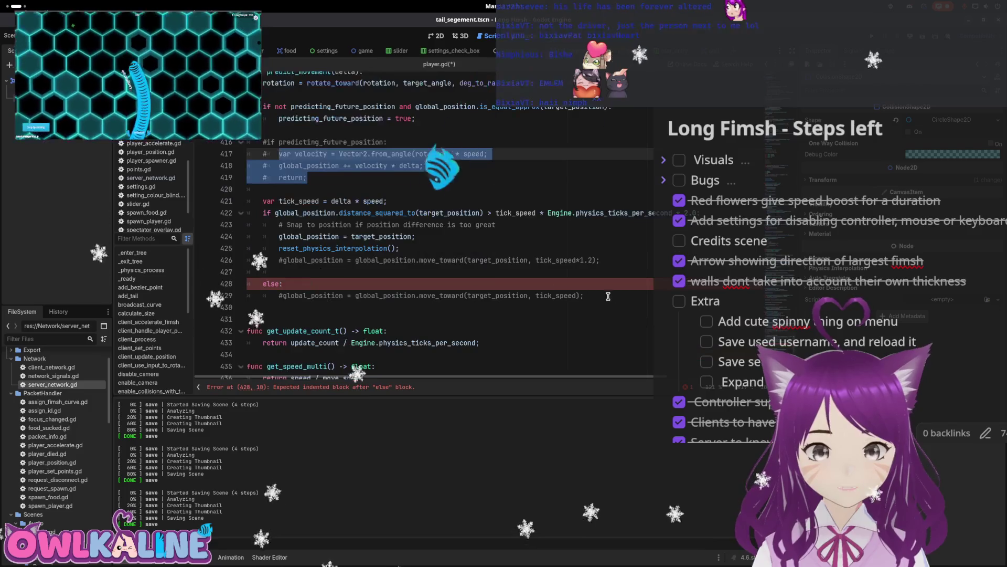
# - Paste the velocity lines under else:, uncomment 'global_position += velocity * delta', and delete the return line
pyautogui.click(500, 283)
pyautogui.press('Return')
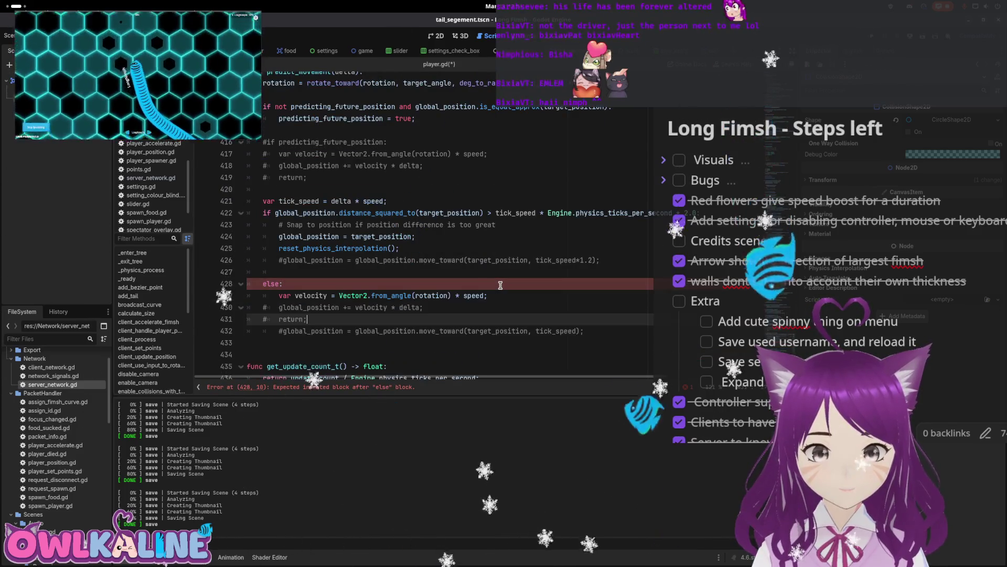
pyautogui.hotkey('ctrl', 'v')
pyautogui.press('Down')
pyautogui.press('Delete')
pyautogui.press('Down')
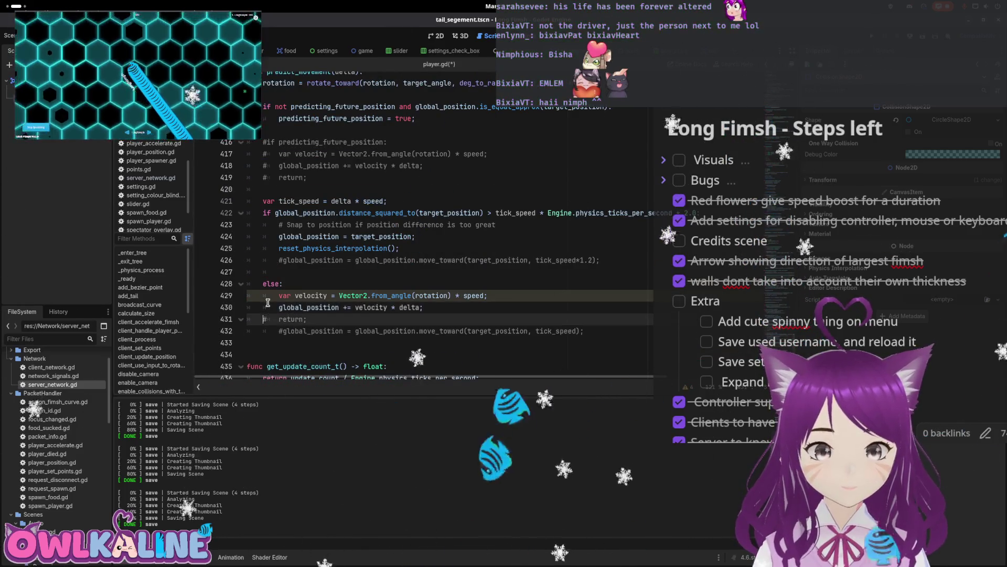
pyautogui.press('BackSpace')
pyautogui.press('BackSpace')
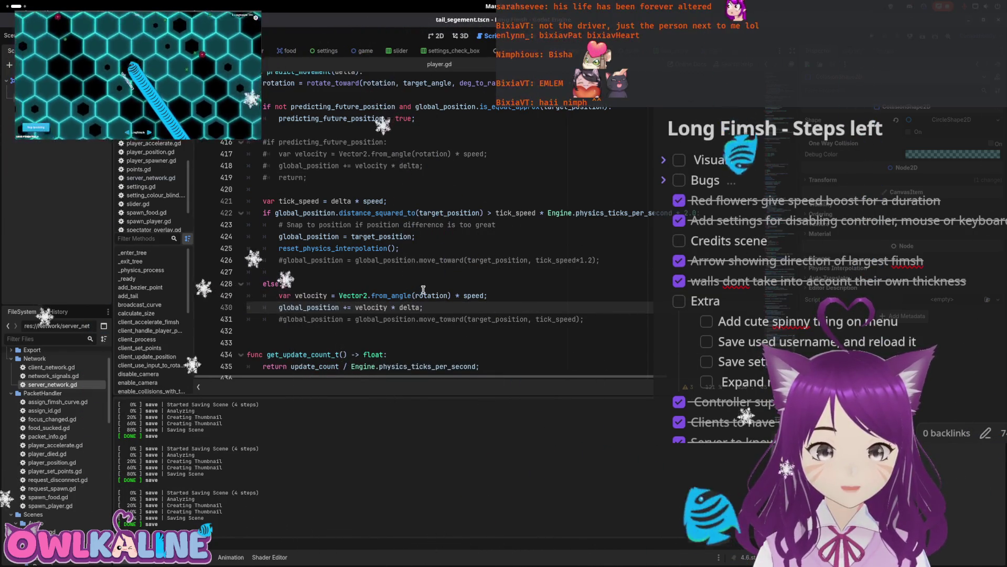
pyautogui.scroll(-1, 431, 276)
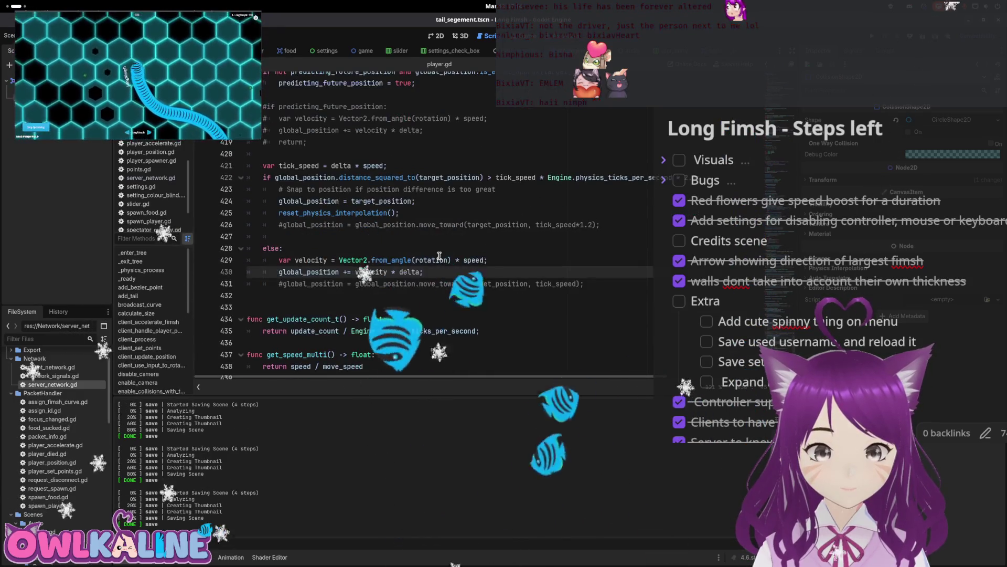
# - Replace the threshold after '>' on line 422 with speed * 4.0
pyautogui.click(439, 248)
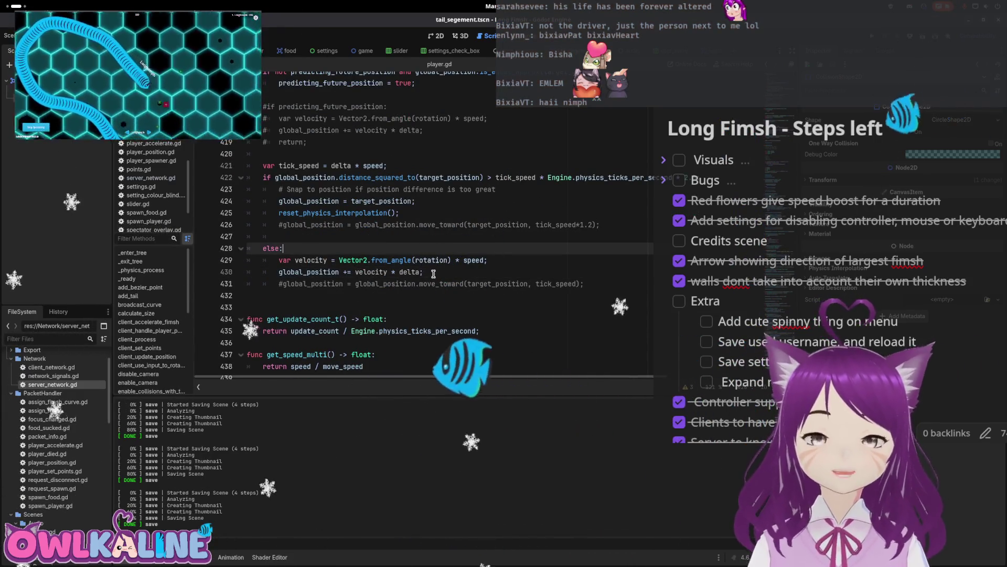
pyautogui.scroll(2, 429, 271)
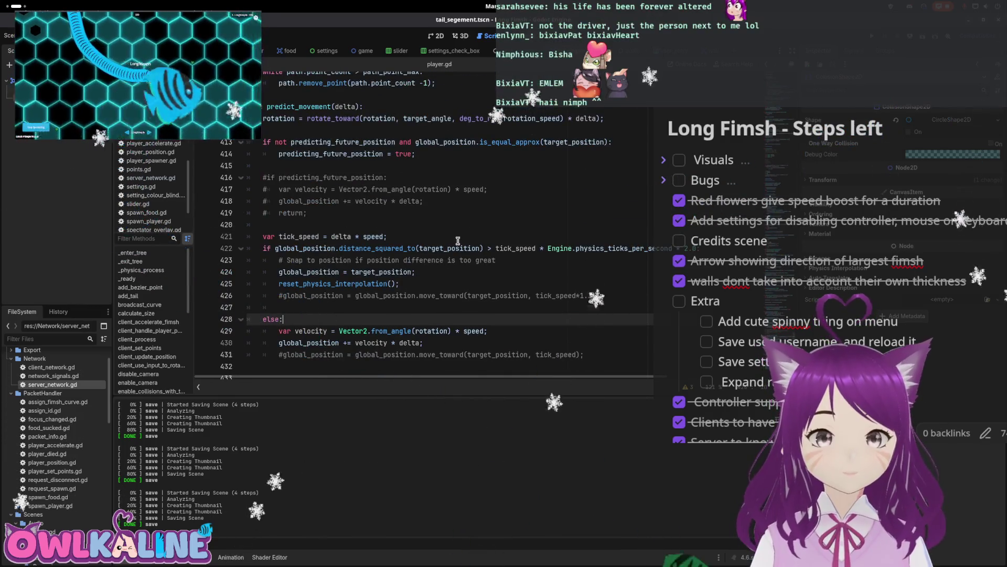
pyautogui.scroll(-1, 400, 243)
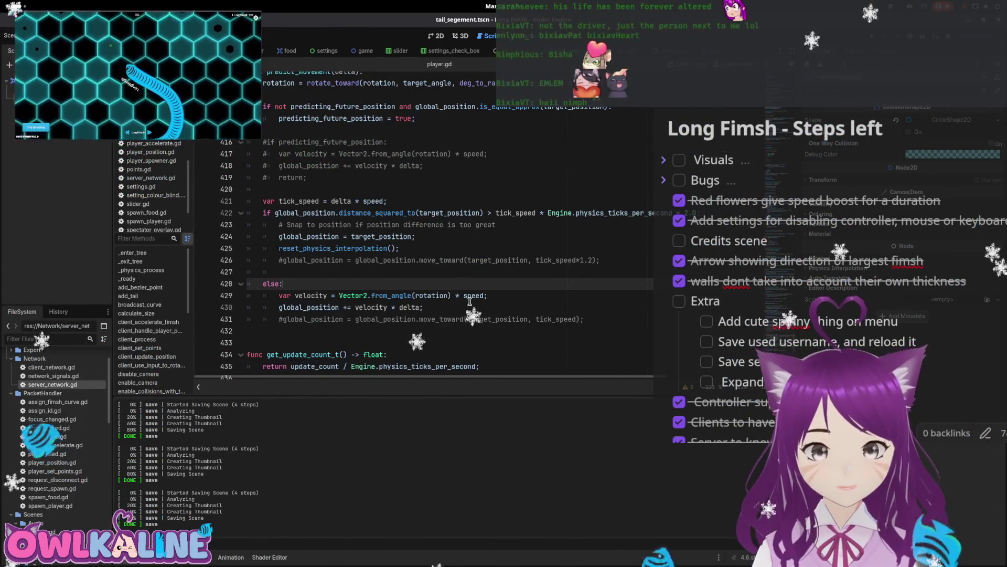
pyautogui.click(561, 214)
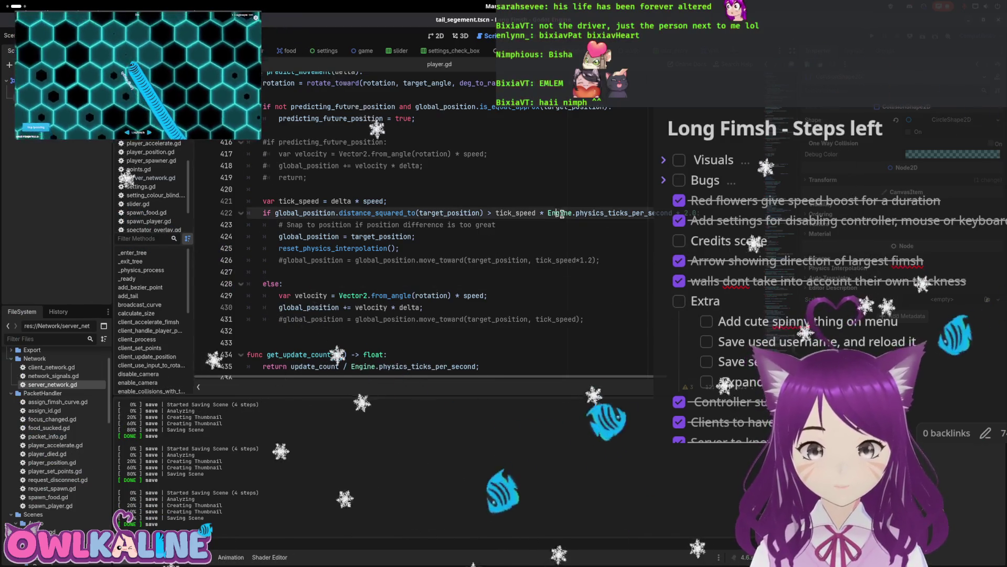
pyautogui.moveTo(677, 212); pyautogui.dragTo(539, 213)
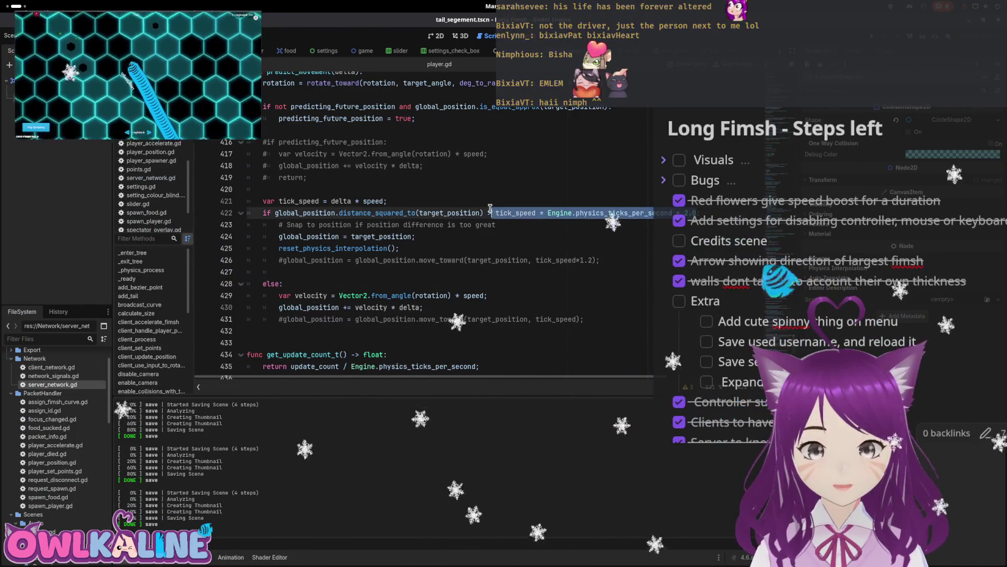
pyautogui.write('s')
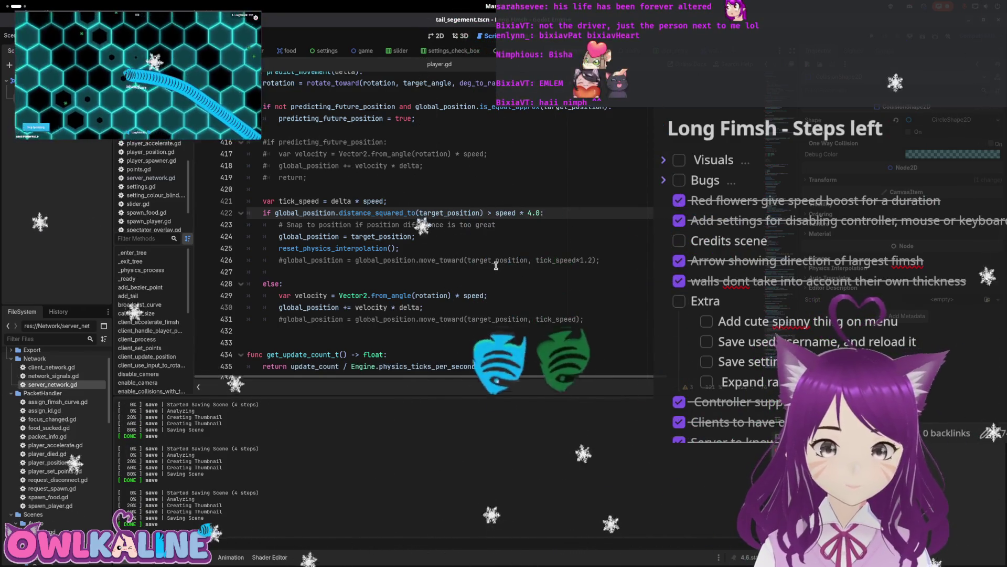
pyautogui.scroll(-1, 540, 210)
# - Remove the stray indent on line 427 and run the project with F5
pyautogui.click(540, 236)
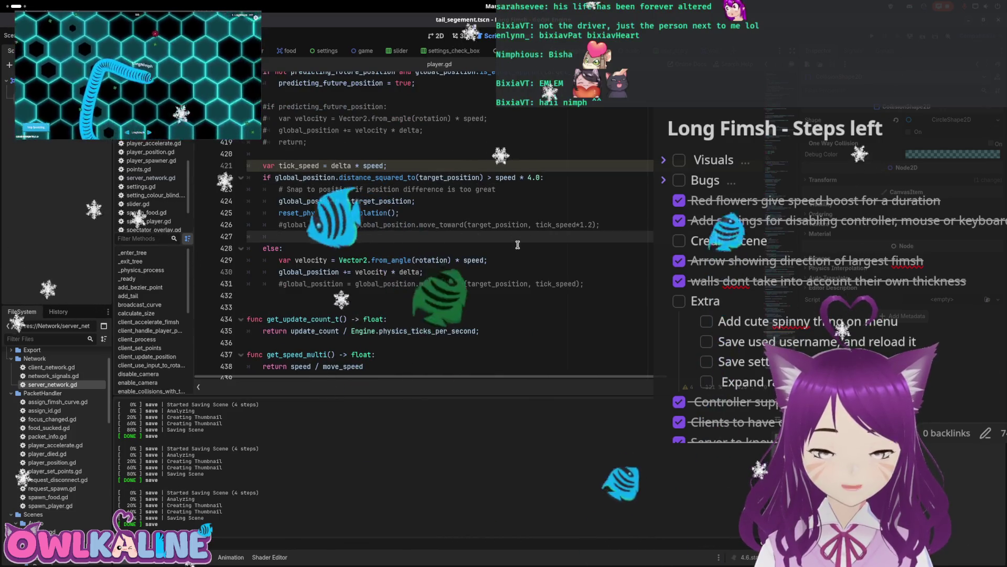
pyautogui.press('Down')
pyautogui.press('End')
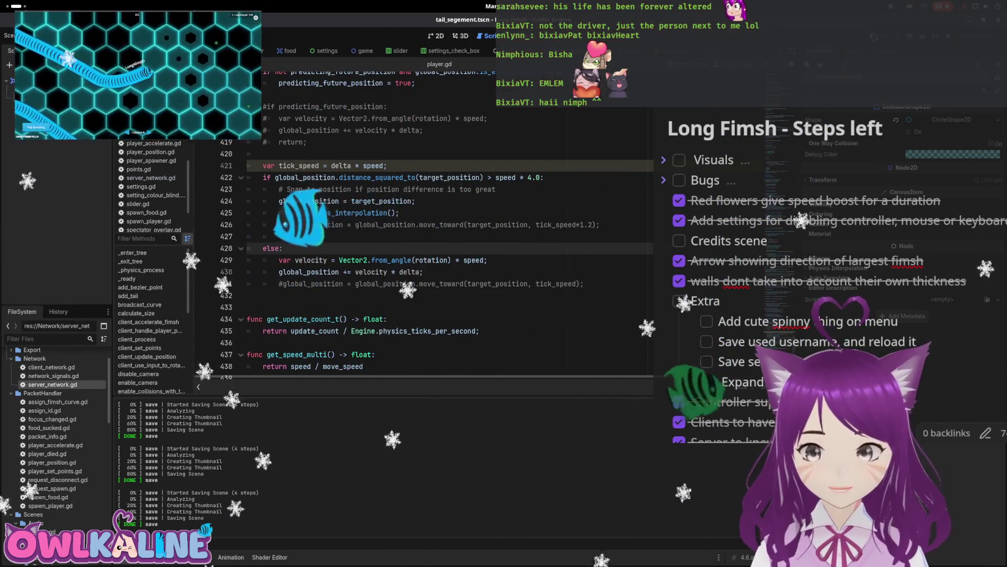
pyautogui.press('F5')
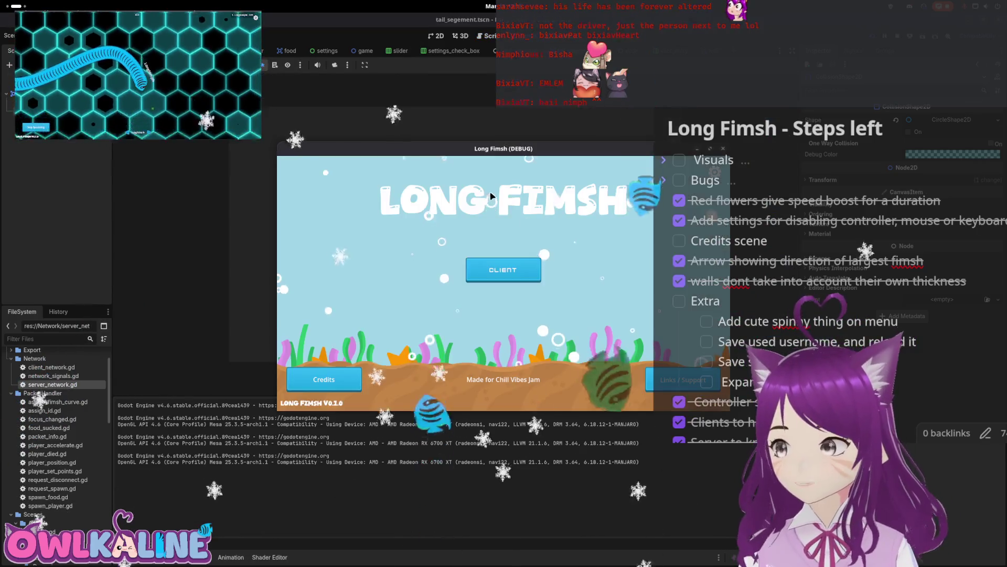
# - Move the debug window aside, enter the CLIENT lobby, and spectate another player's snake
pyautogui.moveTo(493, 153); pyautogui.dragTo(460, 138)
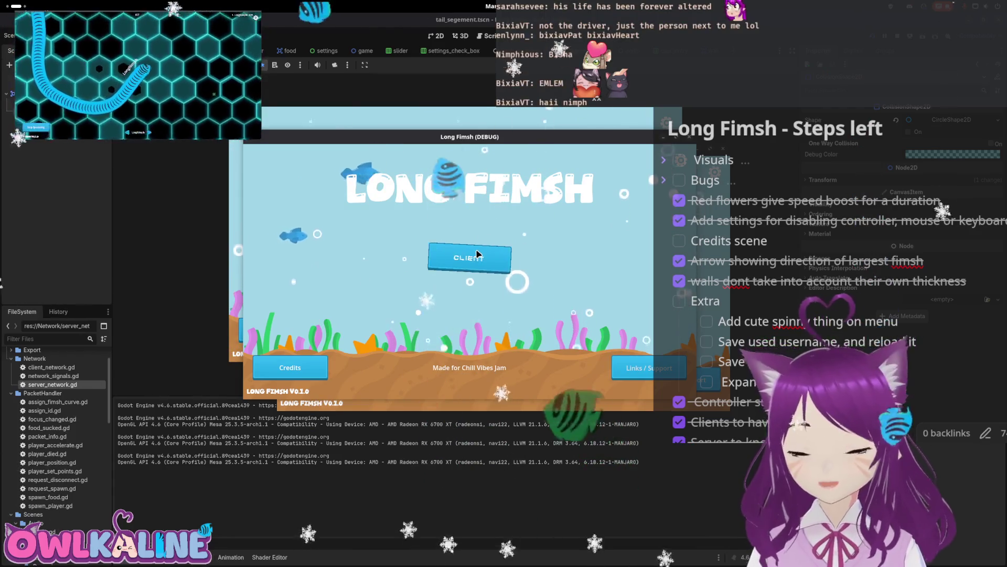
pyautogui.click(477, 255)
pyautogui.click(330, 366)
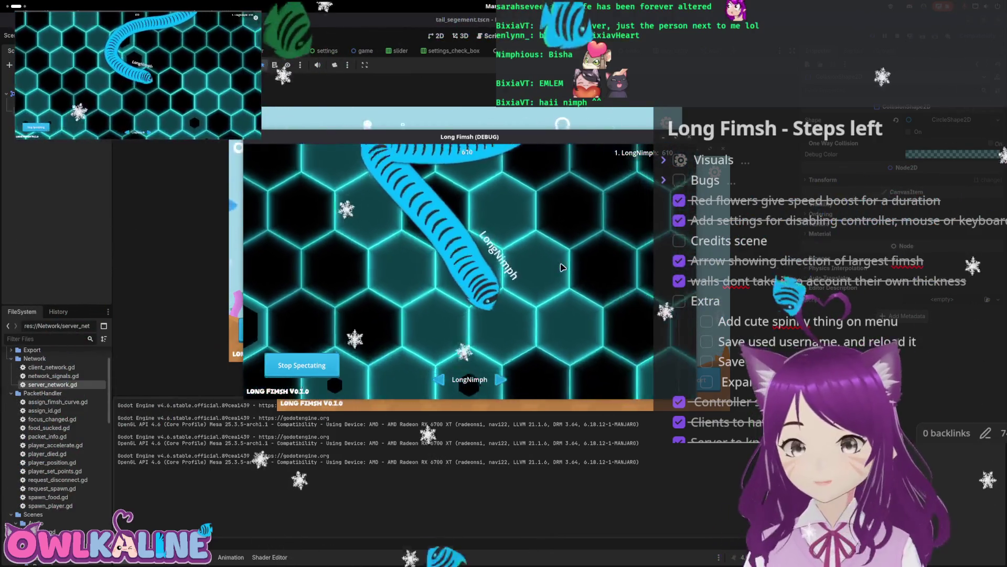
pyautogui.press('super')
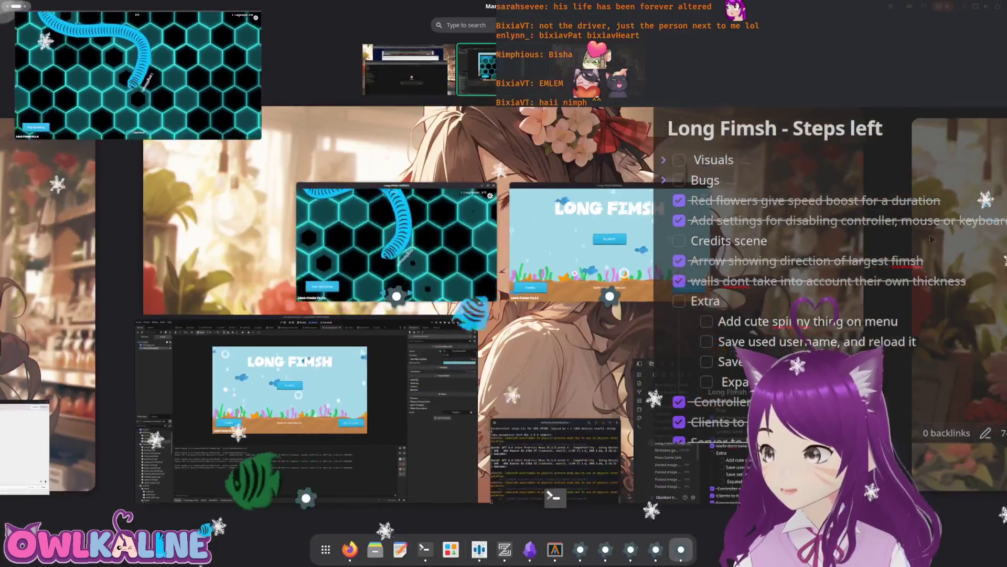
# - Enlarge the Long Fimsh (DEBUG) window, shift it left, and bring it in front of the browser
pyautogui.press('super')
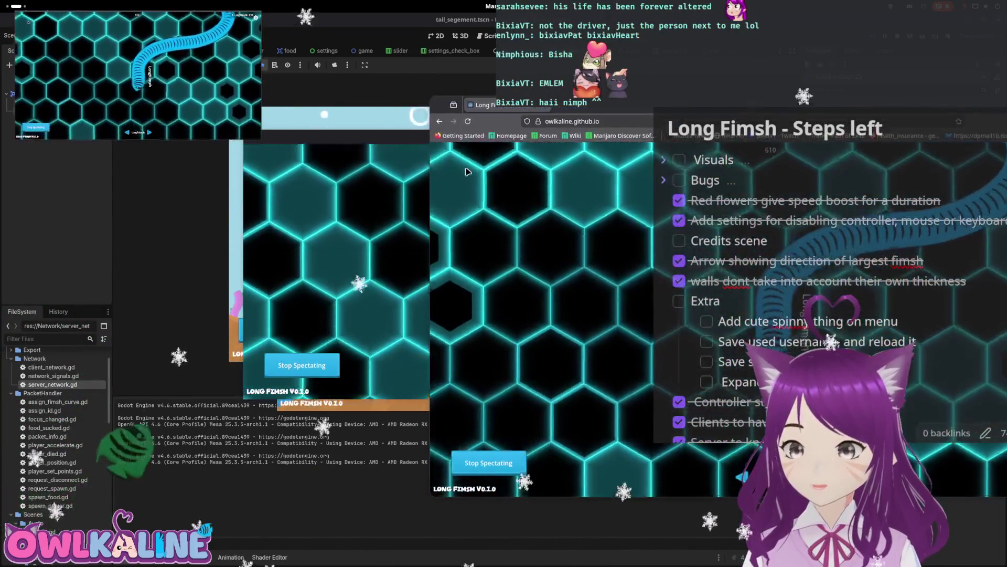
pyautogui.moveTo(367, 136); pyautogui.dragTo(209, 153)
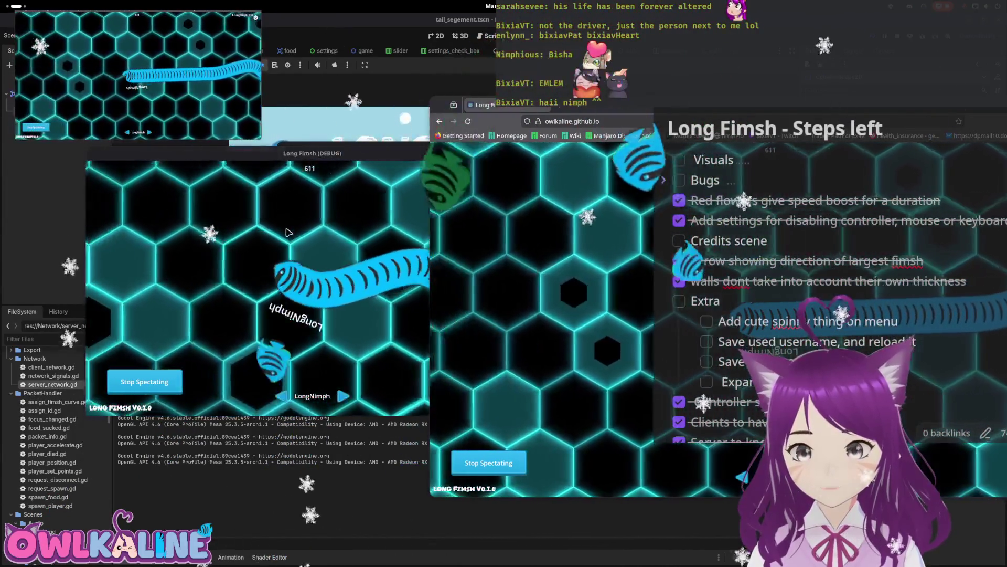
pyautogui.click(288, 232)
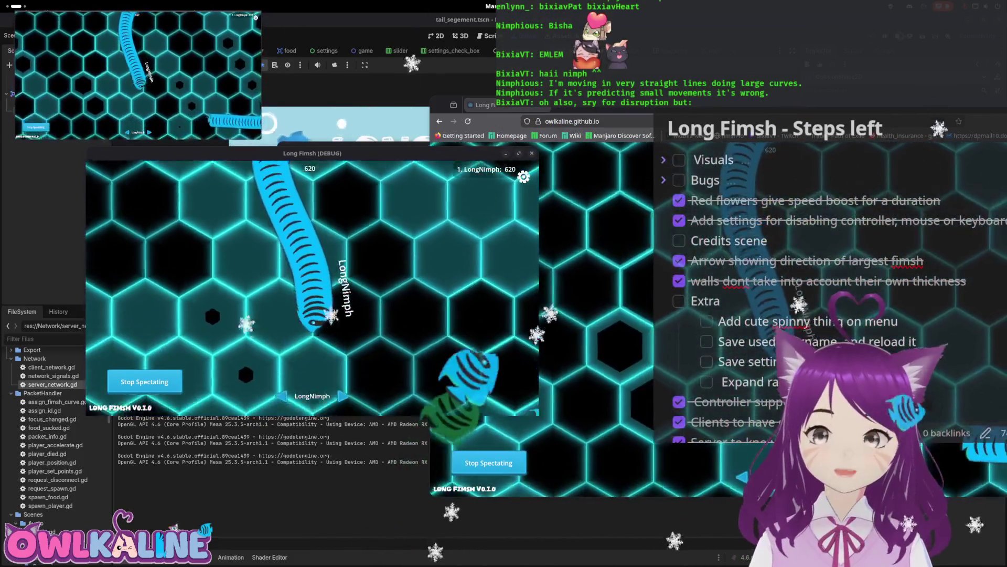
# - Stop the Long Fimsh debug run with F8, returning to player.gd's handle_player_position_data
pyautogui.press('F8')
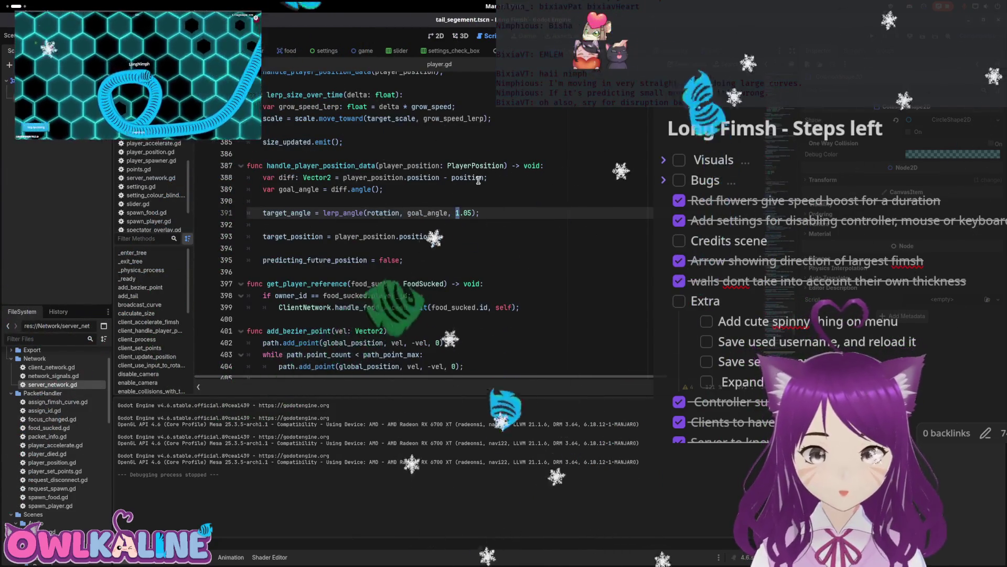
# - Declare var continuing_to_turn_prediction = 1.0 on a new line above the target_angle line
pyautogui.click(441, 205)
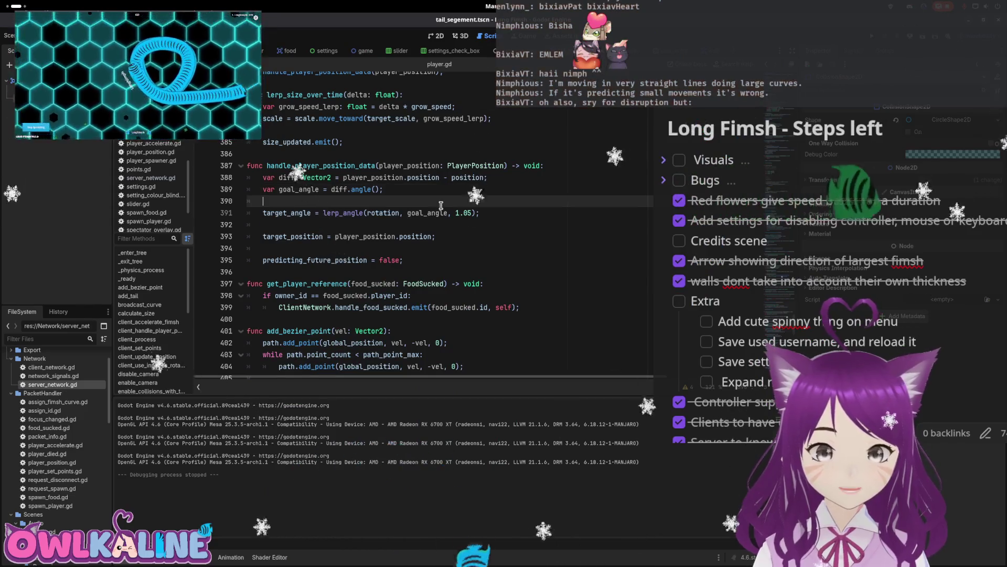
pyautogui.press('Return')
pyautogui.press('Return')
pyautogui.press('Up')
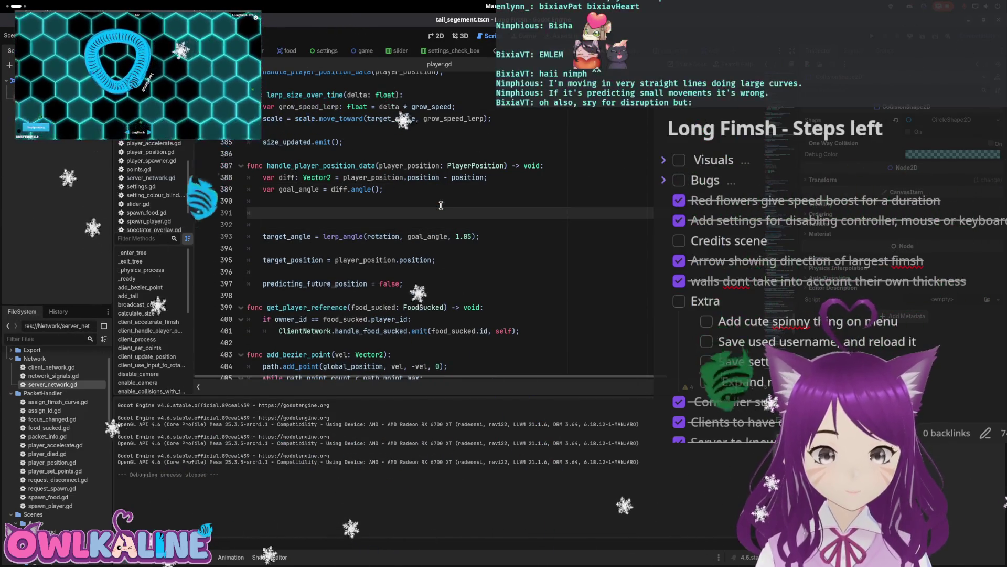
pyautogui.press('BackSpace')
pyautogui.write('var or')
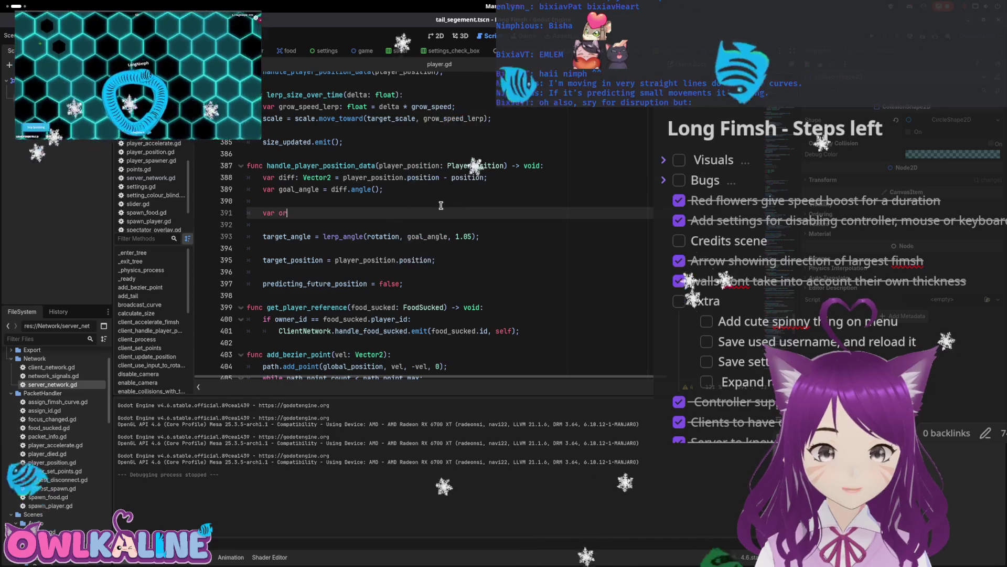
pyautogui.write('ict_')
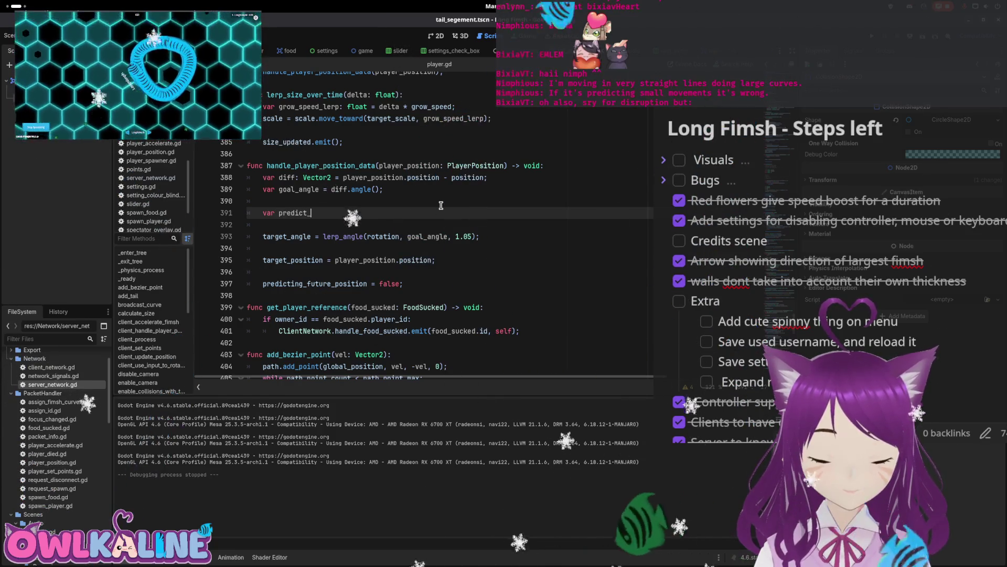
pyautogui.write('contining_to_turn')
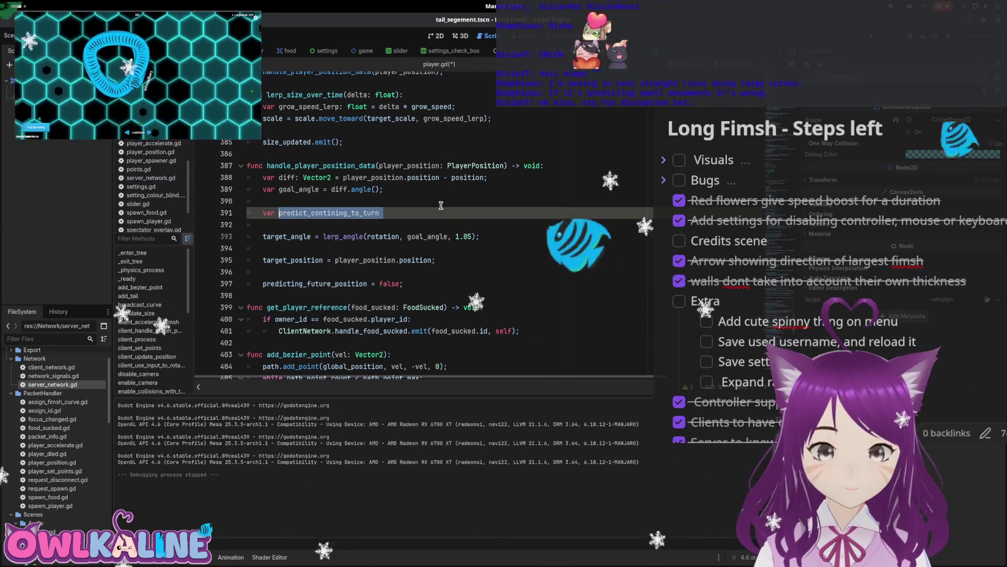
pyautogui.press('BackSpace')
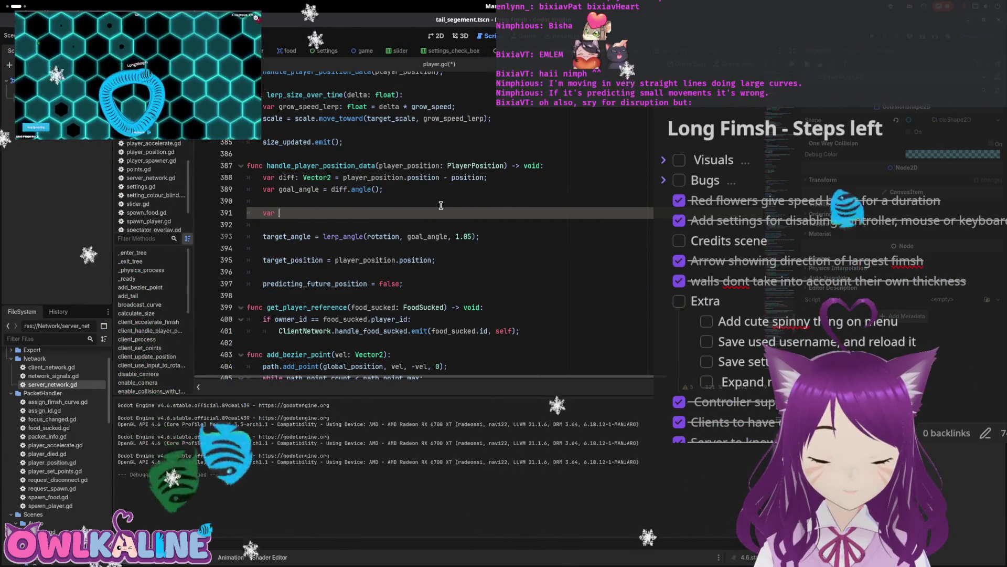
pyautogui.write('predict_')
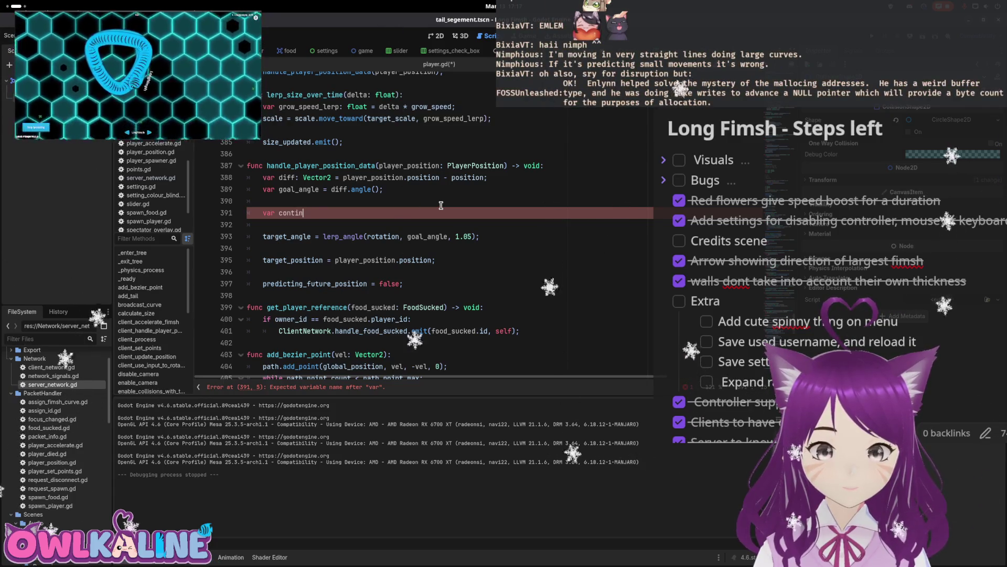
pyautogui.write('_t')
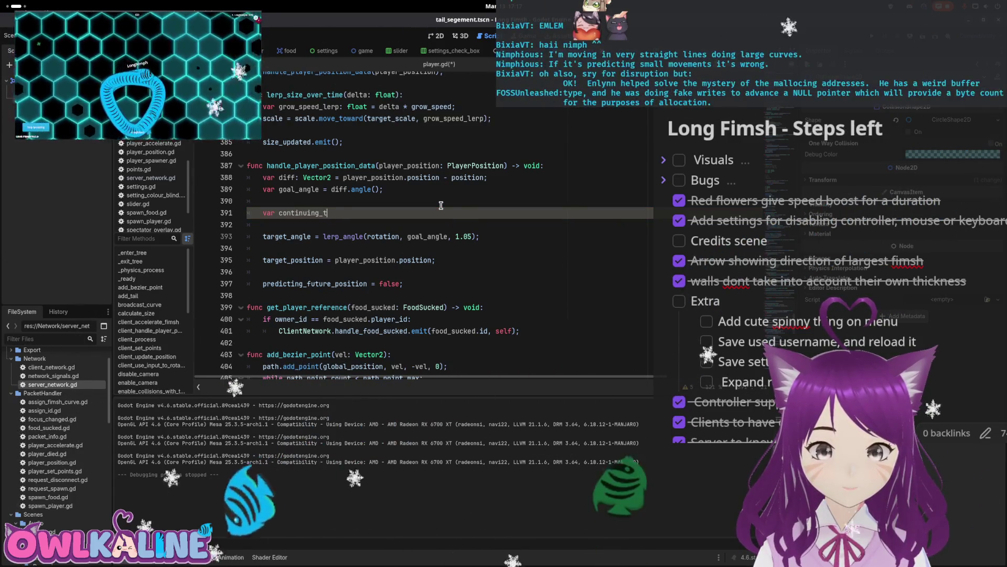
pyautogui.write('o_turn_predi')
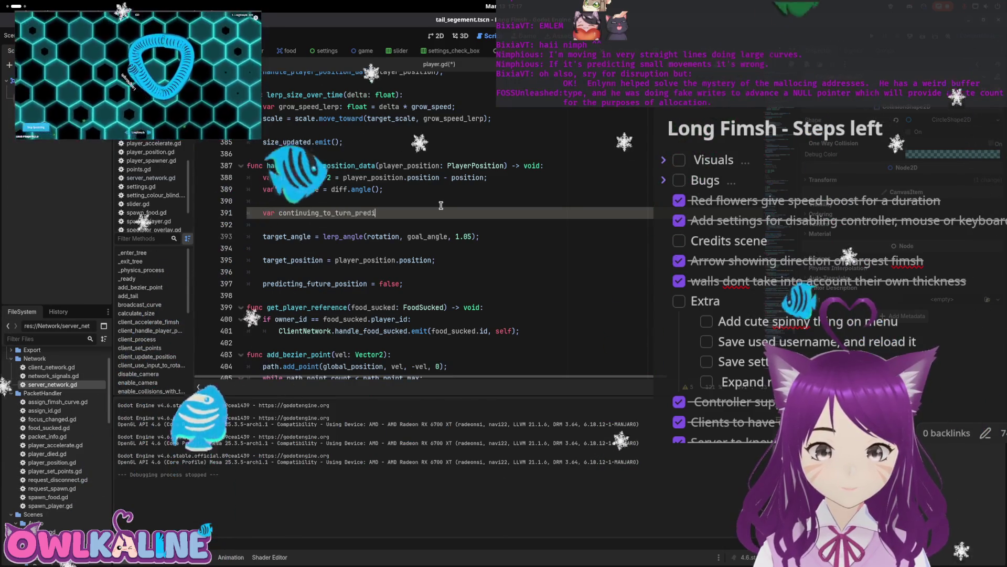
pyautogui.write('ction = 1.0;')
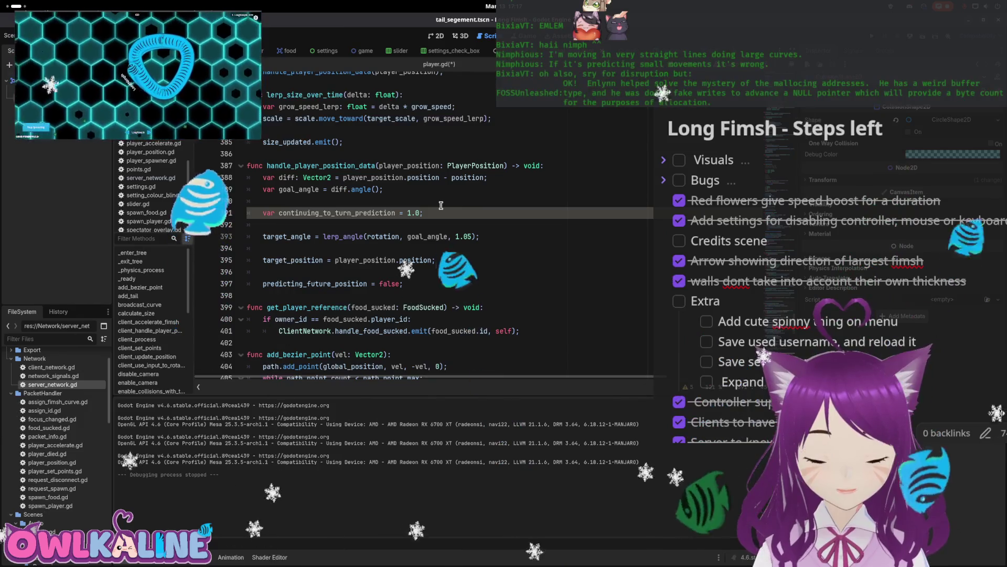
# - Begin an 'if goal_angle - rotation' condition on the following line
pyautogui.press('Return')
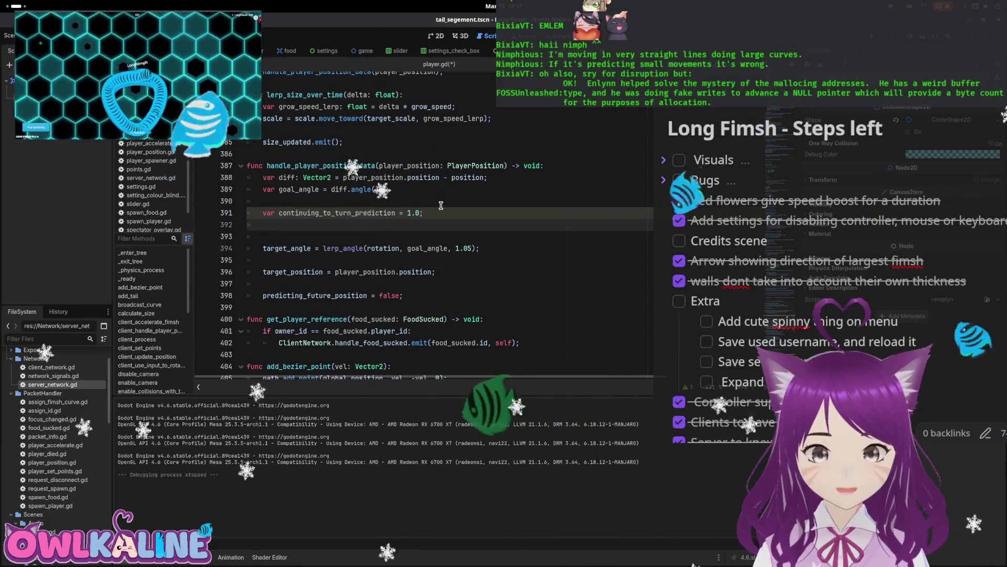
pyautogui.write('if goal')
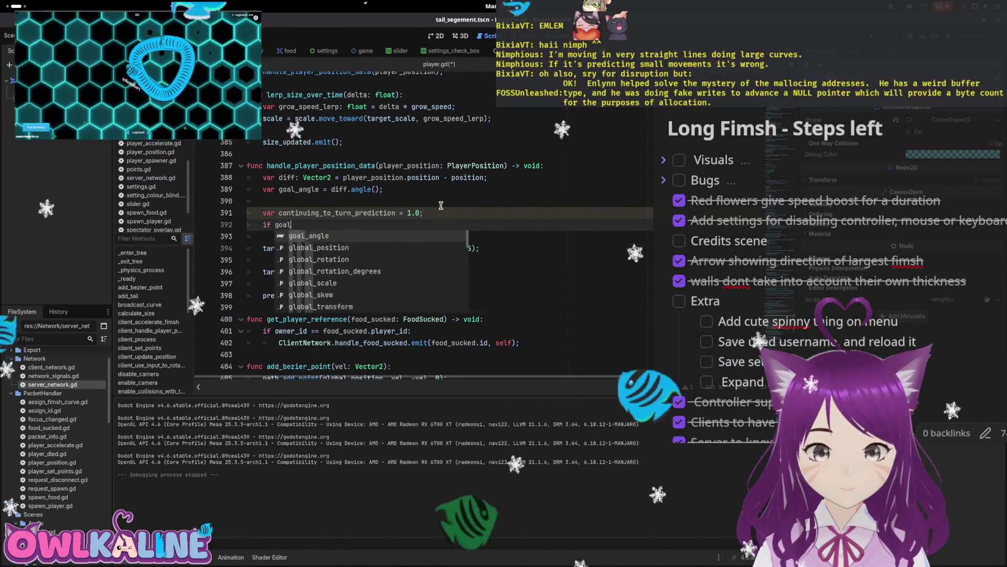
pyautogui.press('Return')
pyautogui.write('!')
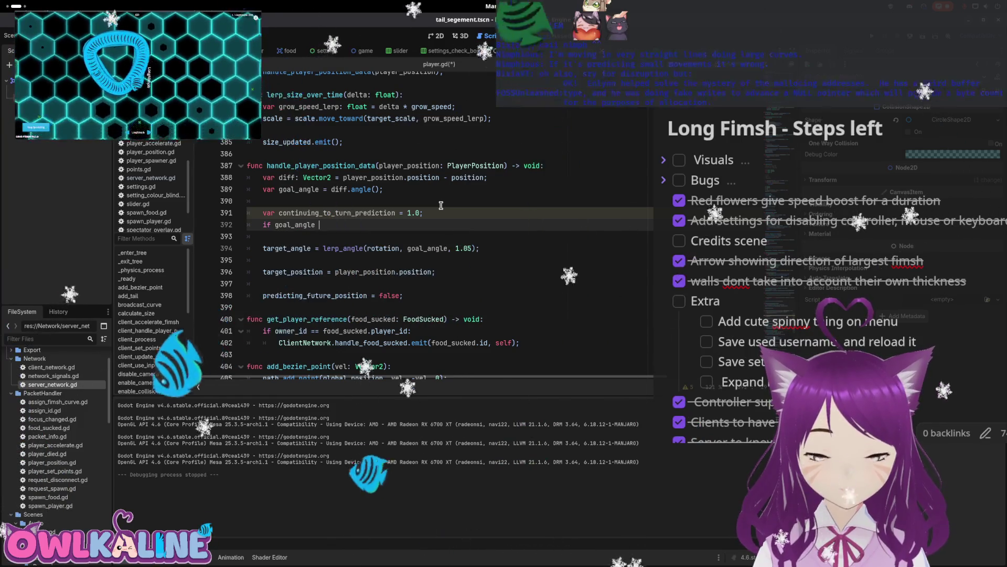
pyautogui.press('BackSpace')
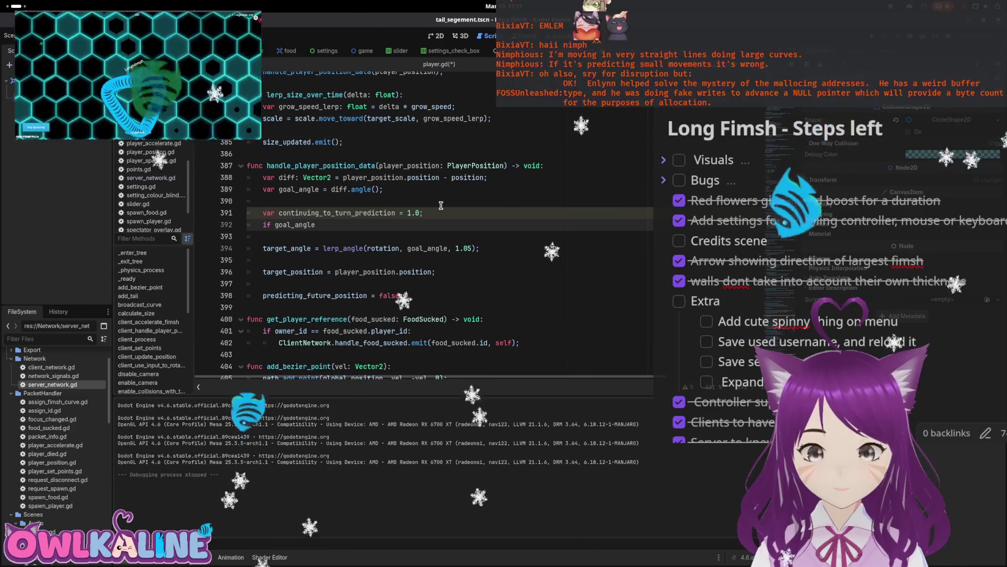
pyautogui.write(' - rotation')
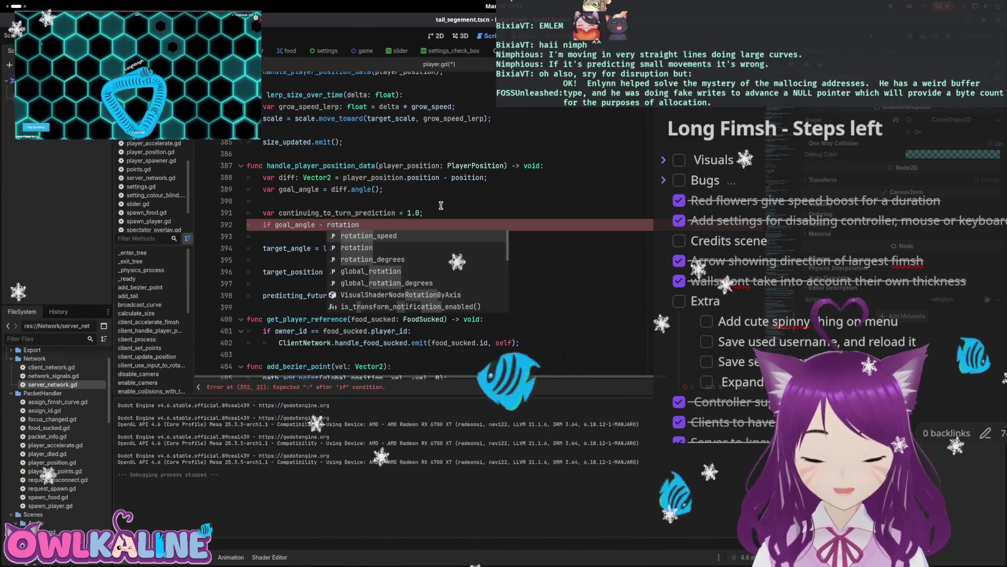
pyautogui.write(')')
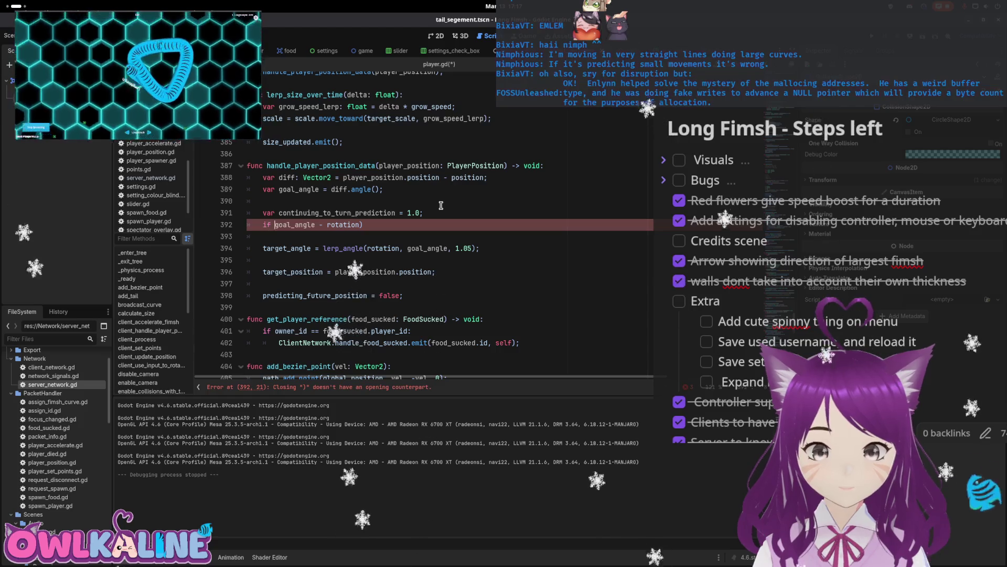
pyautogui.write('(')
# - Complete the condition as '(goal_angle - rotation).abs () > PI*0.1:'
pyautogui.press('End')
pyautogui.write('.abs ()')
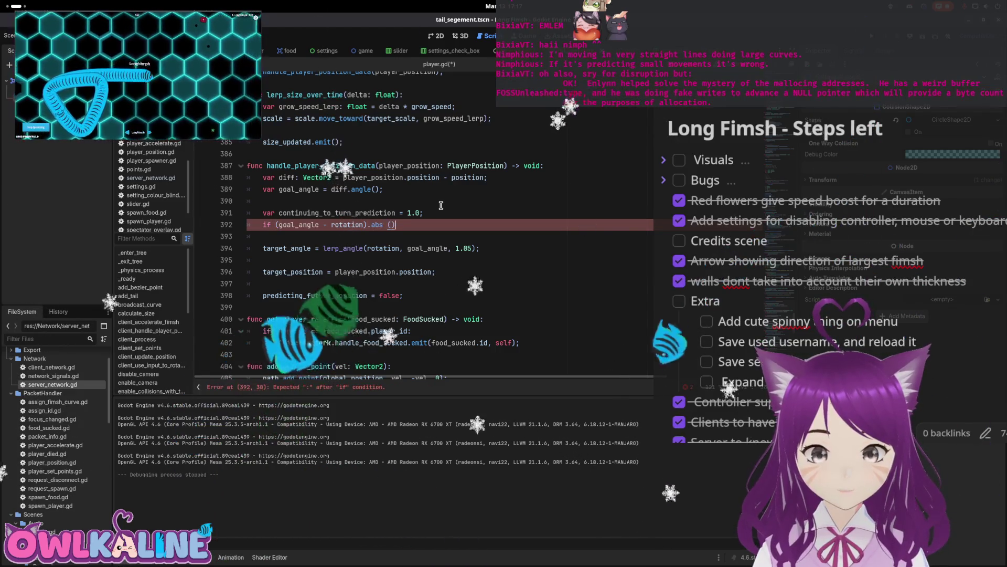
pyautogui.write(' < PI')
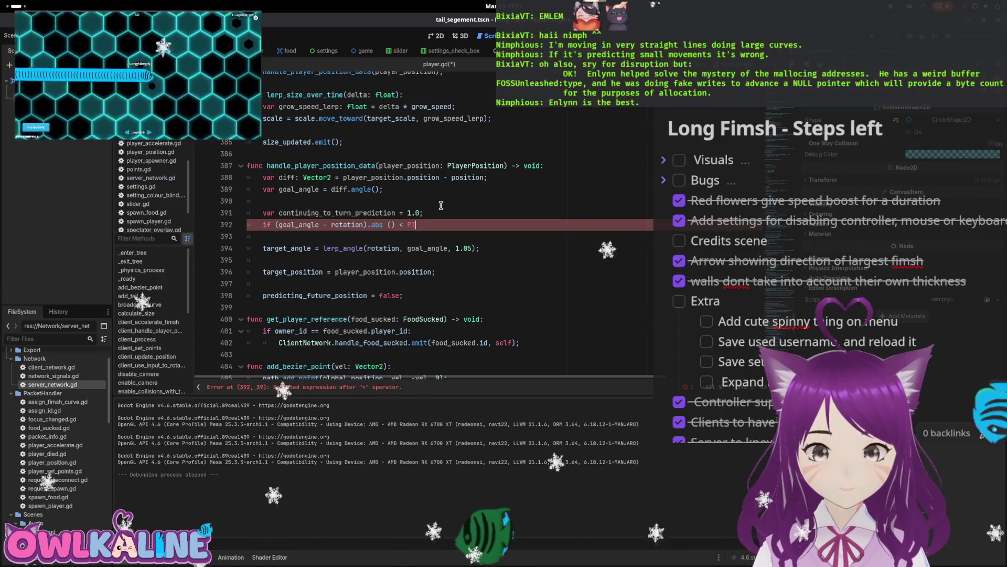
pyautogui.write('*0.1')
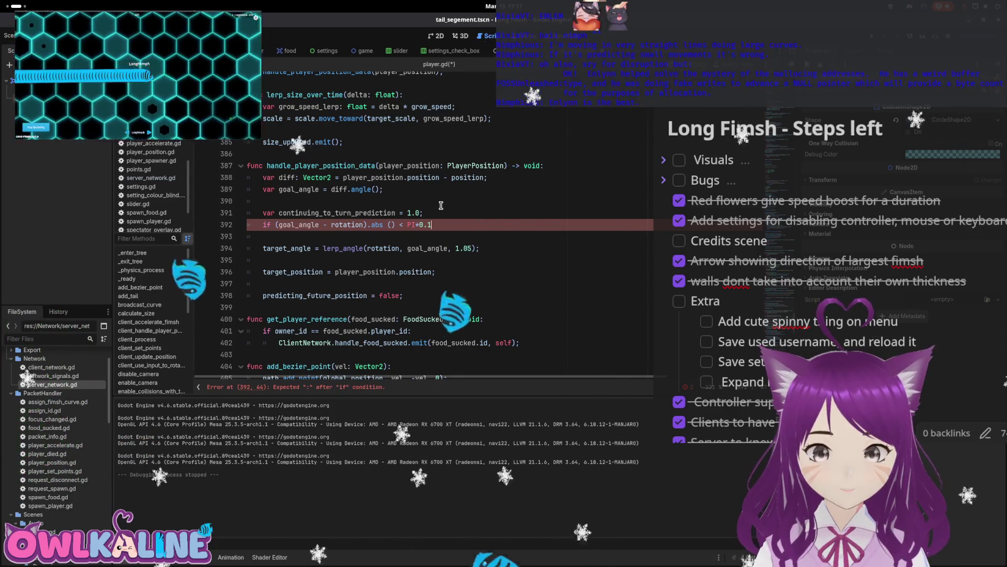
pyautogui.write(':')
pyautogui.press('Return')
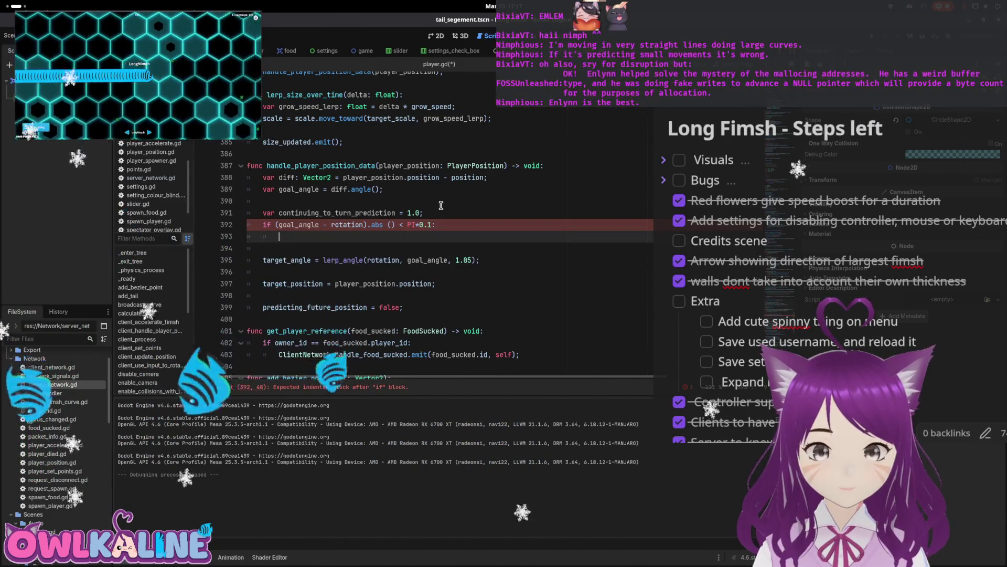
pyautogui.press('Up')
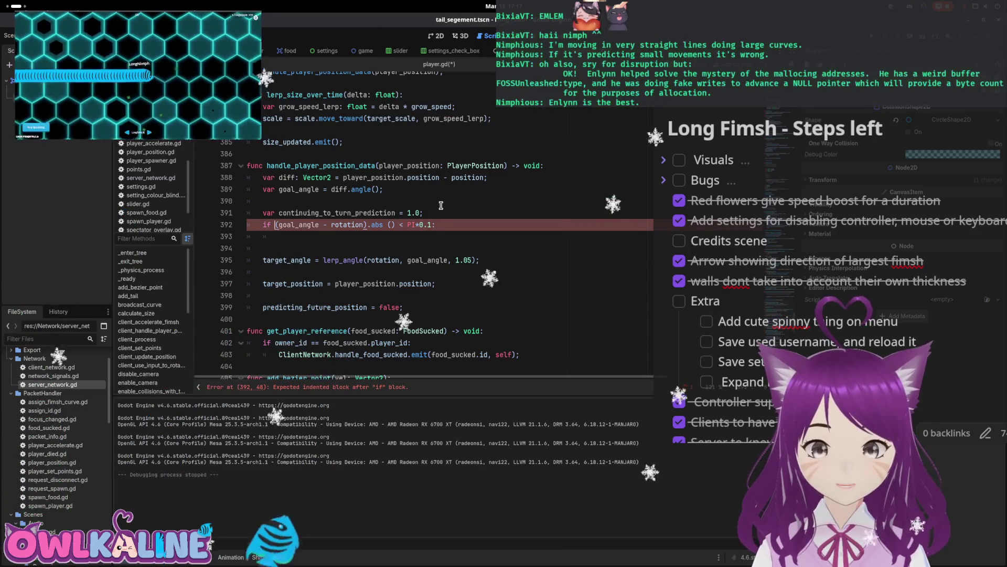
pyautogui.press('End')
pyautogui.press('Left')
pyautogui.press('Left')
pyautogui.press('Left')
pyautogui.press('BackSpace')
pyautogui.write('>')
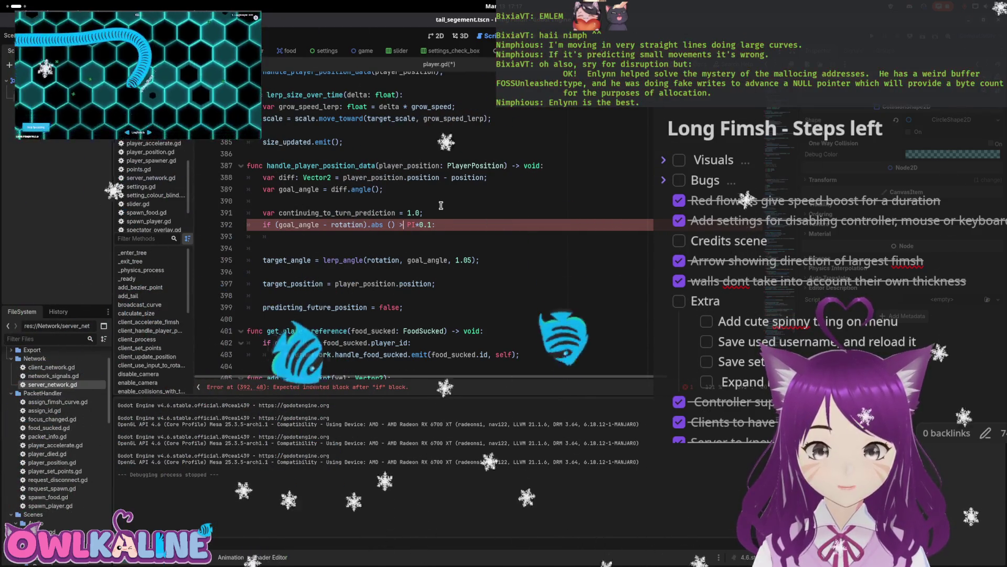
# - Set continuing_to_turn_prediction = 1.05 inside the if block
pyautogui.press('Down')
pyautogui.write('co')
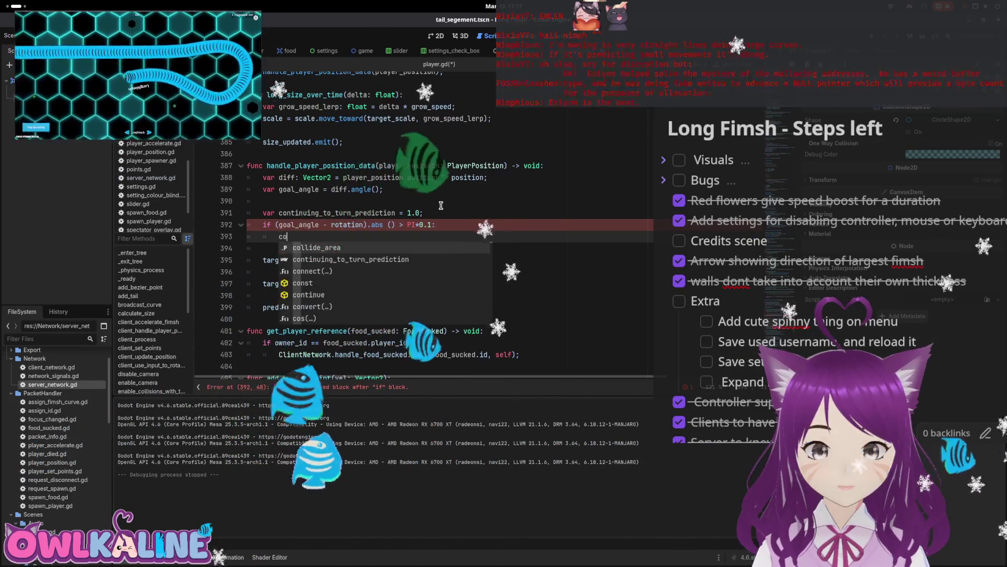
pyautogui.press('Down')
pyautogui.press('Return')
pyautogui.write('= 1.0')
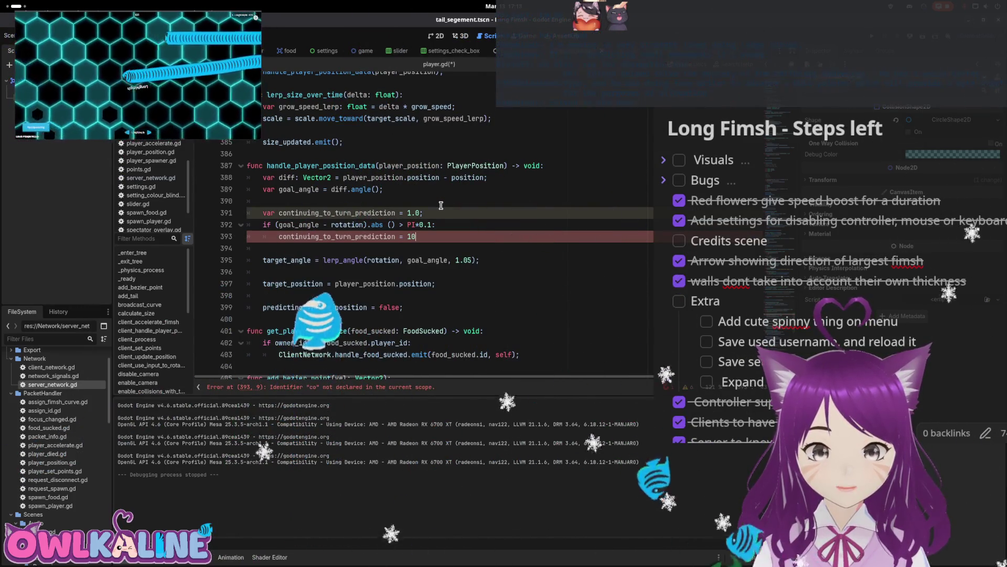
pyautogui.write('5')
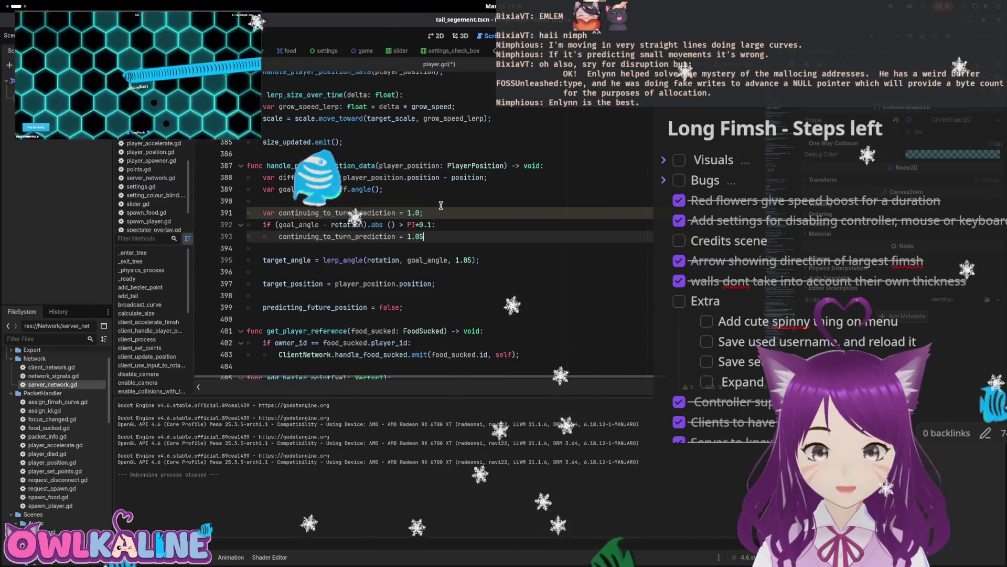
# - Replace the 1.05 lerp_angle weight with continuing_to_turn_prediction
pyautogui.press('Down')
pyautogui.press('Down')
pyautogui.press('End')
pyautogui.press('Left')
pyautogui.press('Left')
pyautogui.press('BackSpace')
pyautogui.press('BackSpace')
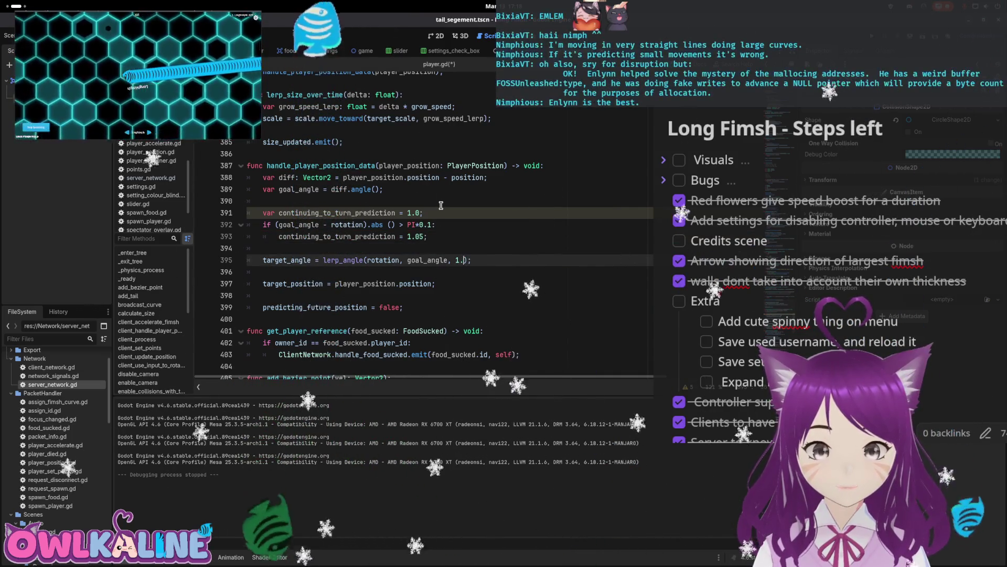
pyautogui.write('on')
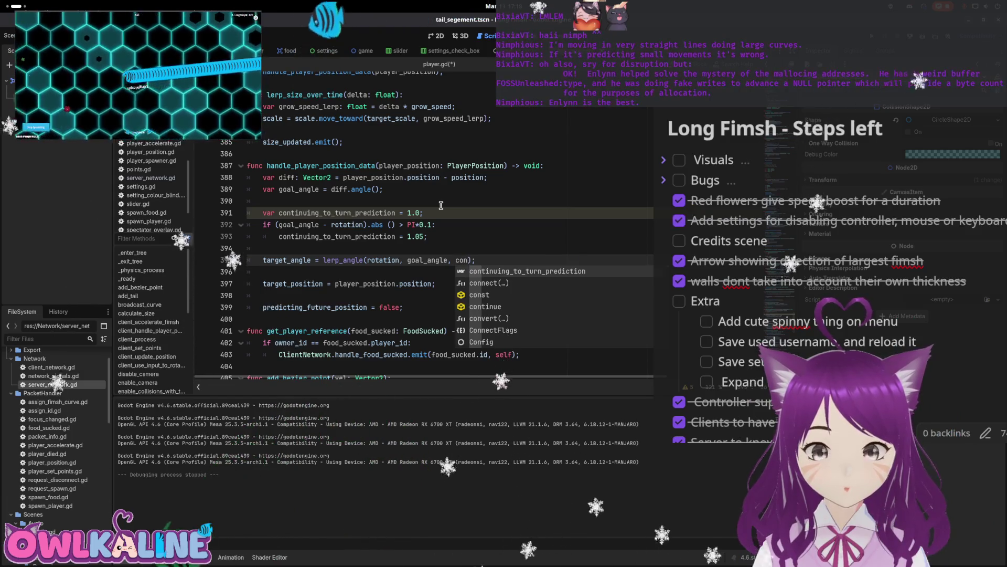
pyautogui.press('Return')
pyautogui.click(504, 249)
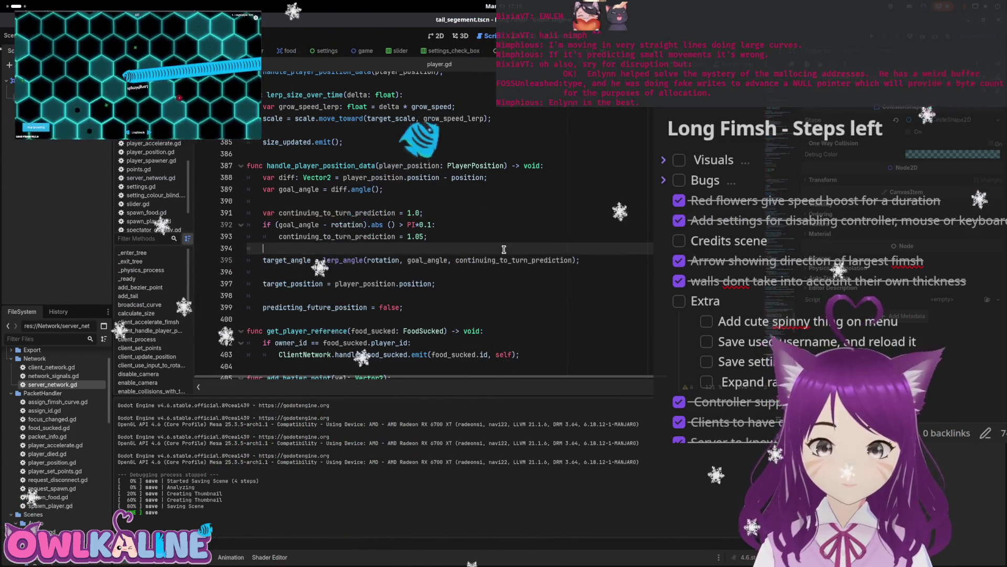
# - Save, run the game as a client, and hit the float abs() error at line 392
pyautogui.hotkey('ctrl', 's')
pyautogui.press('F5')
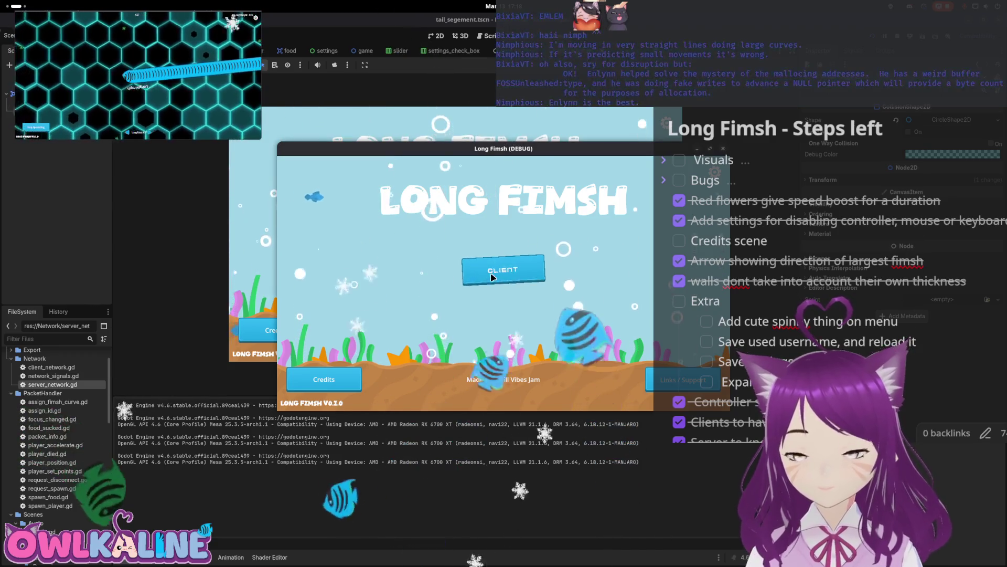
pyautogui.click(503, 269)
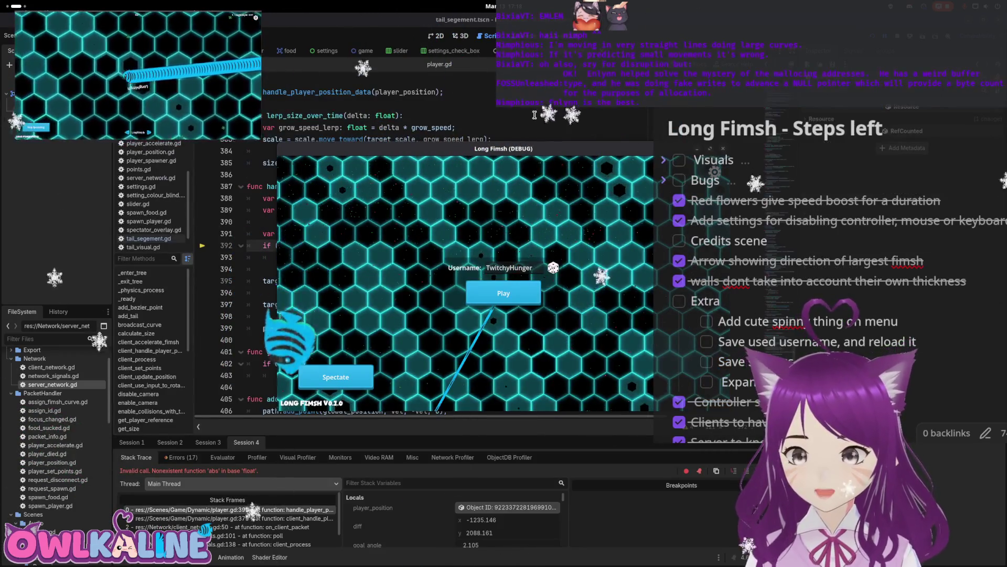
pyautogui.click(459, 246)
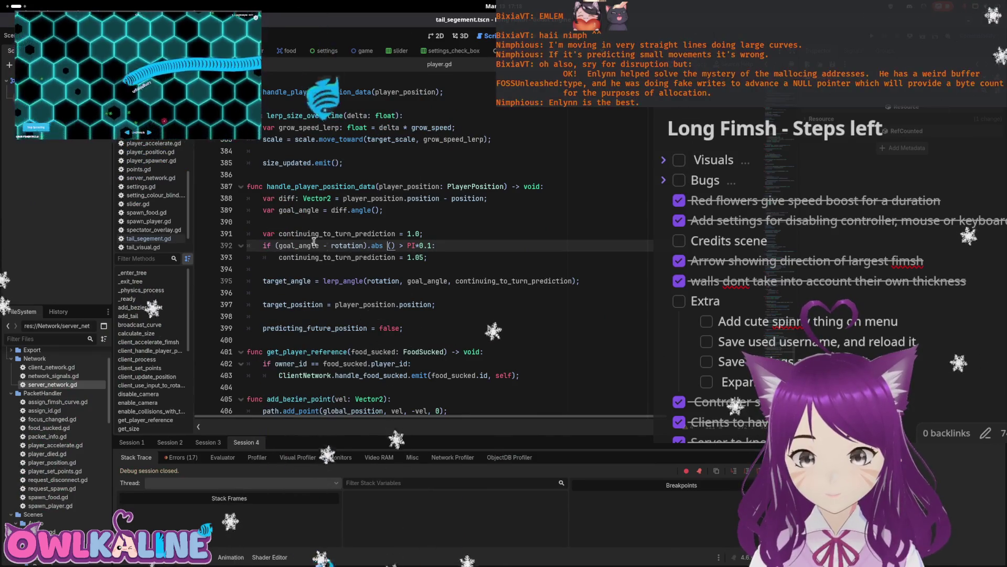
# - Rewrite line 392 as 'if abs(goal_angle - rotation) > PI*0.1:' and relaunch the game
pyautogui.click(275, 246)
pyautogui.write('abs (')
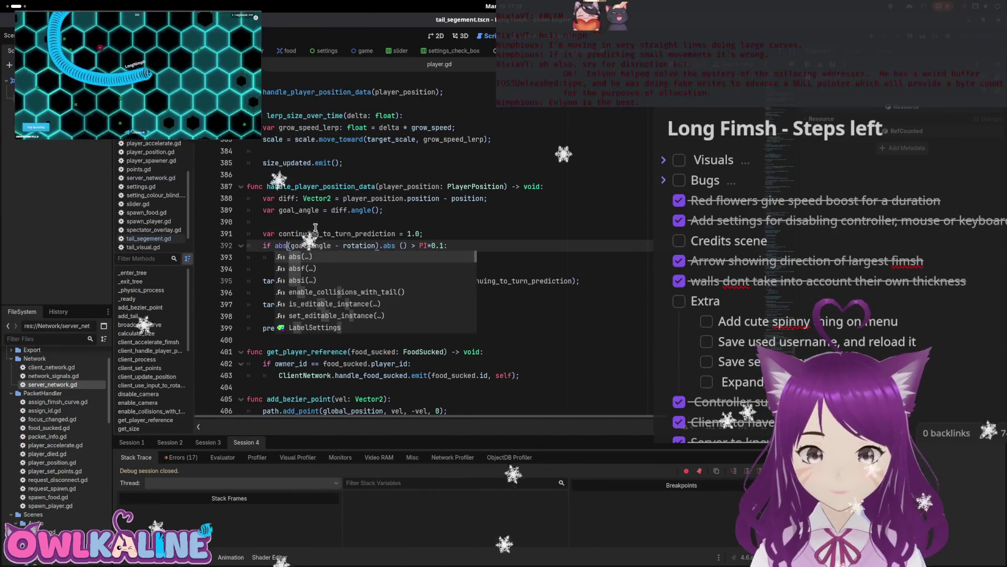
pyautogui.write(')')
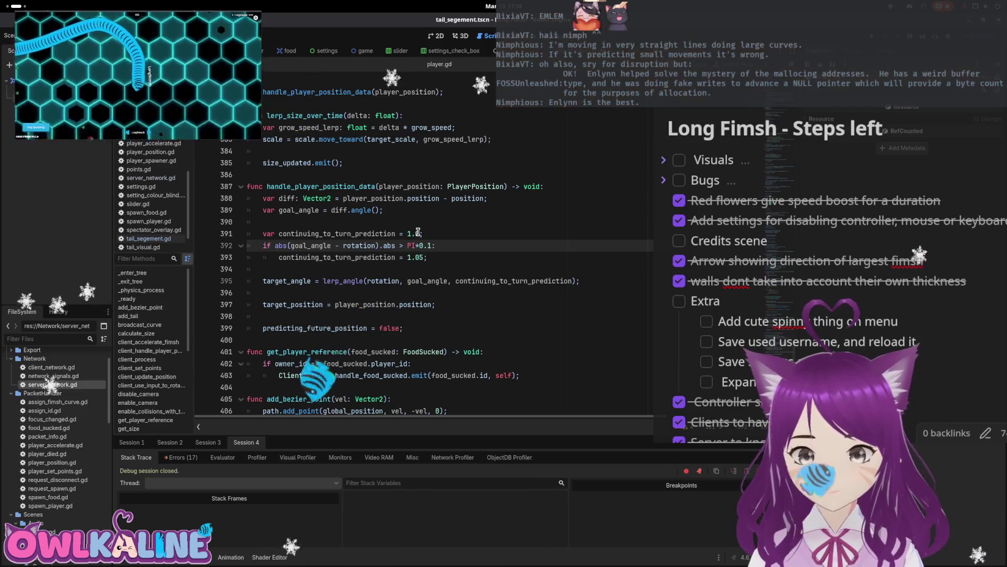
pyautogui.click(384, 210)
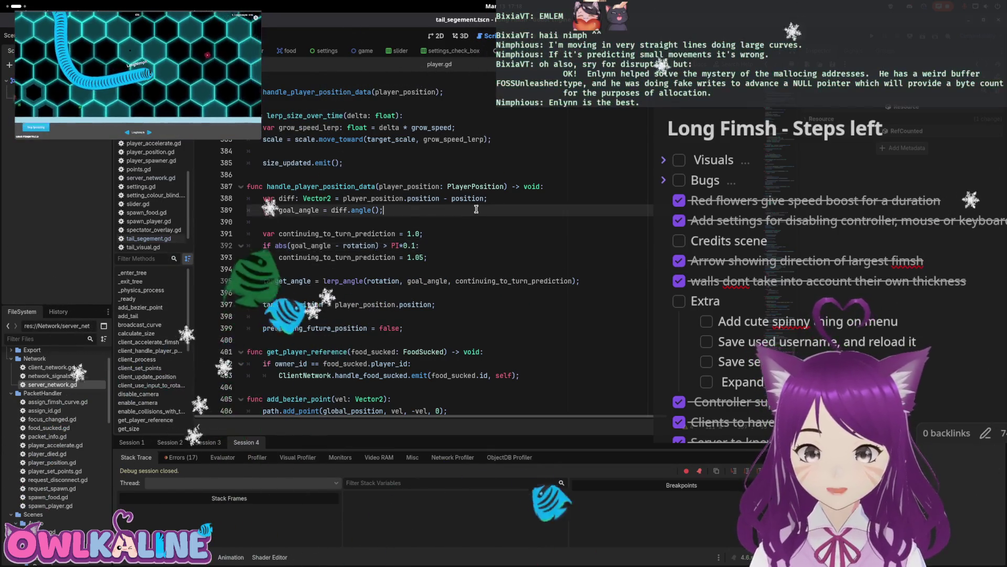
pyautogui.press('F5')
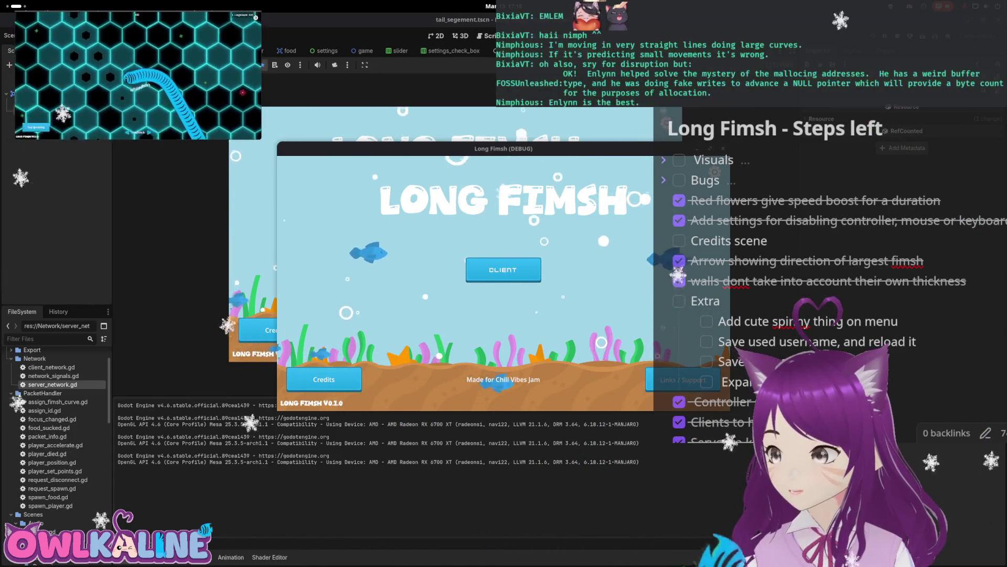
# - Toggle the Activities overview so the Long Fimsh (DEBUG) window sits in front
pyautogui.press('super')
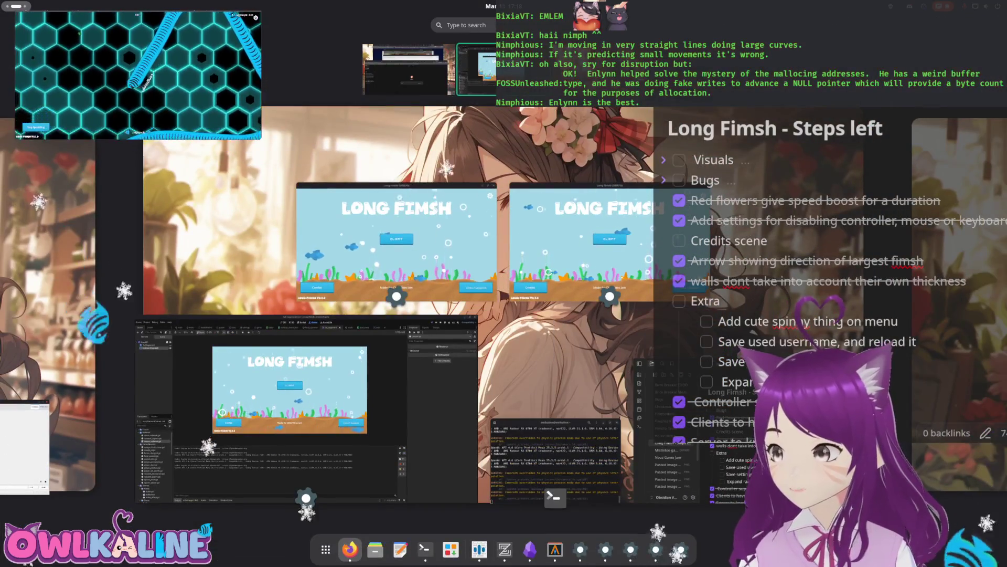
pyautogui.press('super')
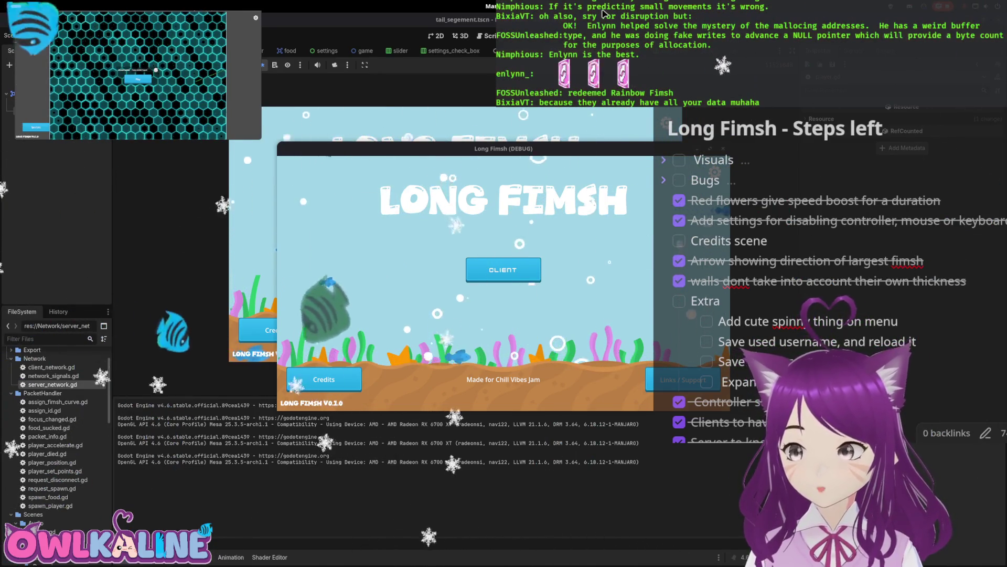
# - Enter the client join screen and maximize the game window vertically
pyautogui.click(491, 280)
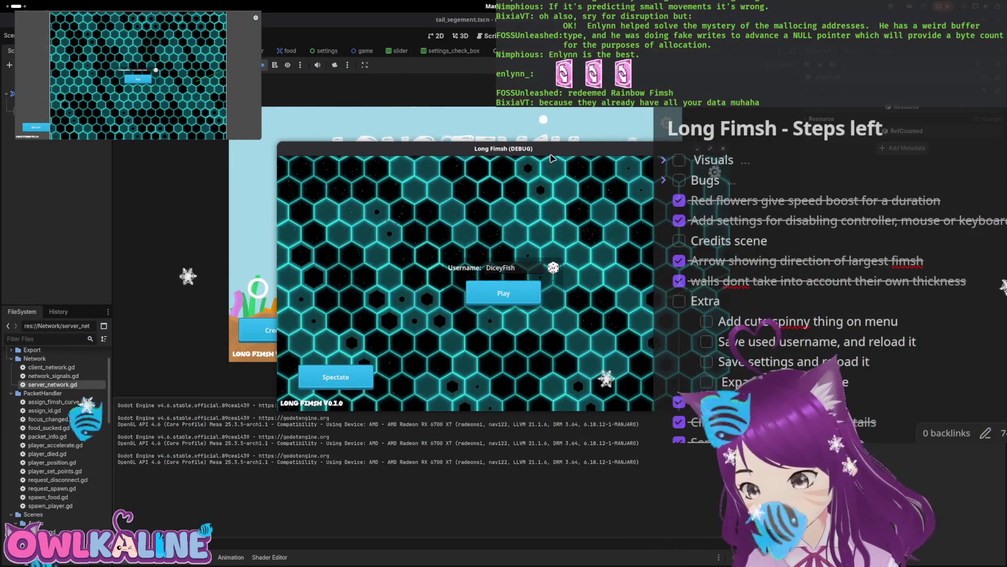
pyautogui.press('super+Up')
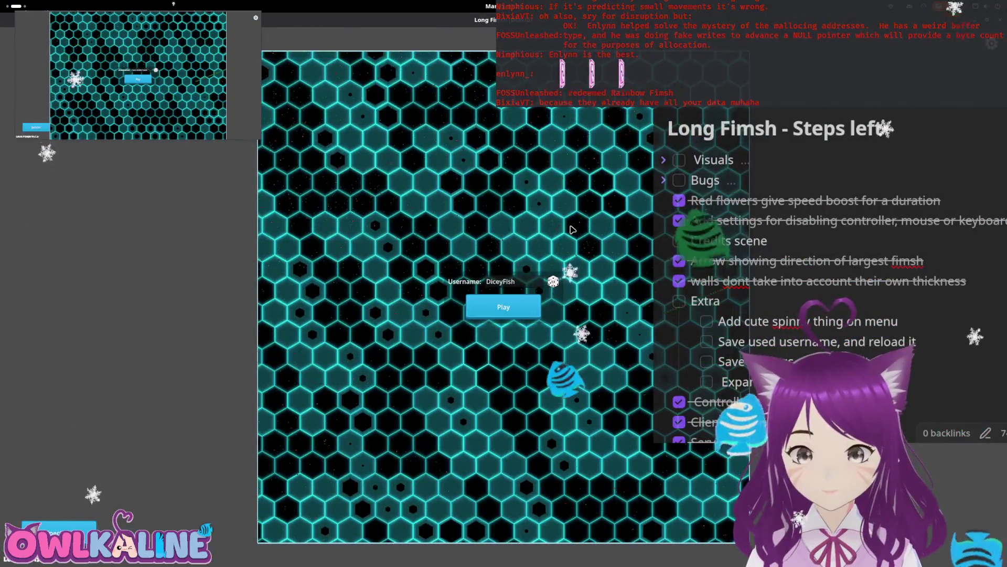
# - Watch the LongNimph snake play until its score reads 226, then leave fullscreen
pyautogui.press('super')
pyautogui.press('super')
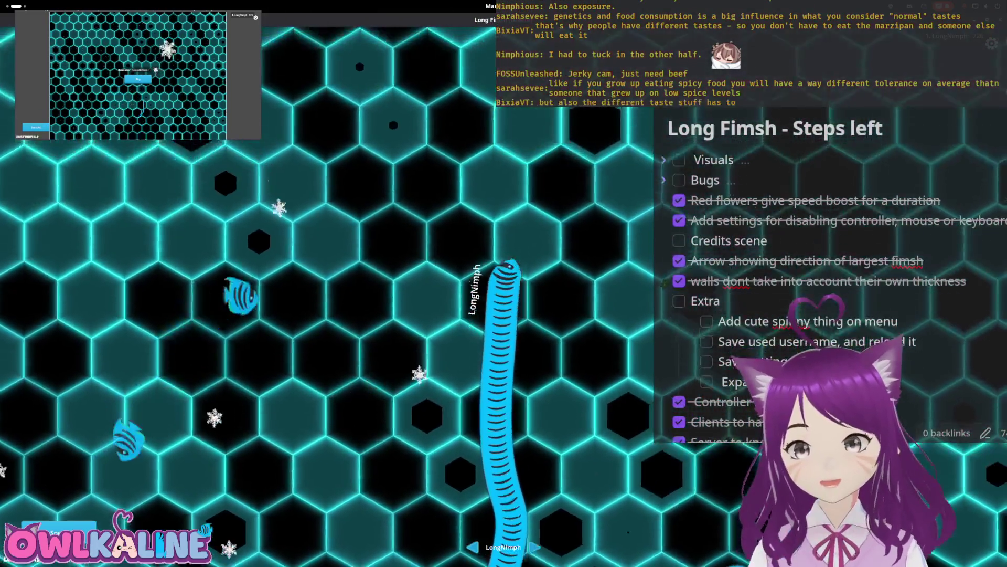
pyautogui.press('F11')
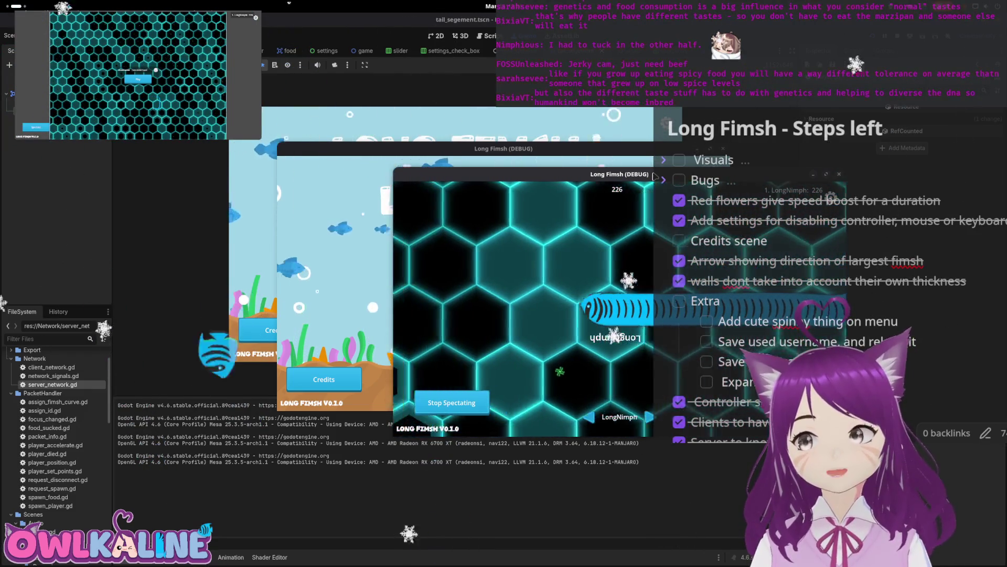
# - Stop the debug run and save player.gd with the 1.05 turn-prediction value on line 393
pyautogui.moveTo(654, 175); pyautogui.dragTo(654, 204)
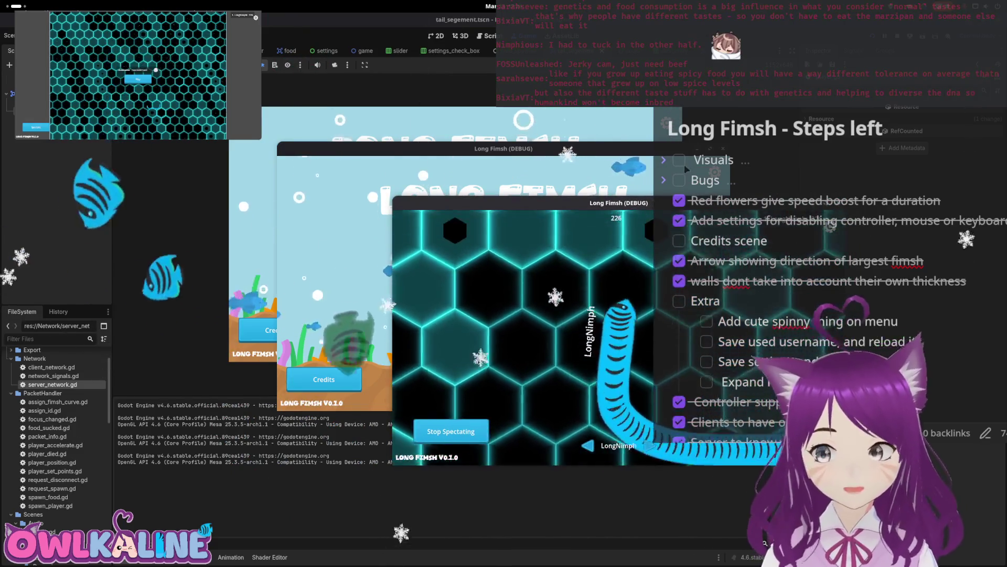
pyautogui.press('F8')
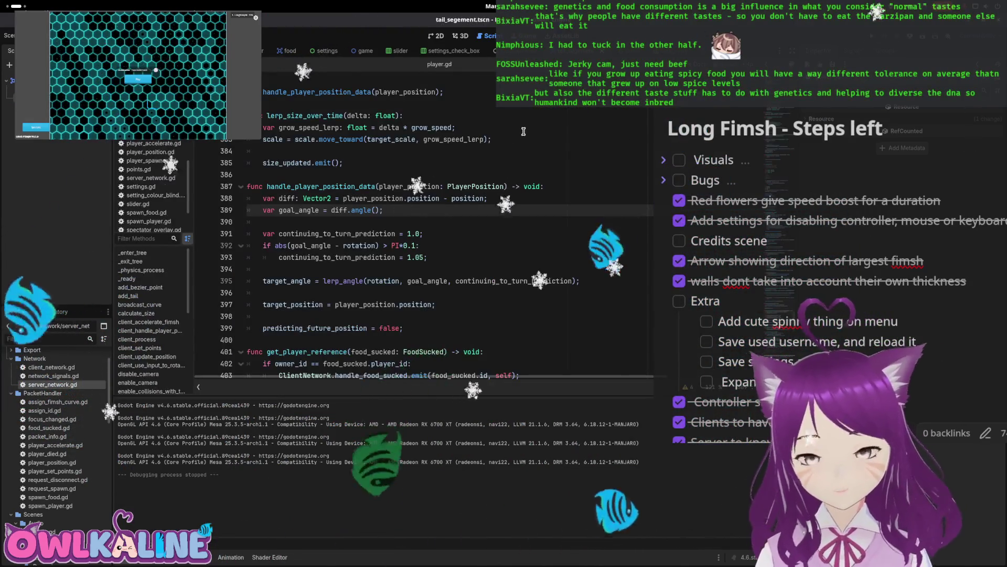
pyautogui.click(376, 234)
pyautogui.scroll(-1, 376, 234)
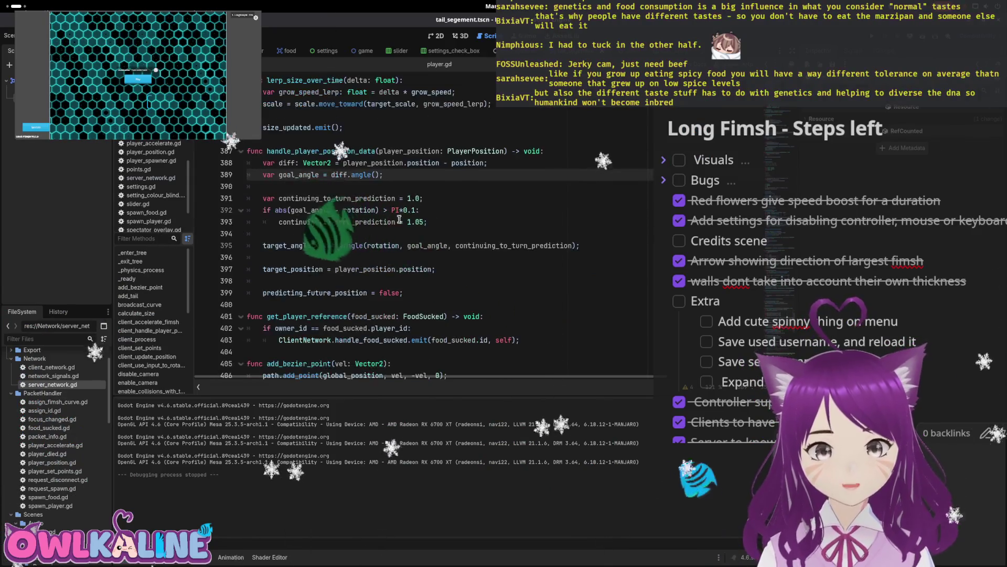
pyautogui.click(422, 221)
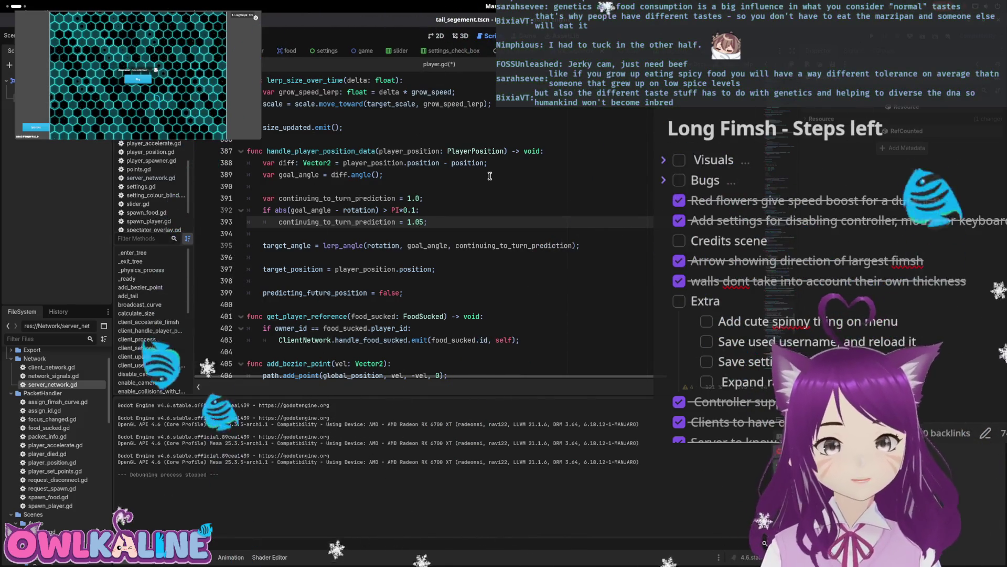
pyautogui.hotkey('ctrl', 's')
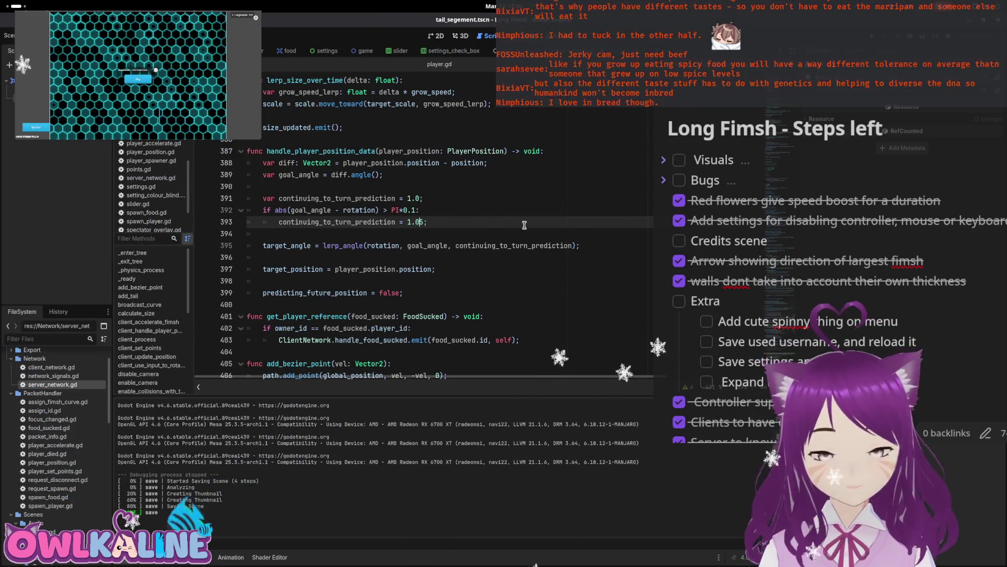
pyautogui.scroll(-1, 534, 227)
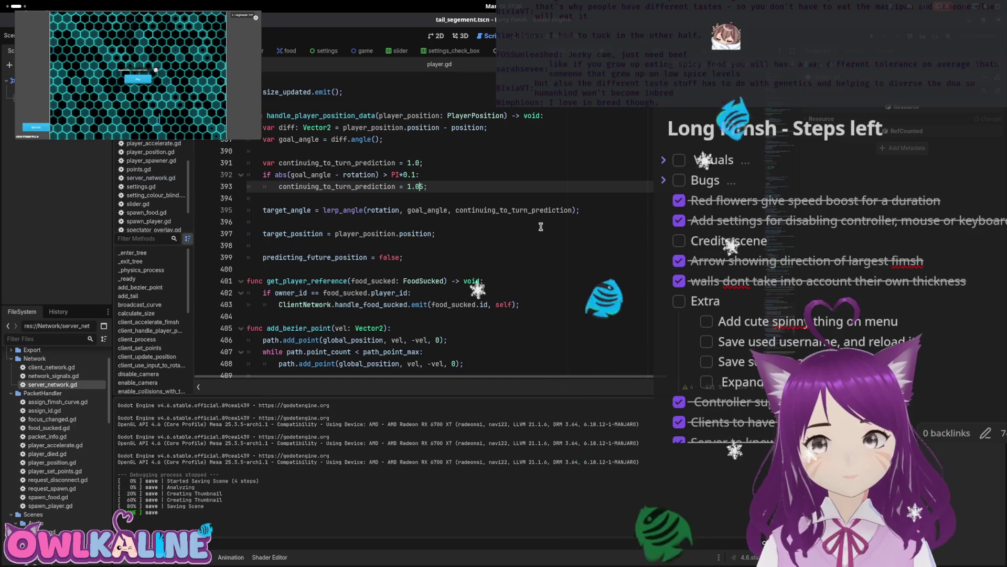
# - Scroll up through player.gd, then switch to the tail_segement.gd script
pyautogui.scroll(8, 534, 227)
pyautogui.scroll(20, 541, 261)
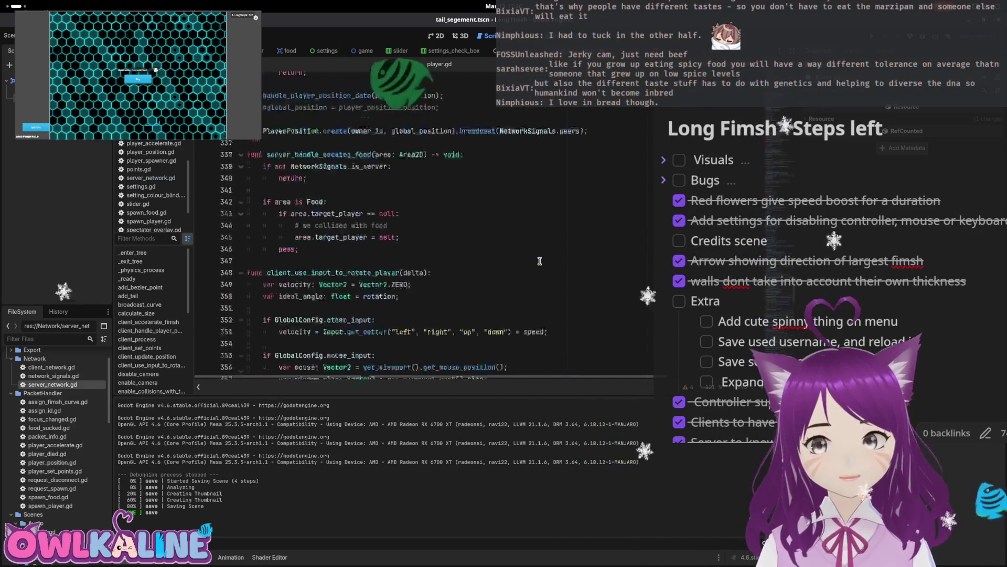
pyautogui.scroll(20, 532, 266)
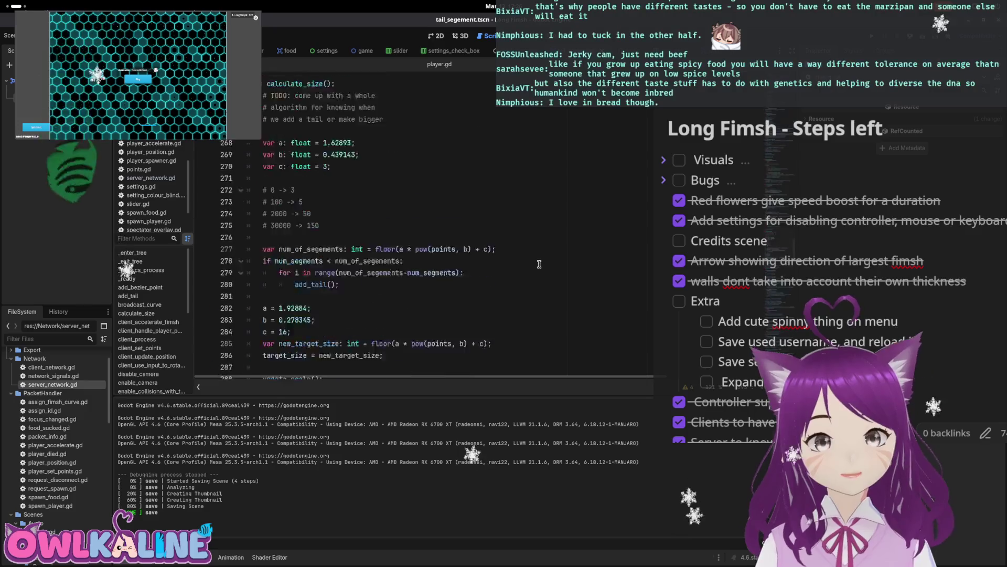
pyautogui.scroll(14, 522, 262)
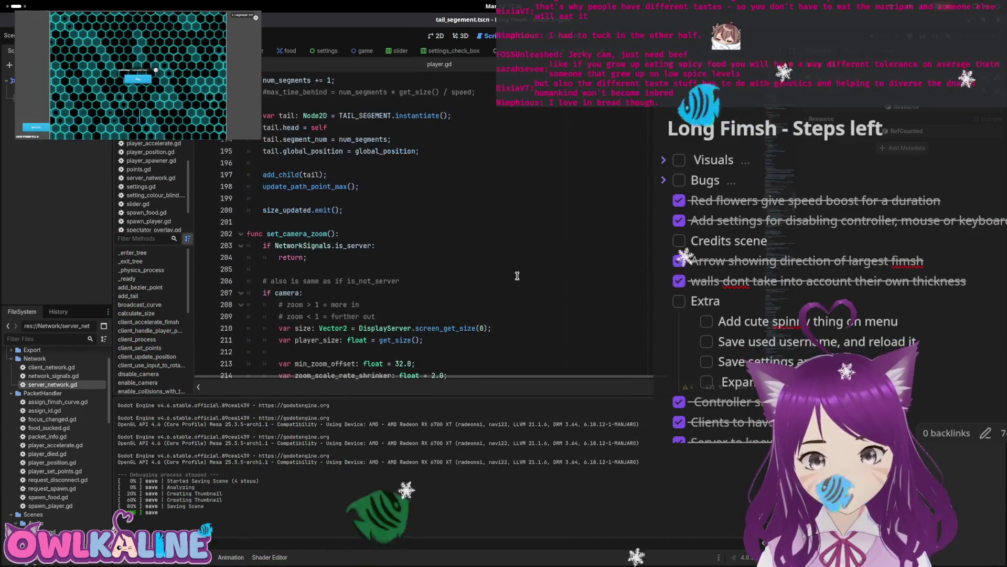
pyautogui.scroll(-8, 518, 275)
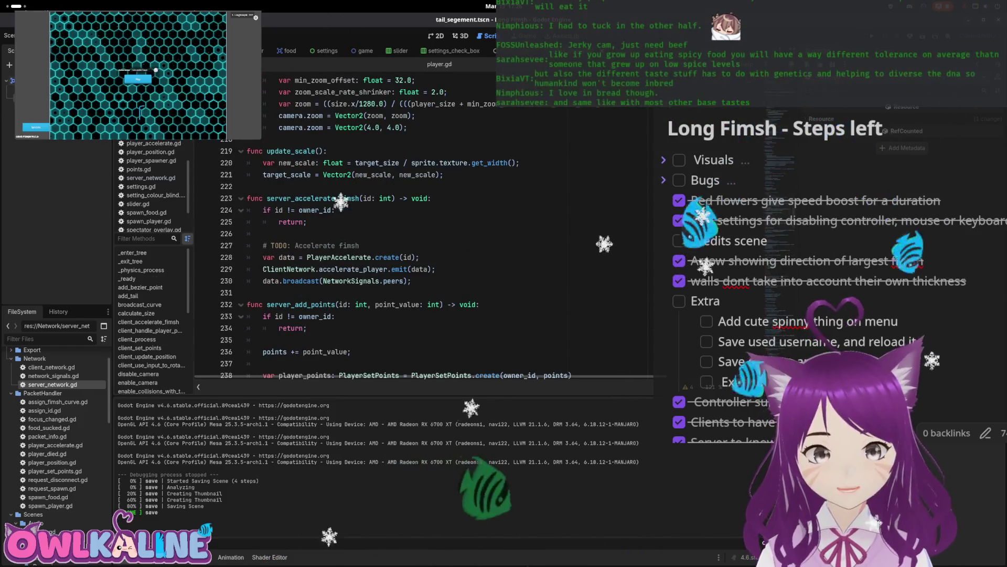
pyautogui.hotkey('alt', 'Left')
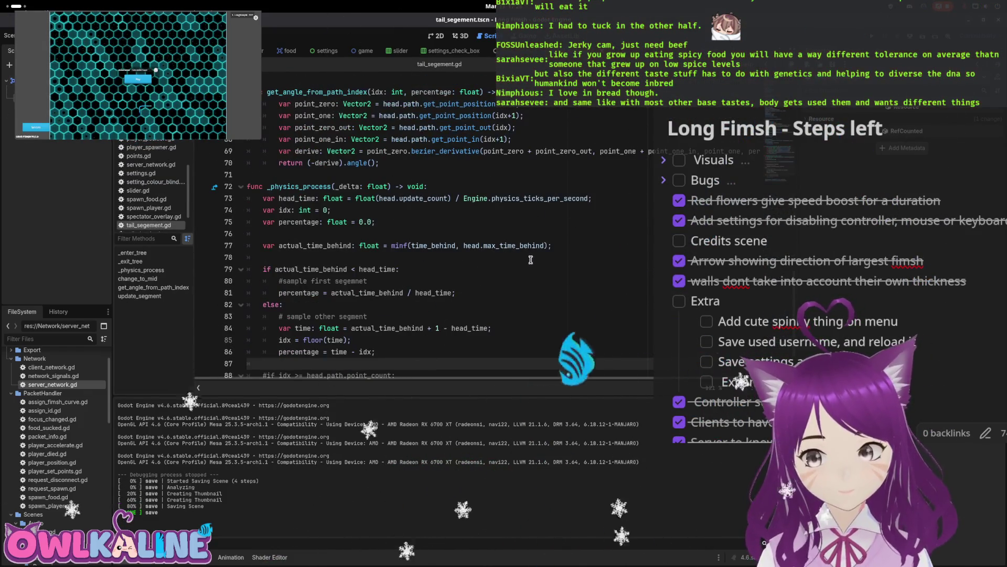
# - Bring up the player.tscn scene, then scroll back to handle_player_position_data
pyautogui.click(258, 51)
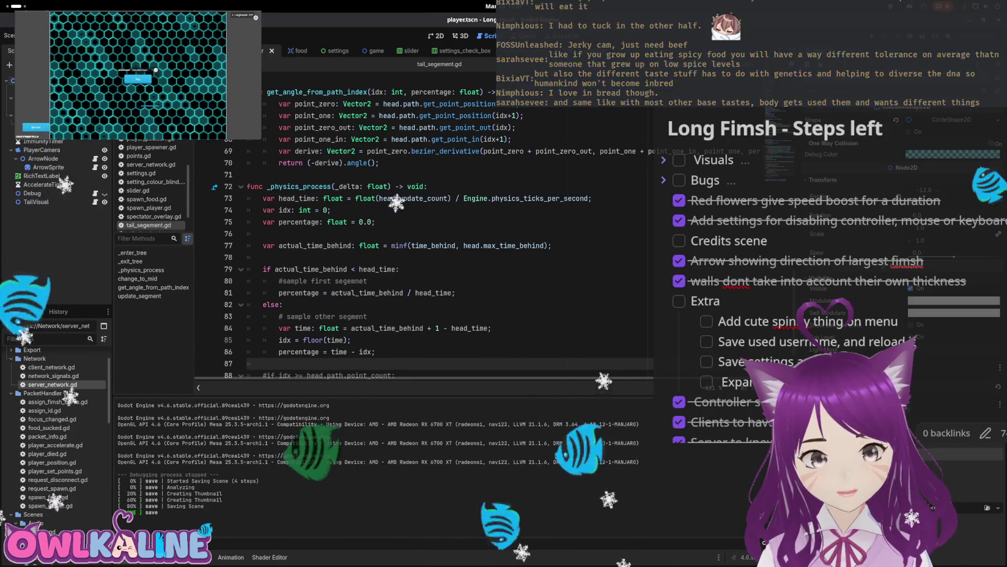
pyautogui.scroll(7, 410, 225)
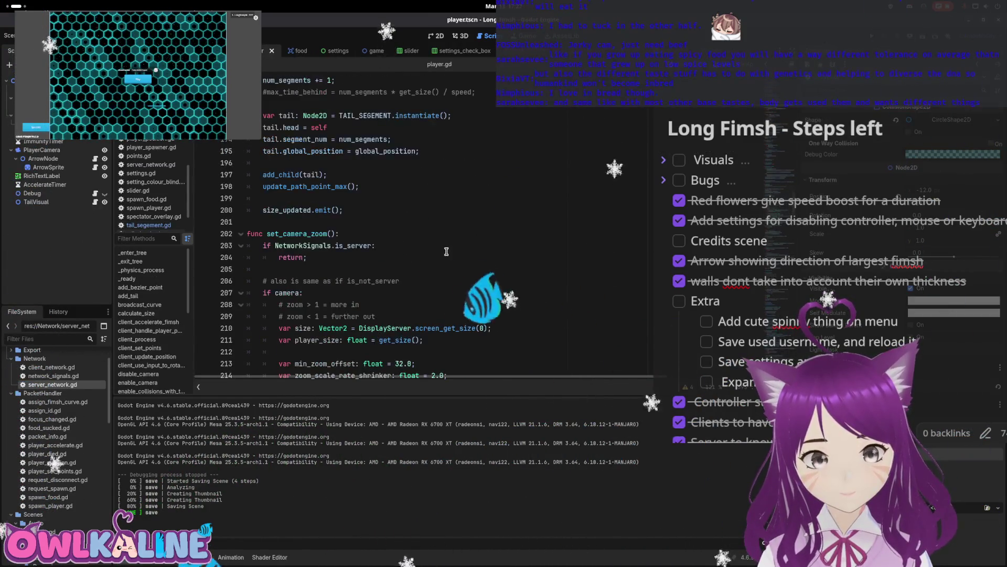
pyautogui.scroll(-9, 446, 251)
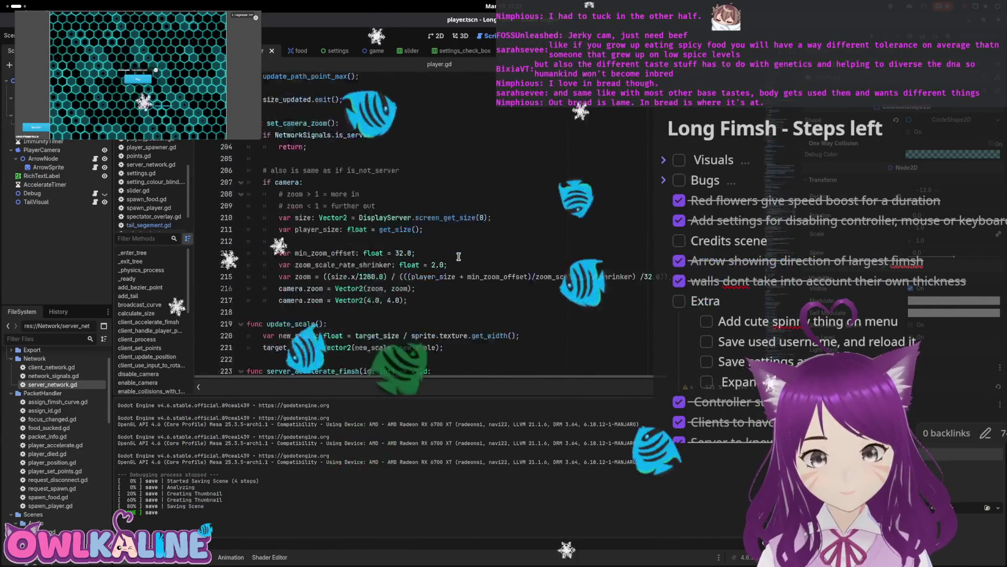
pyautogui.scroll(-10, 459, 256)
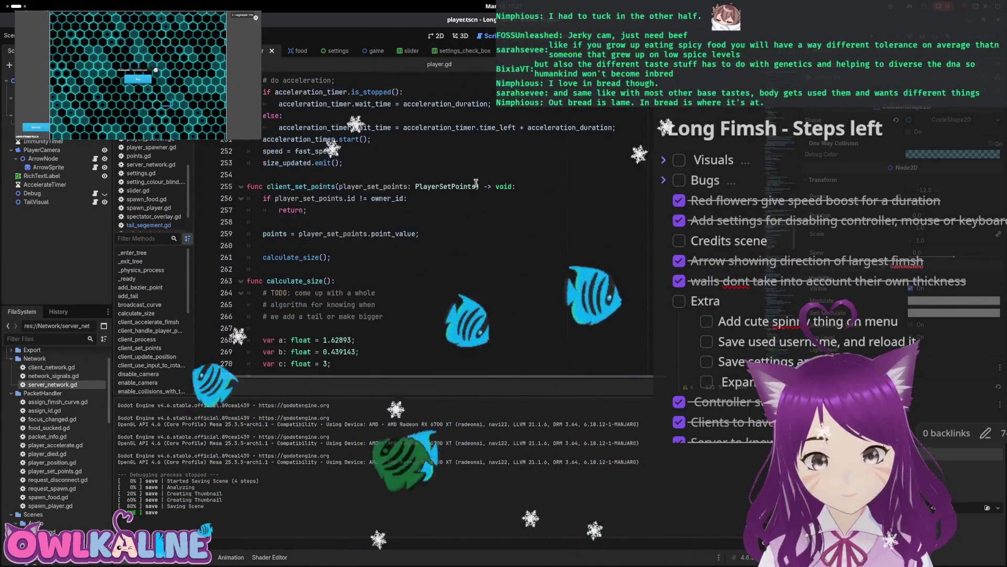
pyautogui.scroll(-20, 468, 201)
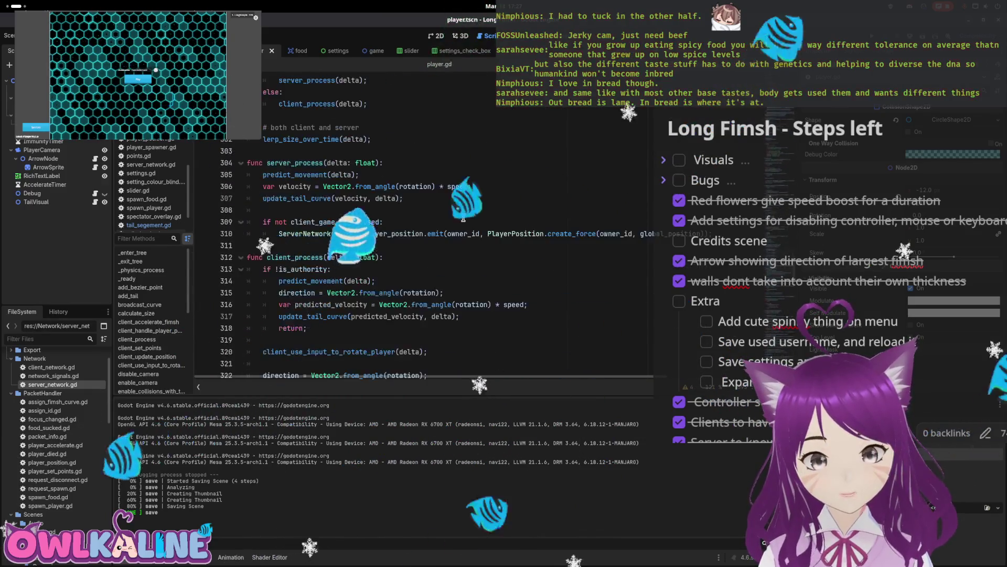
pyautogui.scroll(-12, 459, 224)
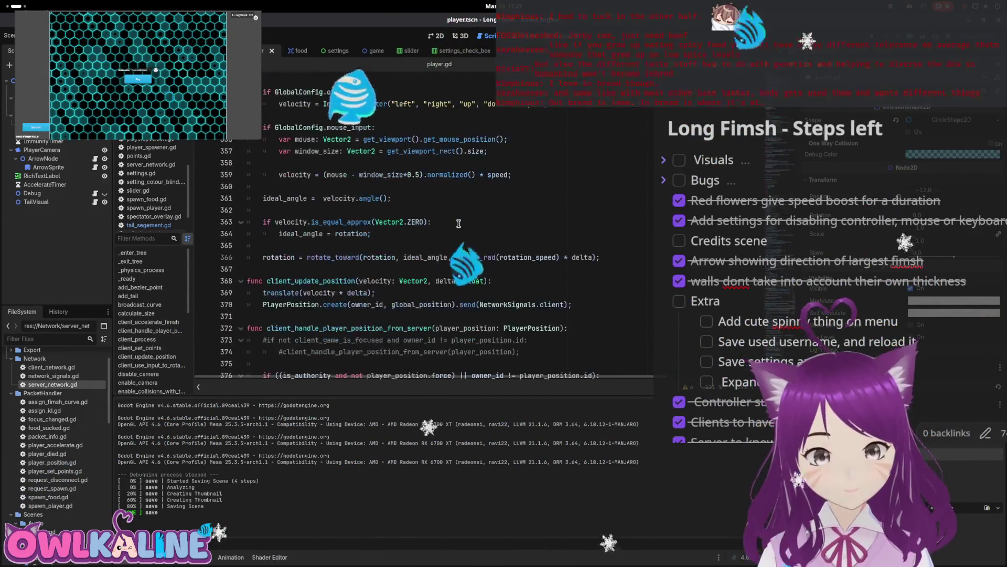
pyautogui.scroll(-11, 458, 224)
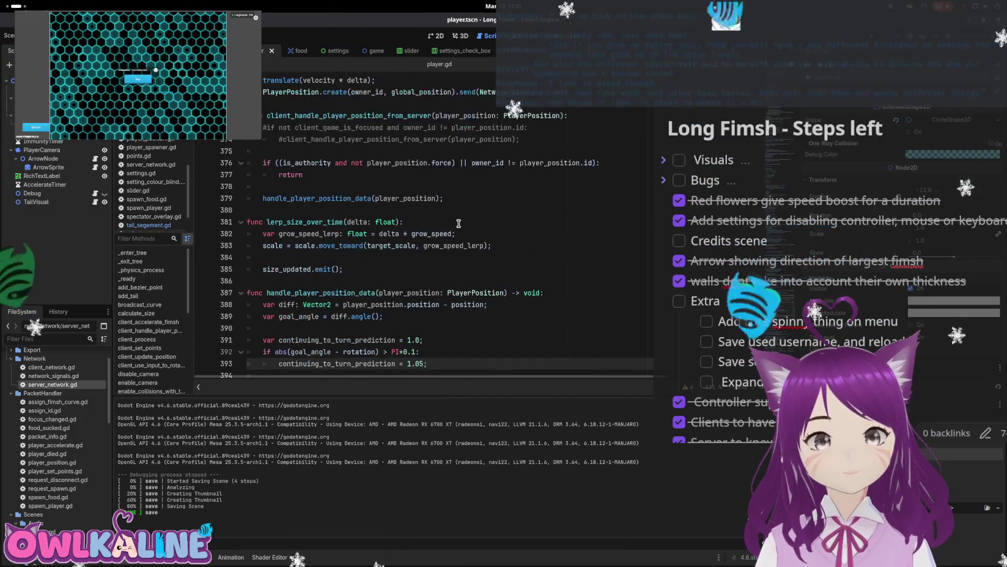
pyautogui.scroll(-5, 456, 225)
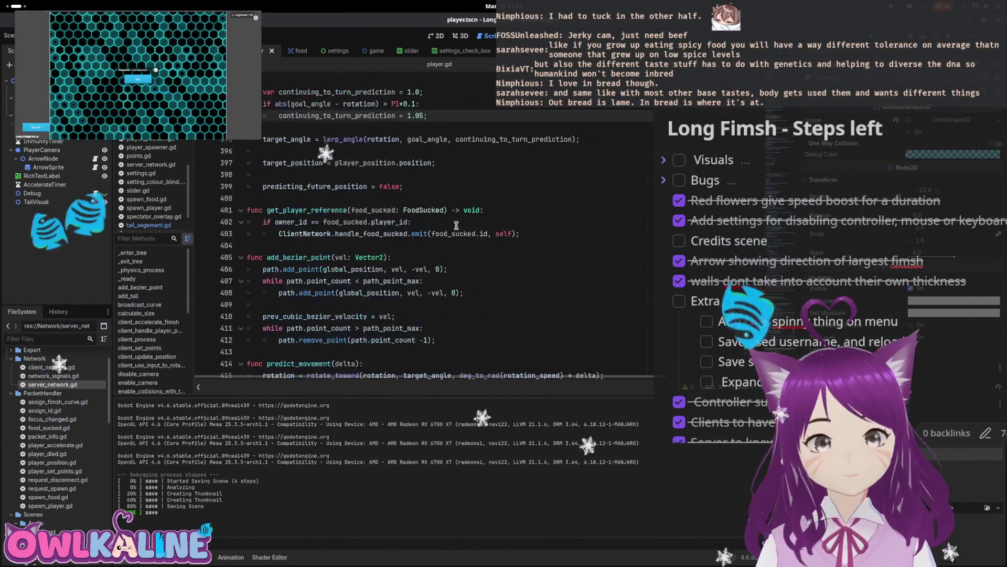
pyautogui.scroll(4, 456, 225)
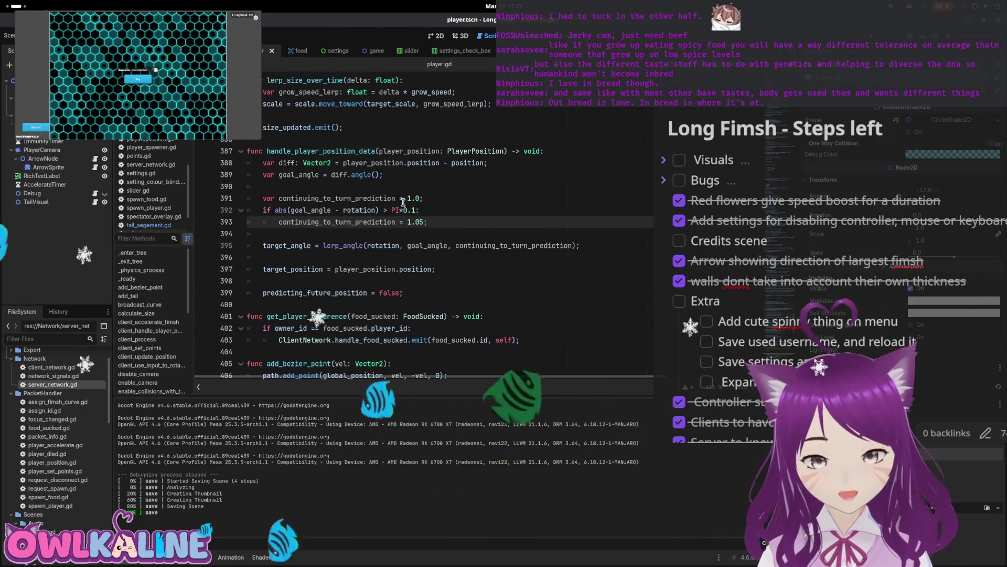
pyautogui.scroll(-1, 435, 238)
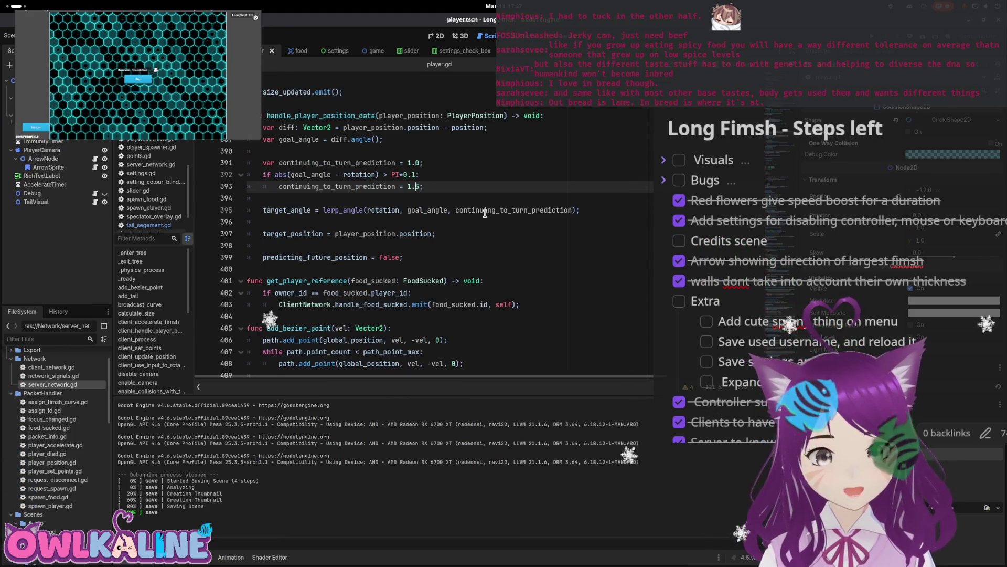
# - Tighten the turn-angle threshold on line 392 from PI*0.1 to PI*0.01
pyautogui.hotkey('ctrl', 's')
pyautogui.click(454, 174)
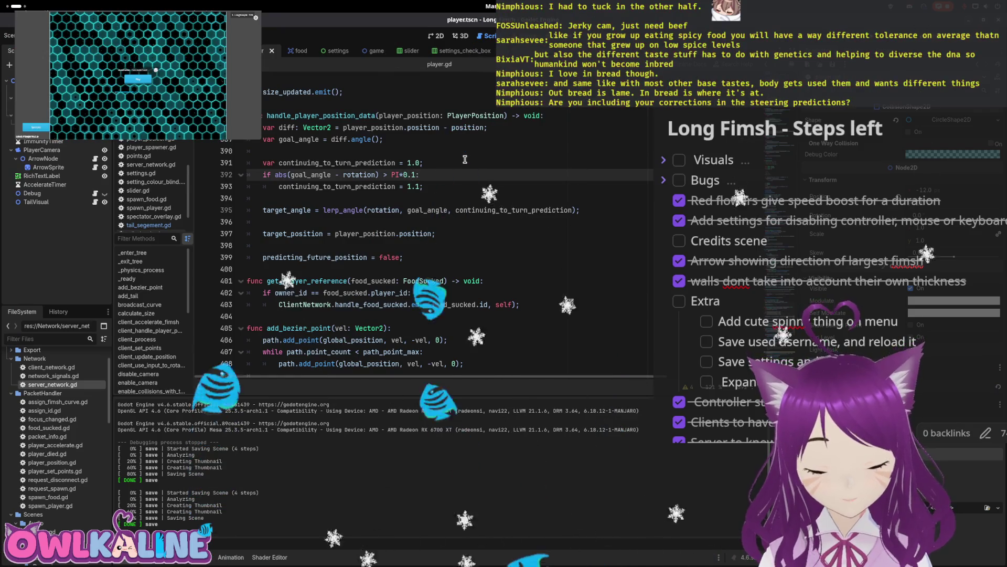
pyautogui.write('0')
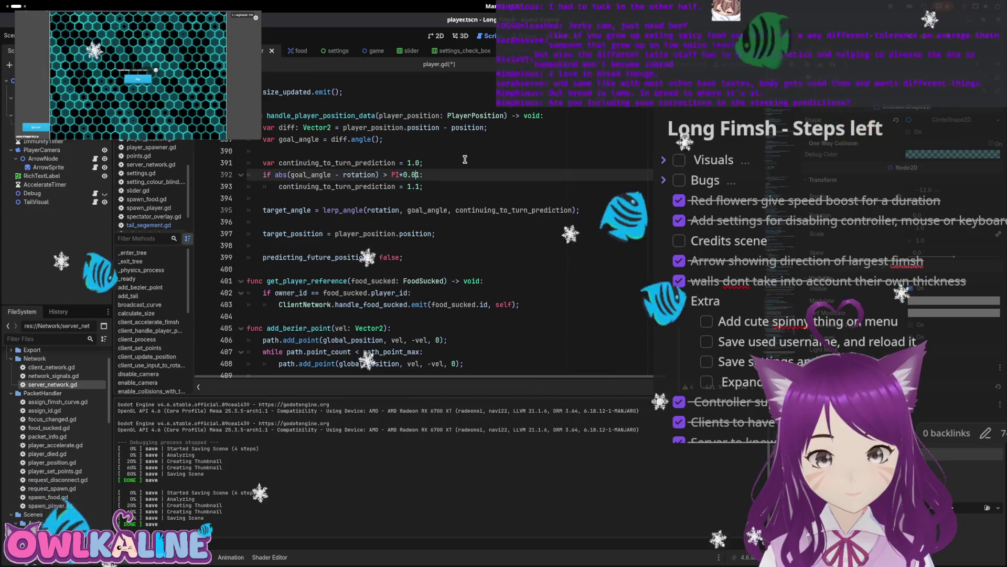
# - Change continuing_to_turn_prediction on line 393 from 1.1 to 1.05, save, and scroll to predict_movement
pyautogui.press('Down')
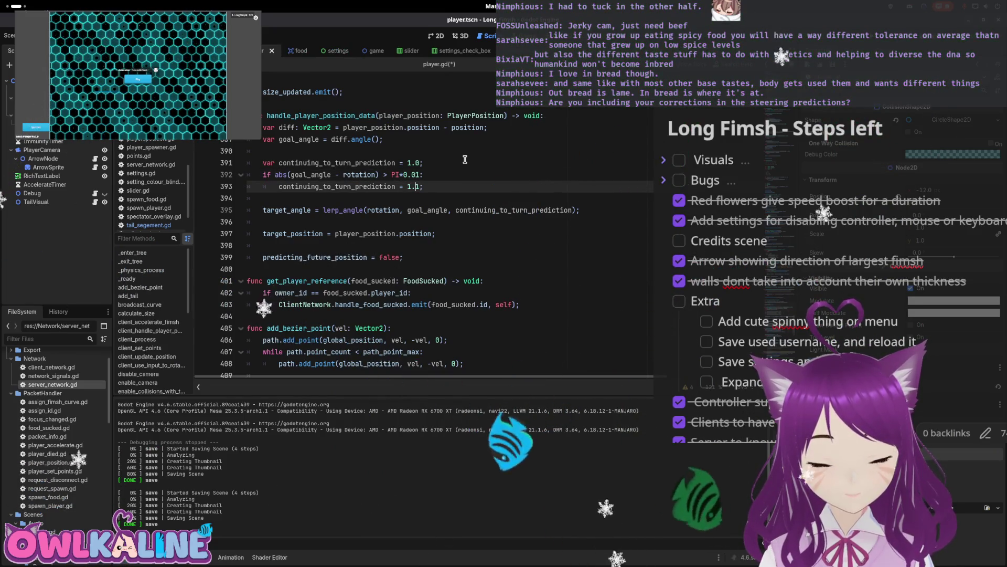
pyautogui.press('BackSpace')
pyautogui.write('05')
pyautogui.hotkey('ctrl', 's')
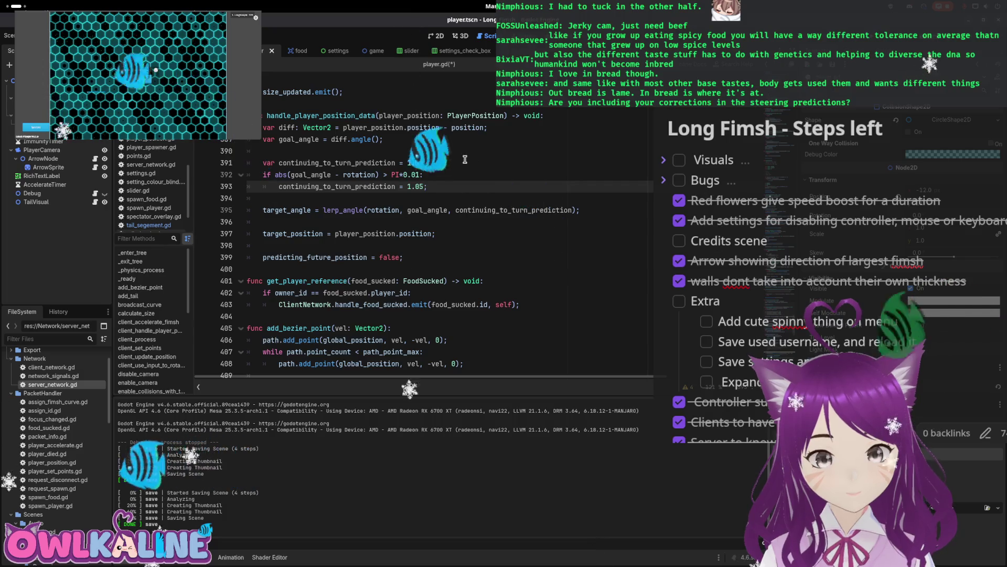
pyautogui.scroll(-2, 497, 184)
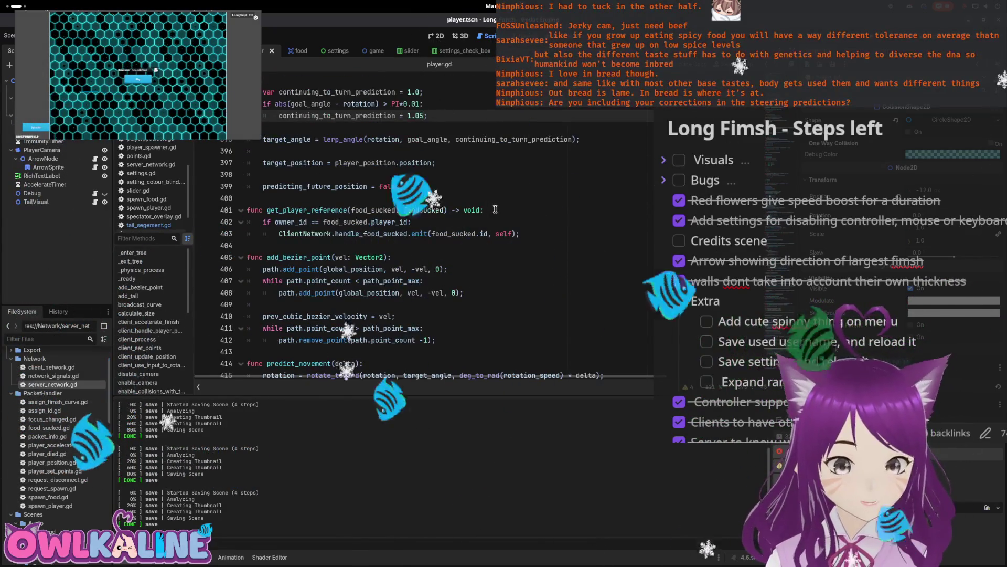
pyautogui.scroll(-7, 474, 231)
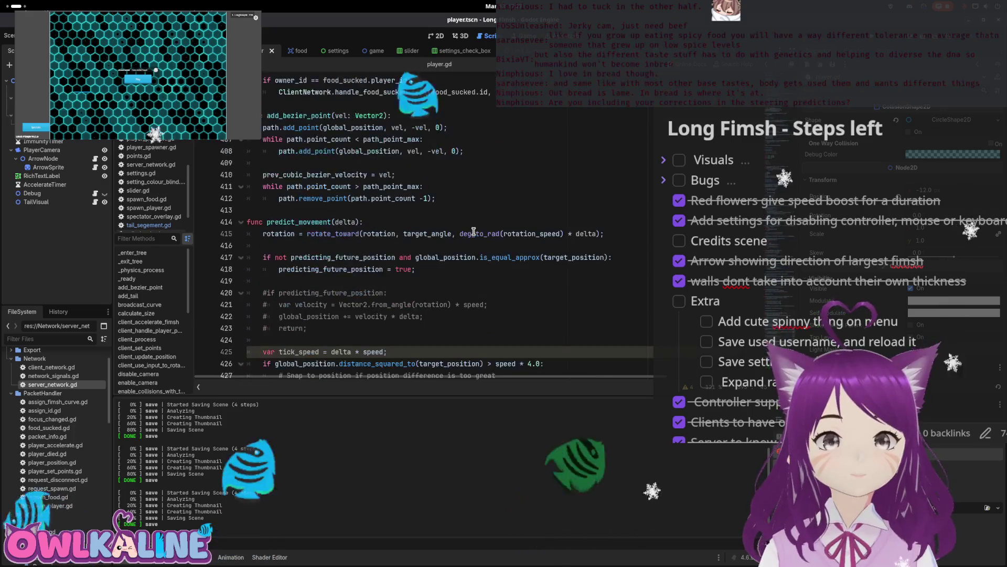
pyautogui.scroll(-1, 474, 223)
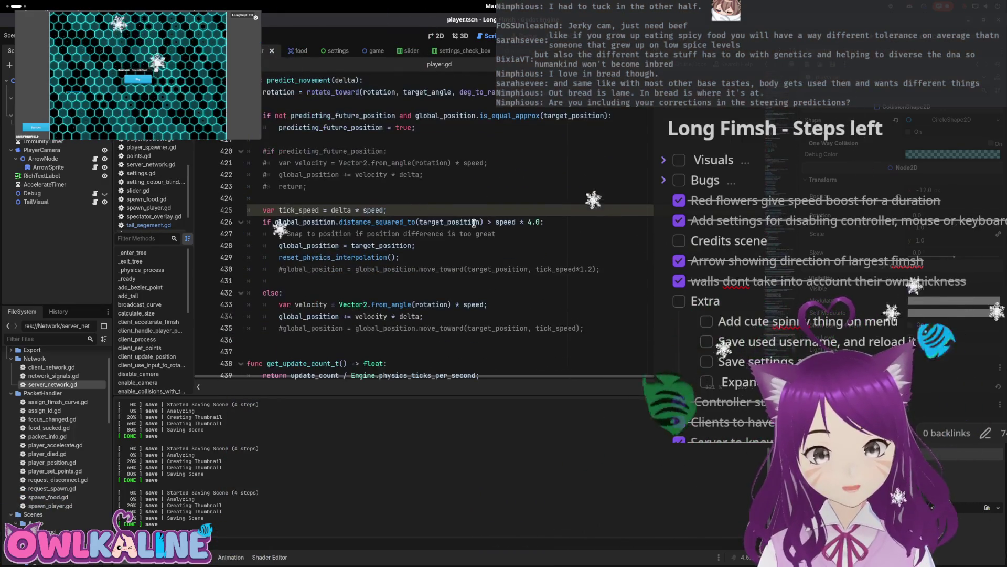
# - Make predict_movement step by tick_speed without the delta multiplication, save player.gd, and run the game
pyautogui.scroll(-1, 373, 222)
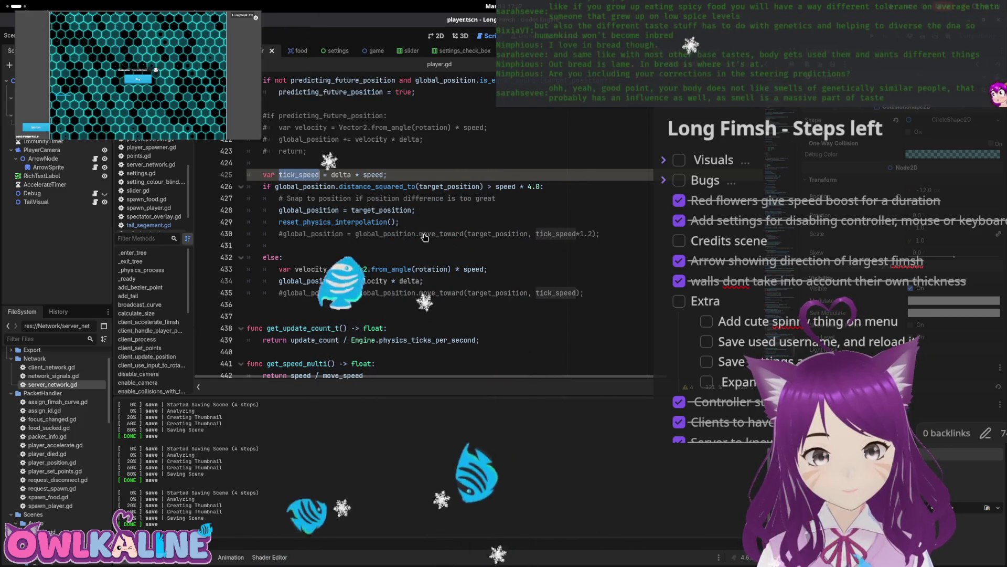
pyautogui.doubleClick(479, 268)
pyautogui.write('tick_speed')
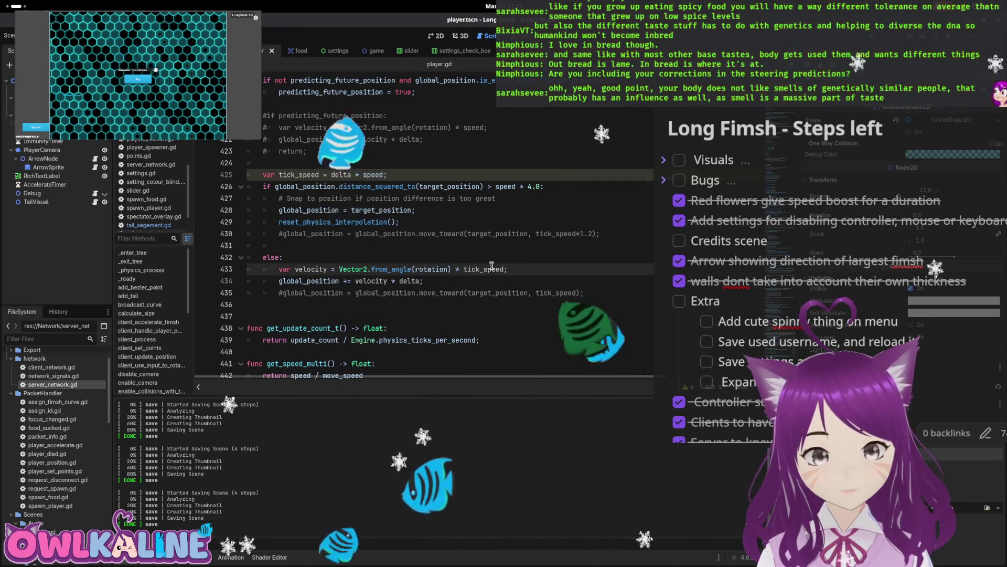
pyautogui.doubleClick(409, 281)
pyautogui.press('BackSpace')
pyautogui.press('BackSpace')
pyautogui.press('BackSpace')
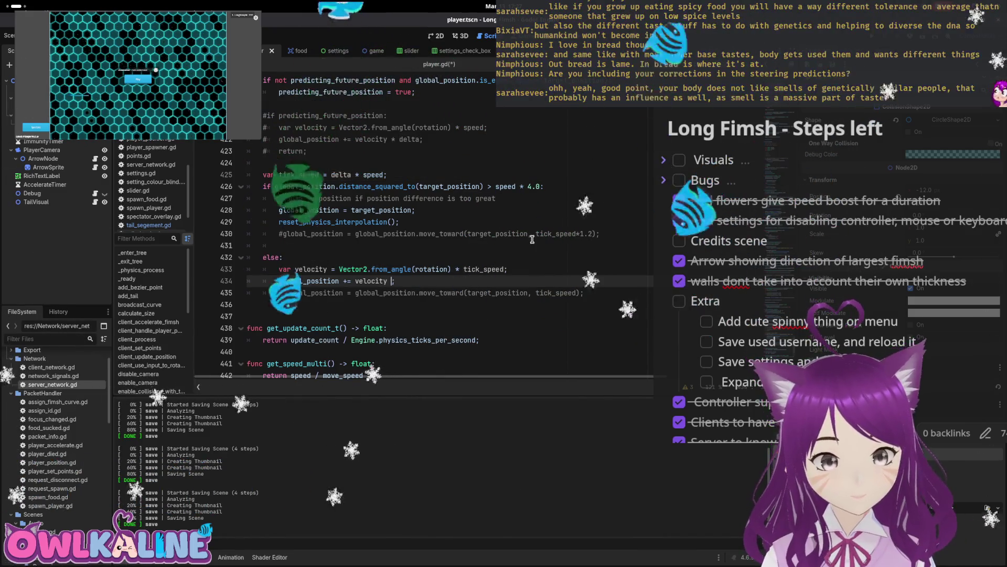
pyautogui.hotkey('ctrl', 's')
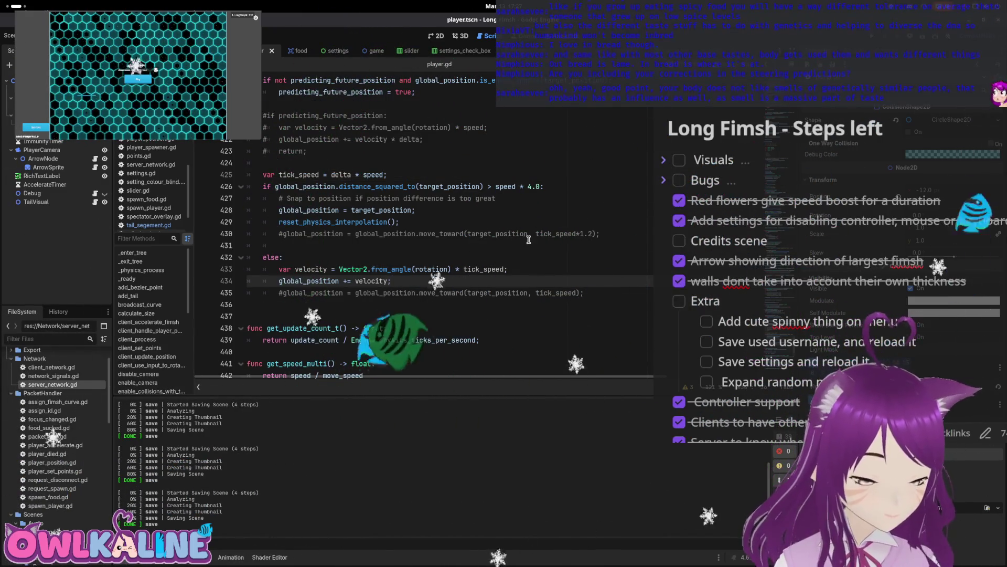
pyautogui.click(403, 174)
pyautogui.write('* 1.1')
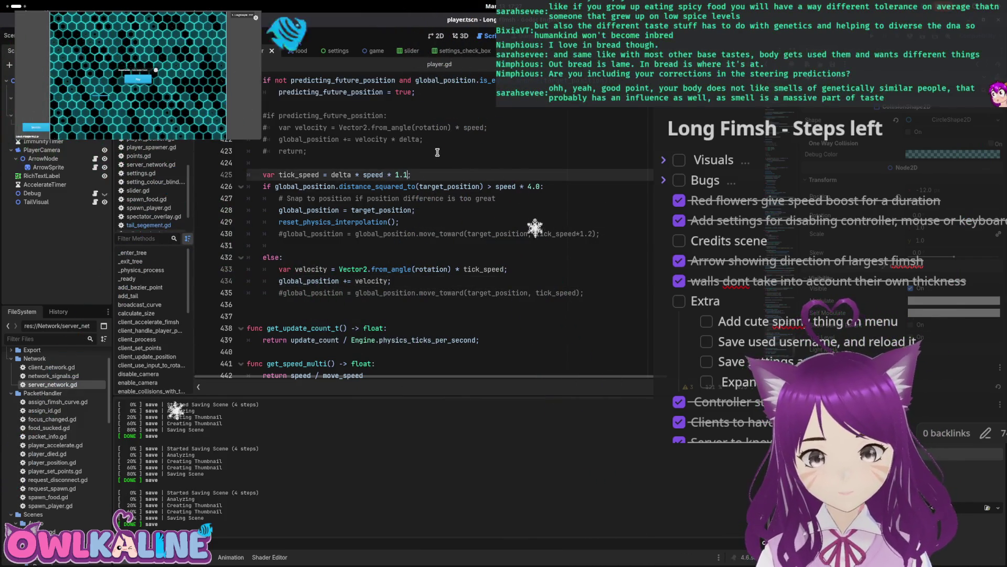
pyautogui.press('F5')
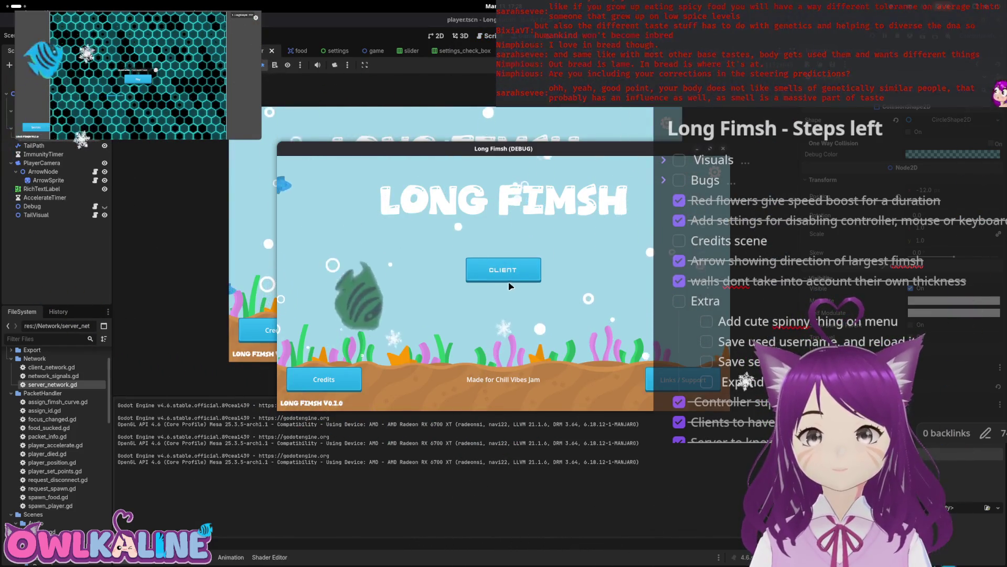
# - Join the Long Fimsh game as a client and spectate another player's snake
pyautogui.click(508, 280)
pyautogui.click(347, 377)
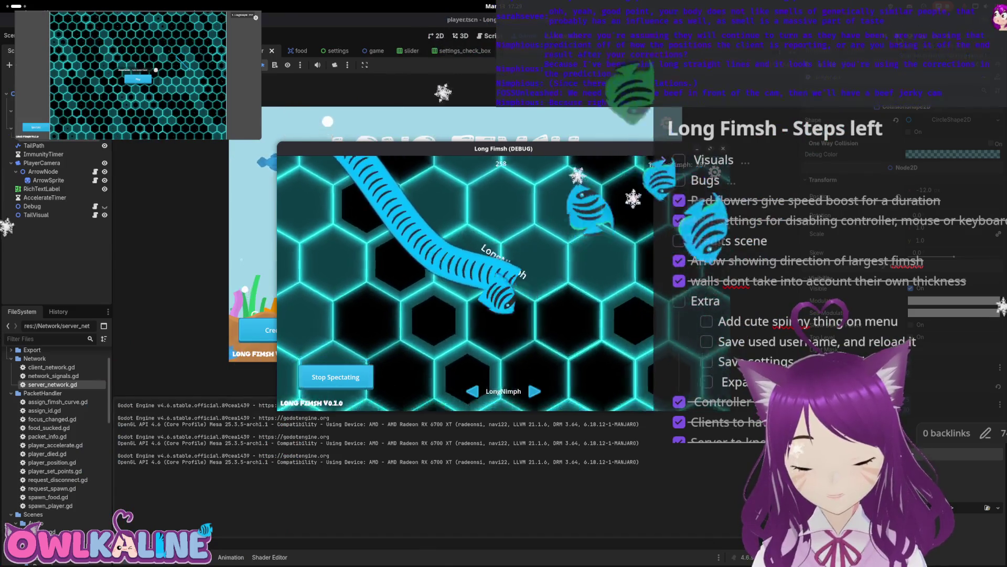
# - Stop the running game, scroll back to line 392, and start deleting its 0.01 threshold
pyautogui.press('F8')
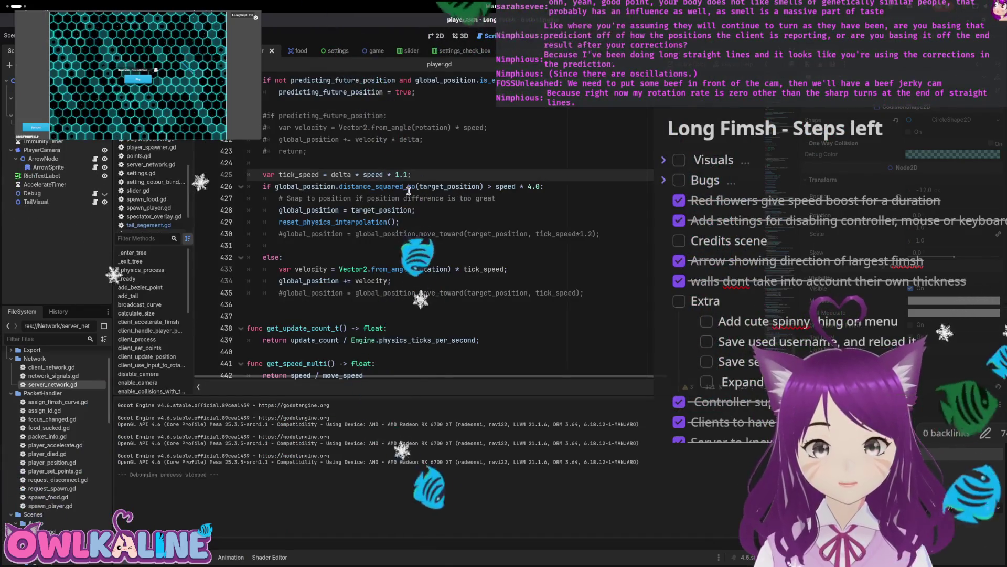
pyautogui.scroll(-6, 361, 228)
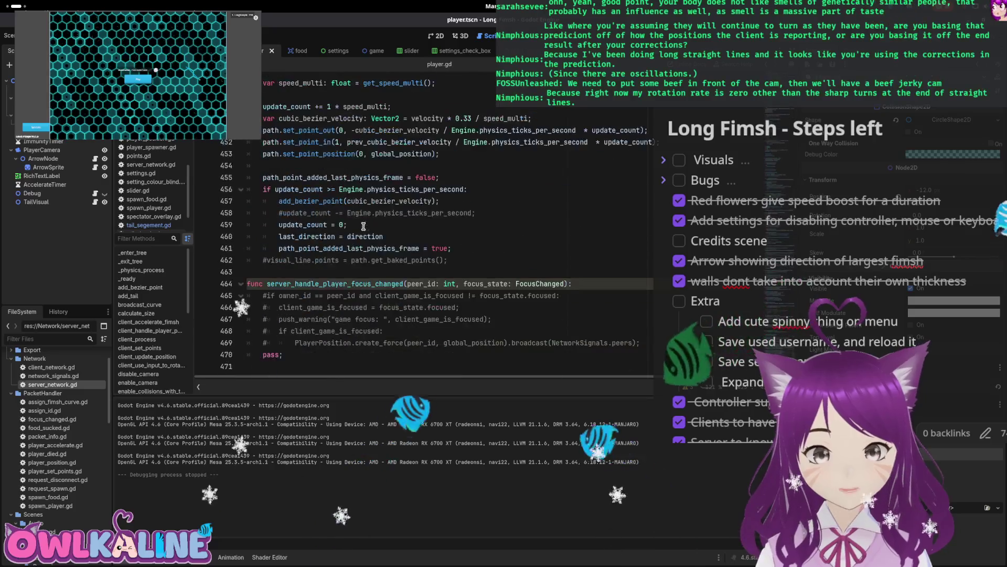
pyautogui.scroll(9, 431, 211)
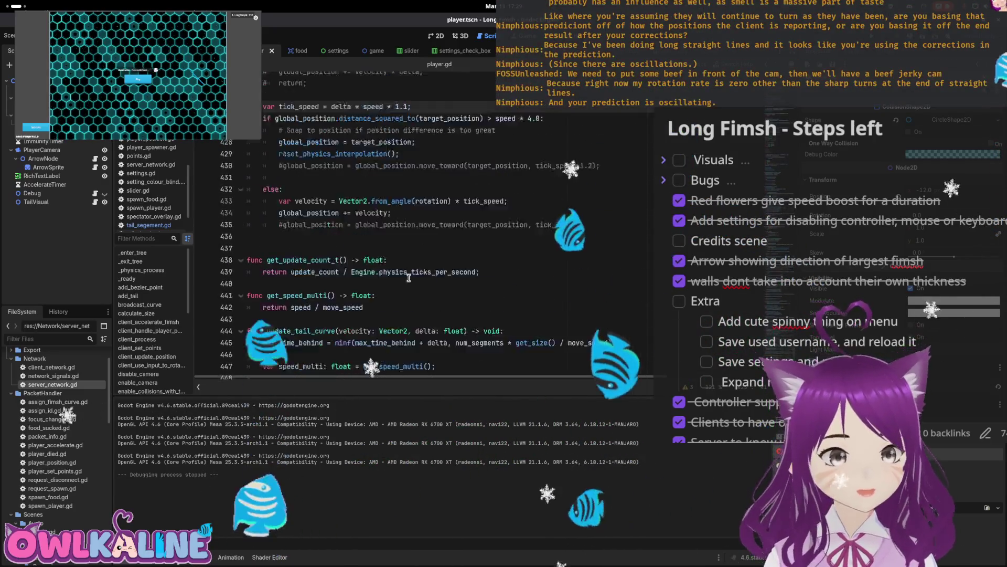
pyautogui.click(409, 142)
pyautogui.scroll(7, 398, 248)
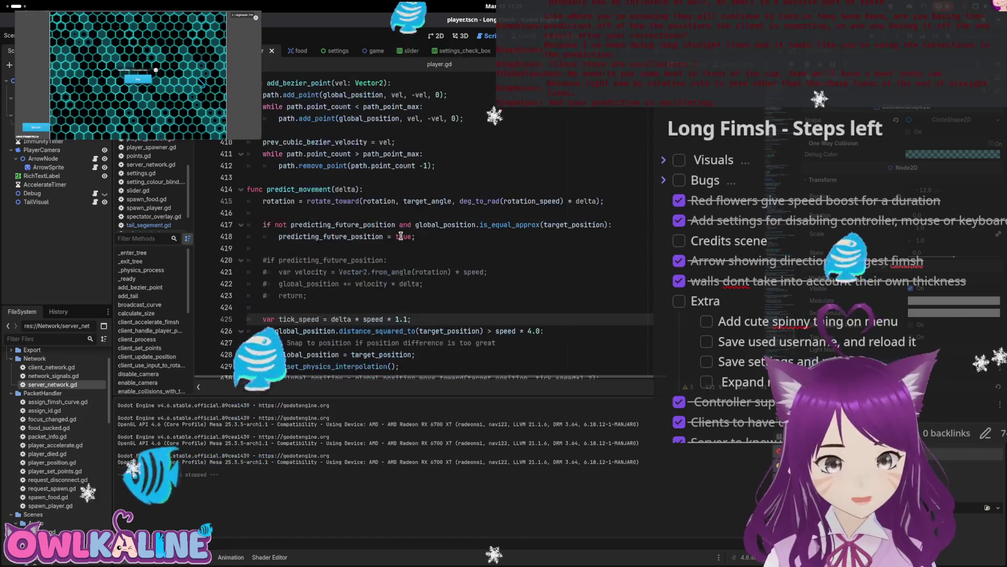
pyautogui.scroll(3, 395, 249)
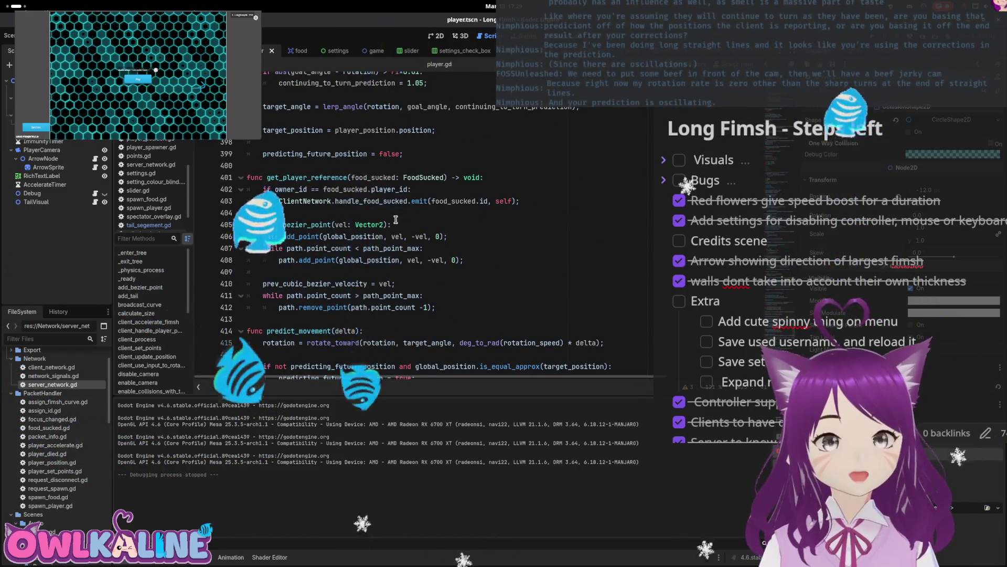
pyautogui.scroll(-8, 394, 227)
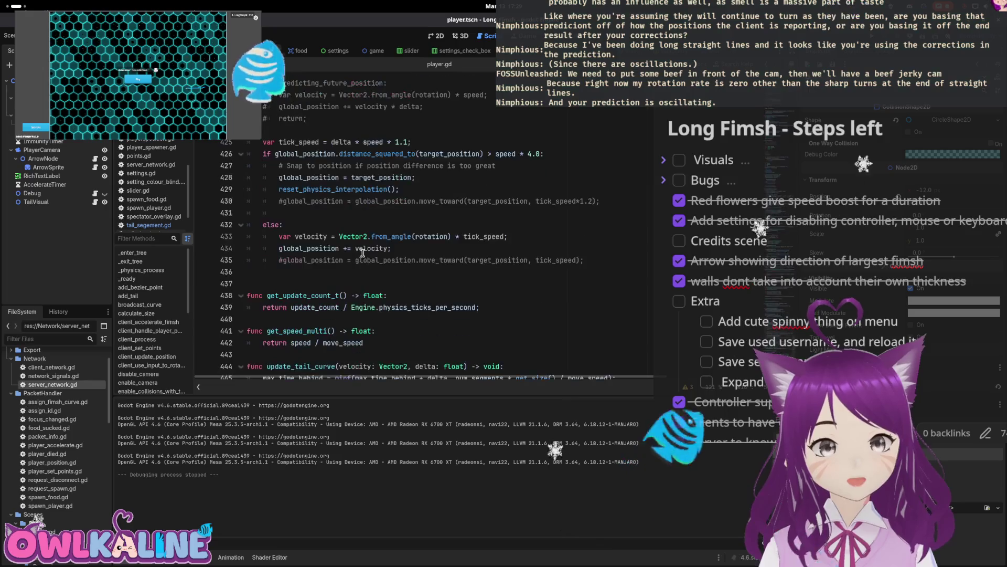
pyautogui.scroll(14, 361, 268)
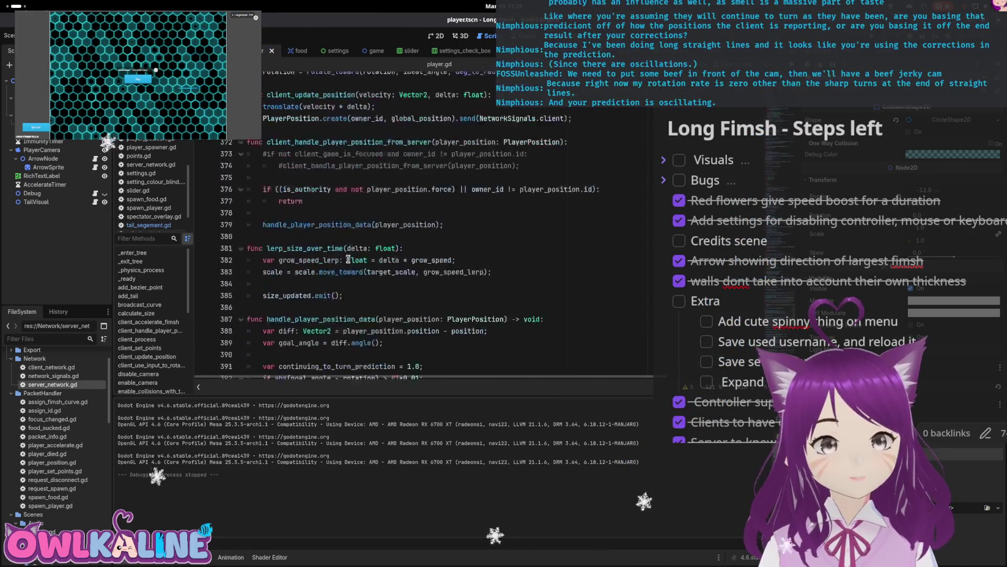
pyautogui.scroll(5, 349, 259)
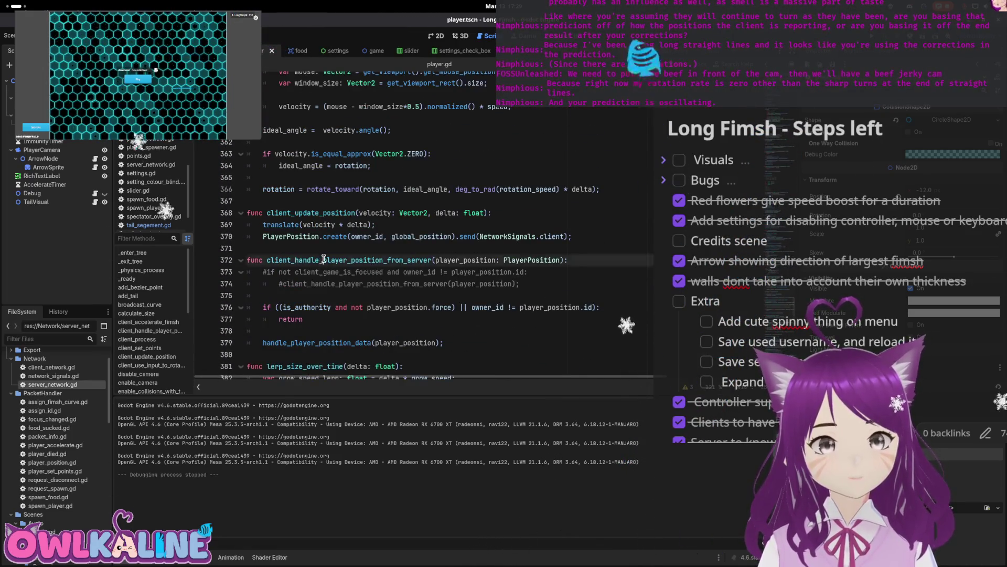
pyautogui.scroll(-2, 373, 258)
pyautogui.scroll(3, 392, 242)
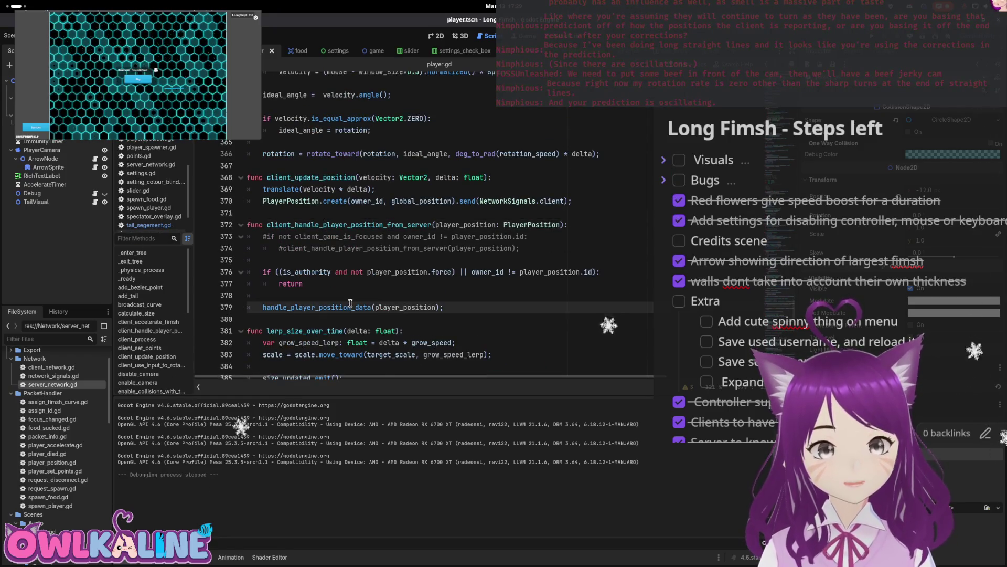
pyautogui.scroll(-9, 349, 263)
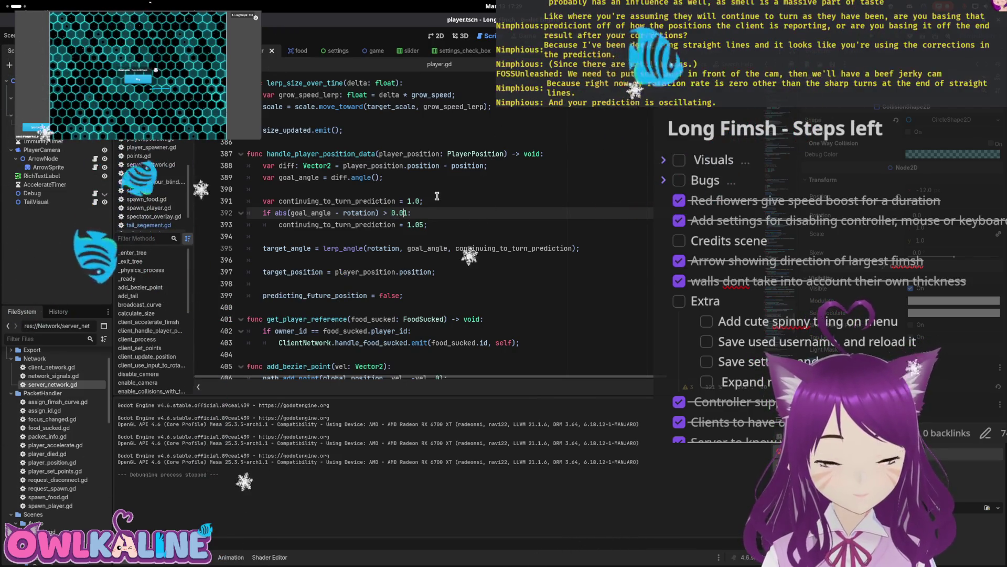
pyautogui.press('BackSpace')
pyautogui.press('BackSpace')
pyautogui.press('BackSpace')
pyautogui.write('ELLIPS')
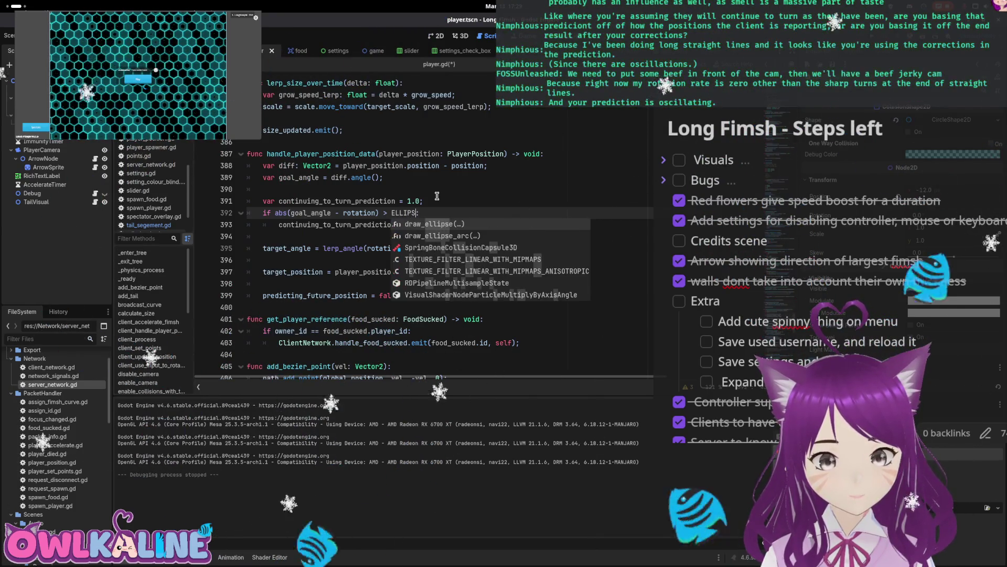
# - Try an EPSILON threshold on line 392 via autocomplete, then delete it, leaving '>' empty
pyautogui.press('BackSpace')
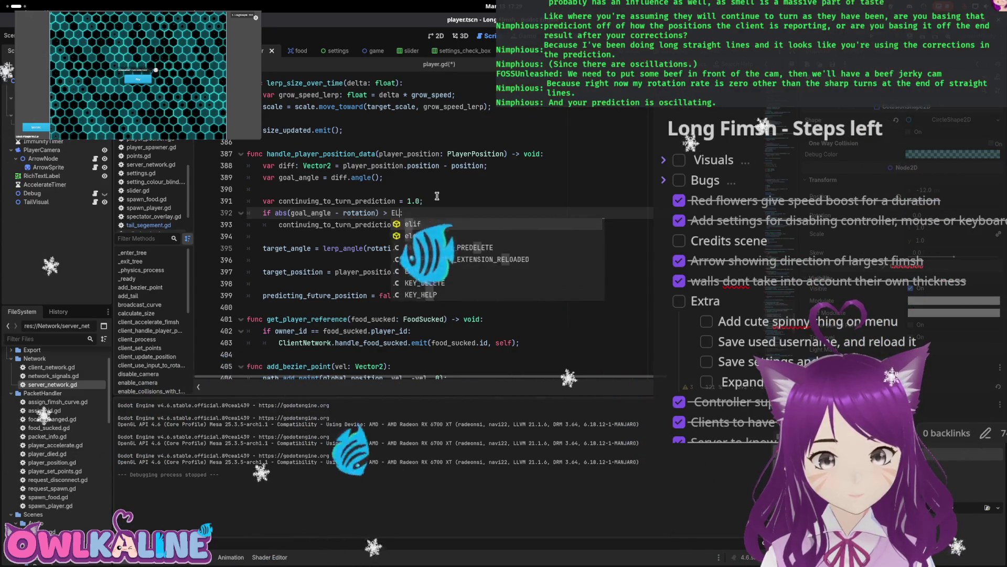
pyautogui.press('BackSpace')
pyautogui.press('BackSpace')
pyautogui.write('SON')
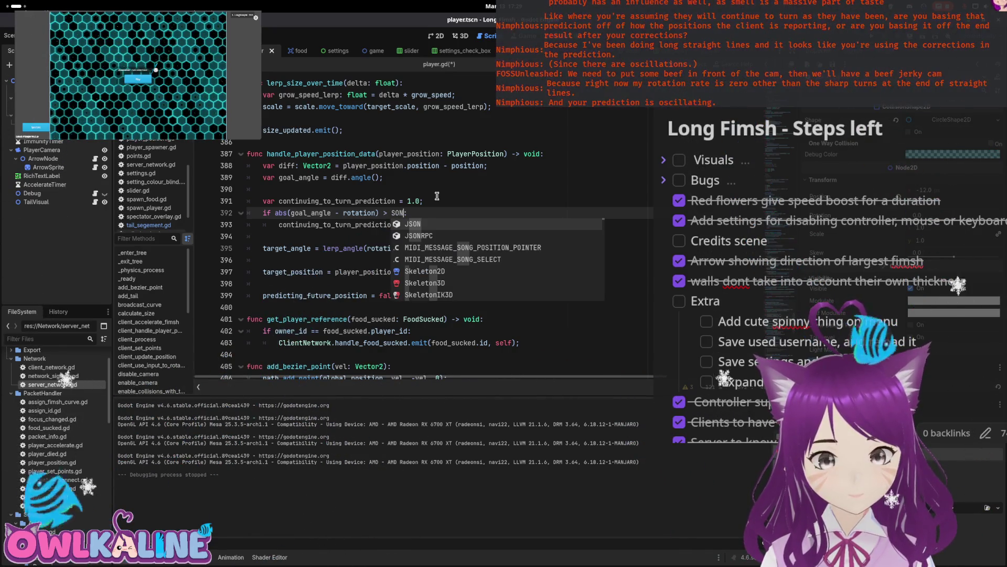
pyautogui.press('Down')
pyautogui.press('Down')
pyautogui.press('Down')
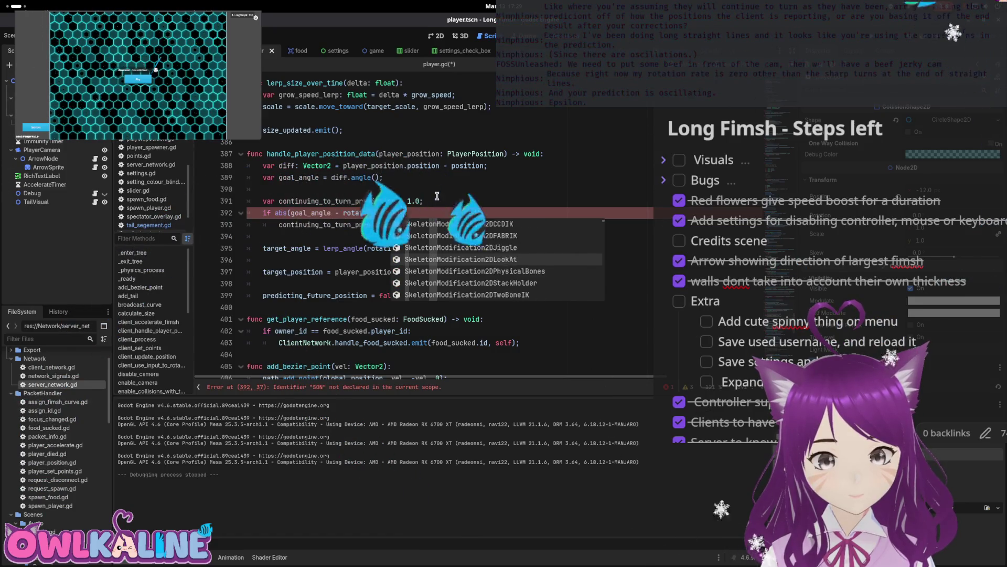
pyautogui.press('Down')
pyautogui.press('Down')
pyautogui.press('Down')
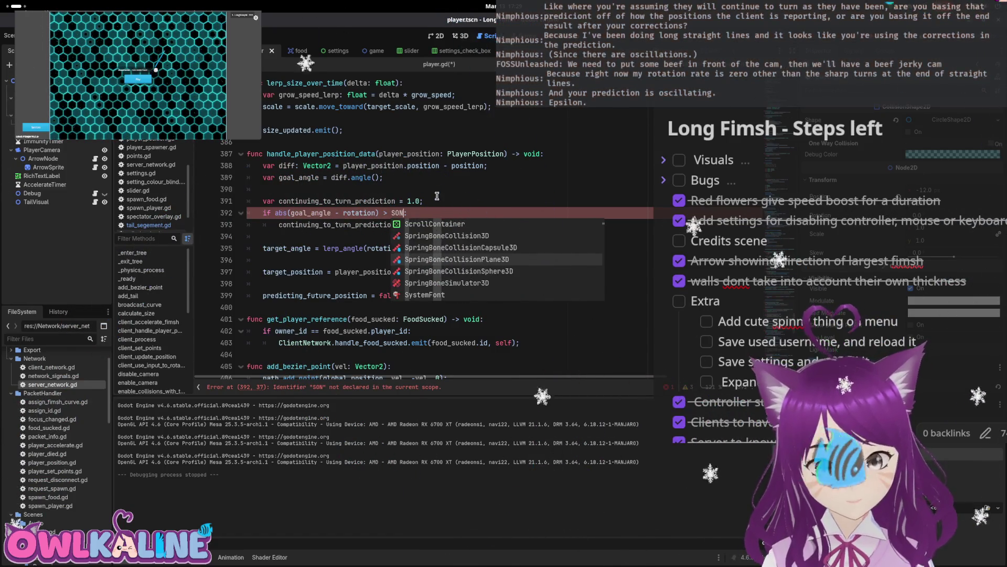
pyautogui.press('Down')
pyautogui.press('Down')
pyautogui.press('Down')
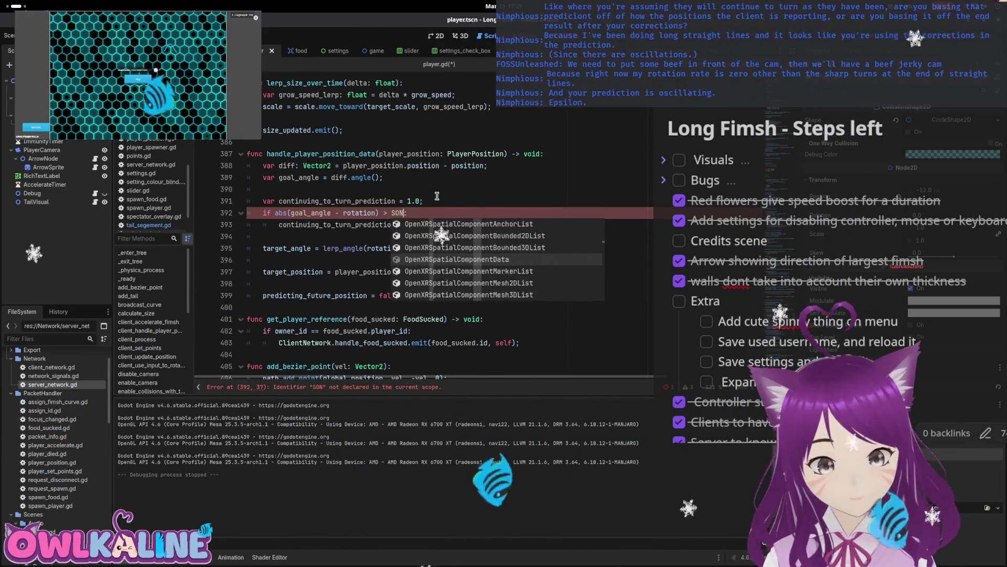
pyautogui.press('BackSpace')
pyautogui.press('BackSpace')
pyautogui.press('BackSpace')
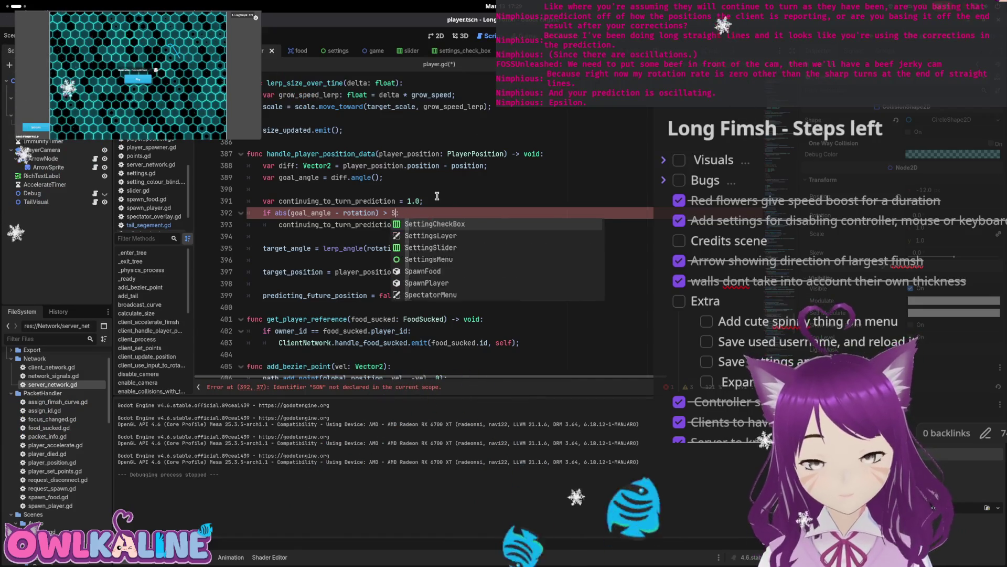
pyautogui.write('EPSO')
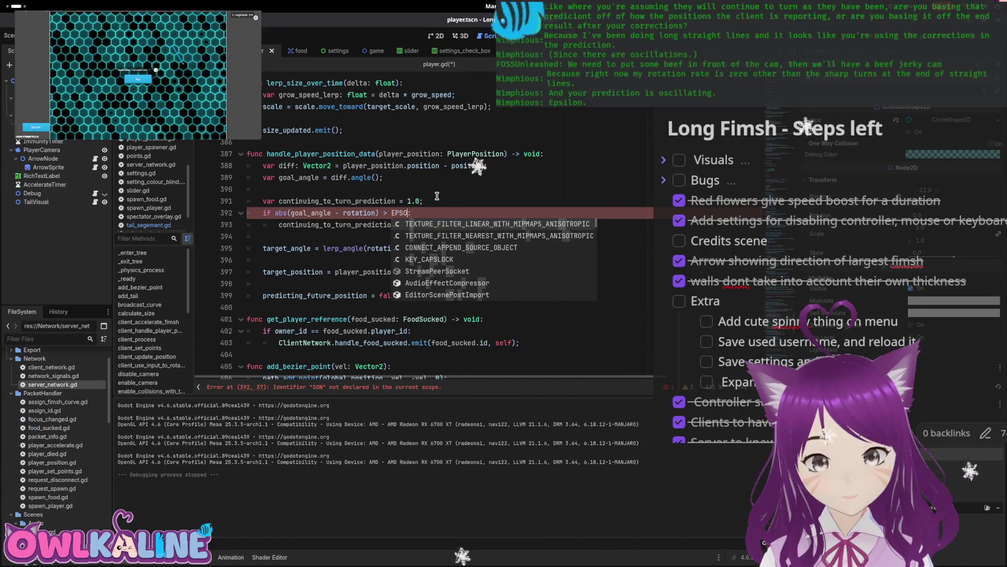
pyautogui.press('BackSpace')
pyautogui.write('ILON')
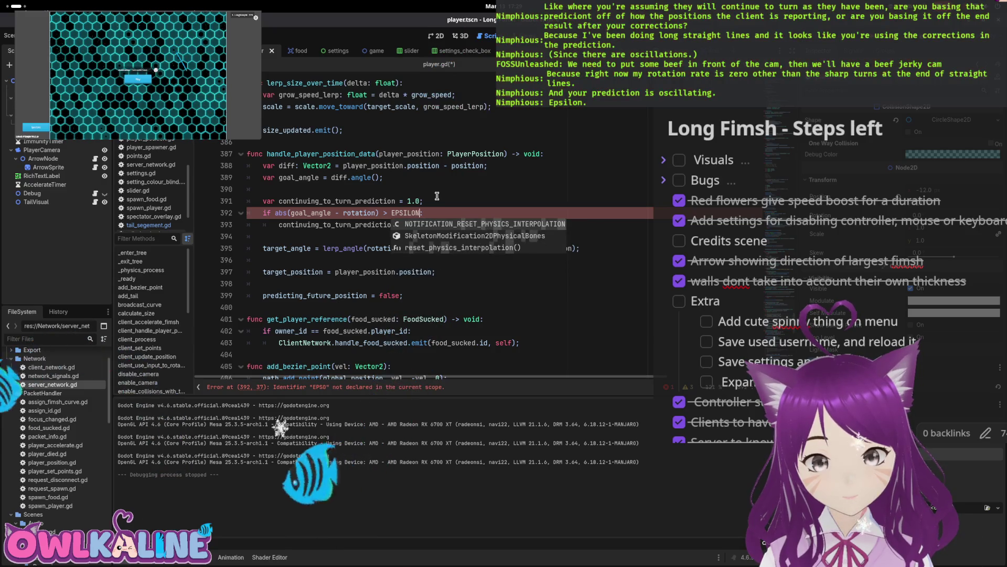
pyautogui.press('BackSpace')
pyautogui.press('BackSpace')
pyautogui.press('BackSpace')
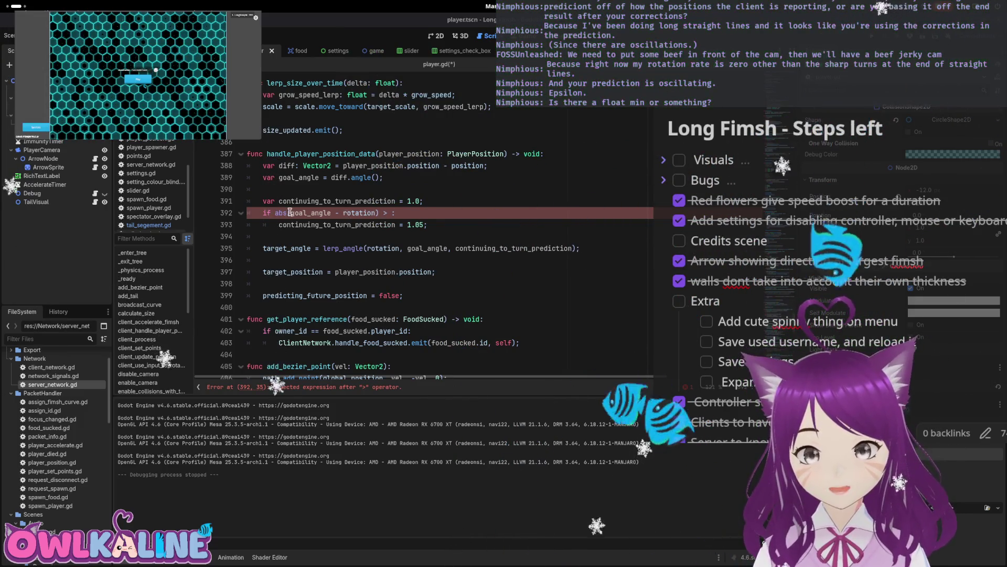
# - Rewrite line 392's condition as is_zero_approx(abs(goal_angle - rotation)) and save
pyautogui.write('is_')
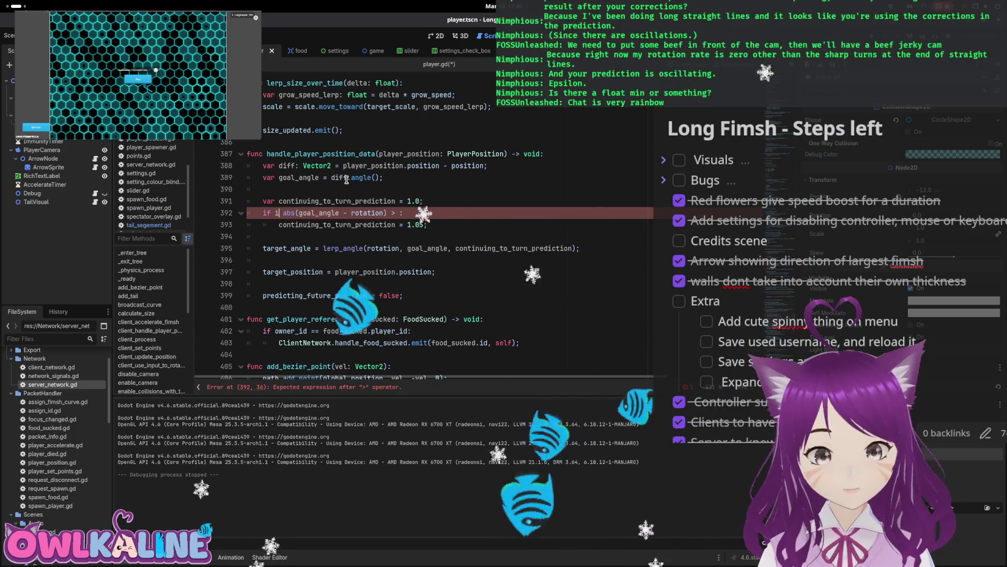
pyautogui.write('app')
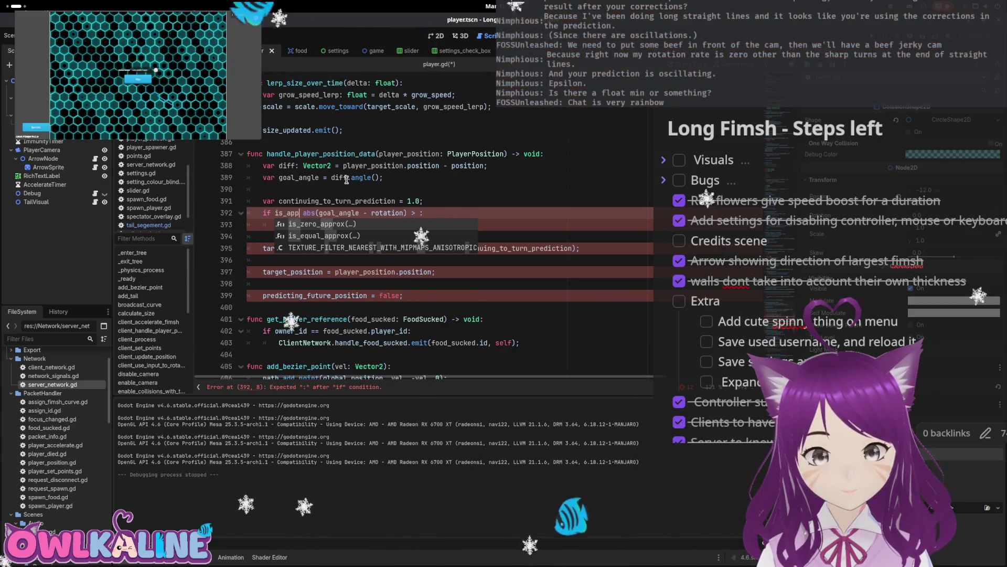
pyautogui.press('Return')
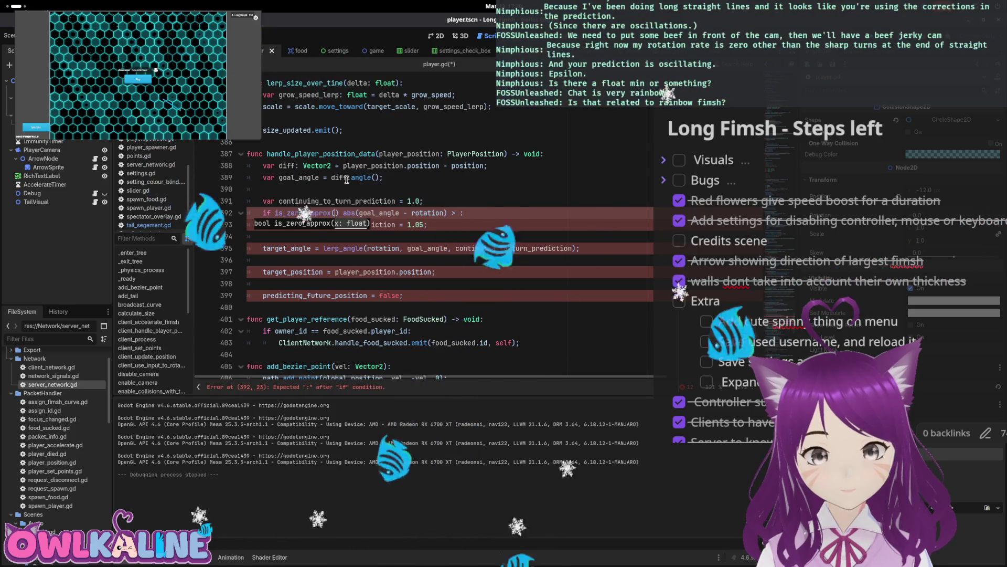
pyautogui.press('Delete')
pyautogui.press('Delete')
pyautogui.press('End')
pyautogui.press('Left')
pyautogui.press('BackSpace')
pyautogui.press('BackSpace')
pyautogui.press('BackSpace')
pyautogui.write(')')
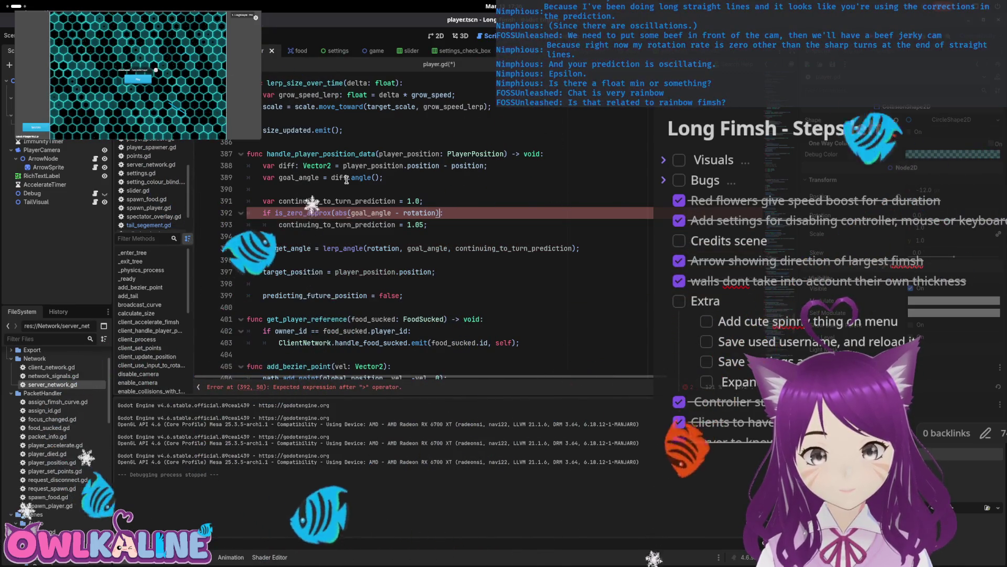
pyautogui.write(':')
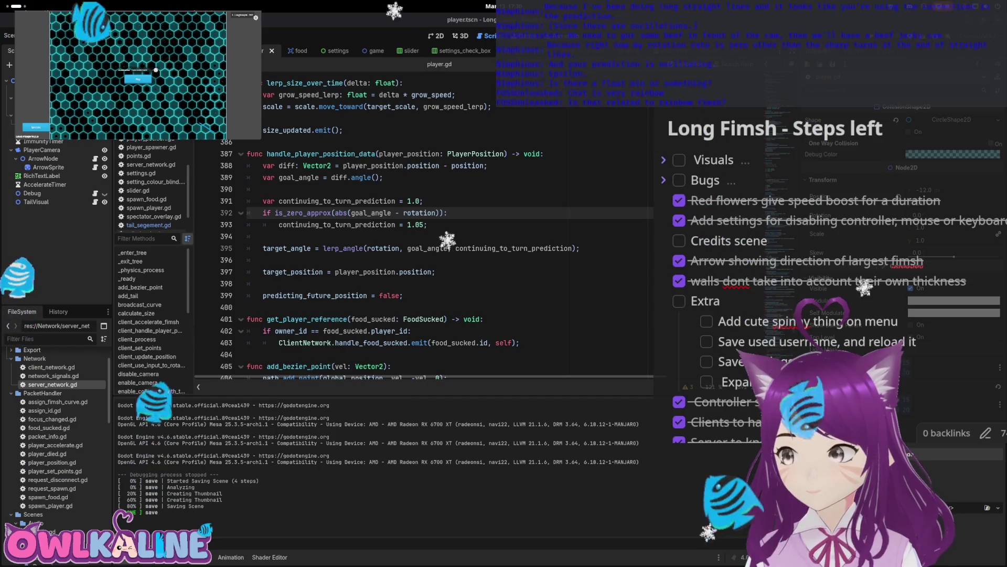
pyautogui.click(475, 202)
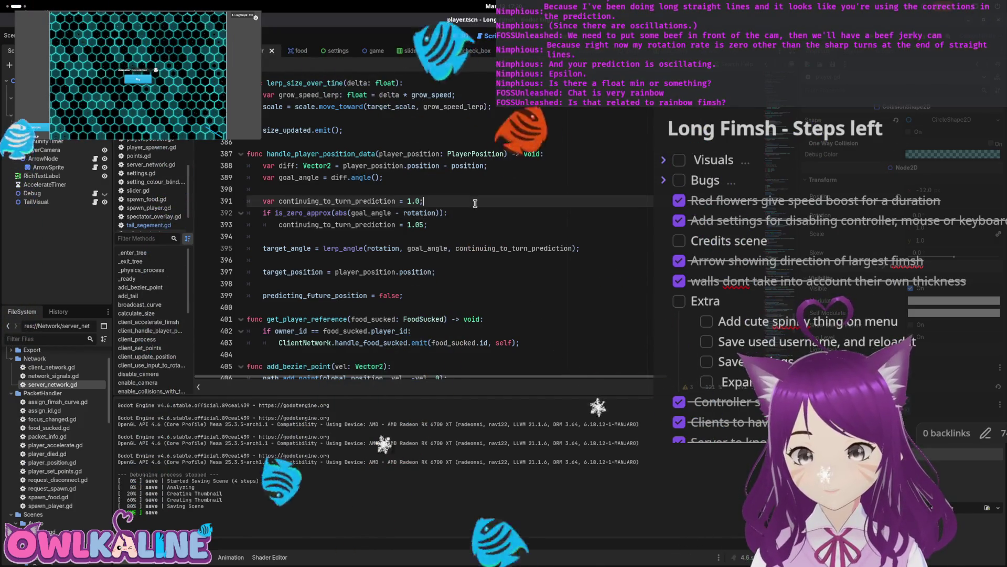
pyautogui.hotkey('ctrl', 's')
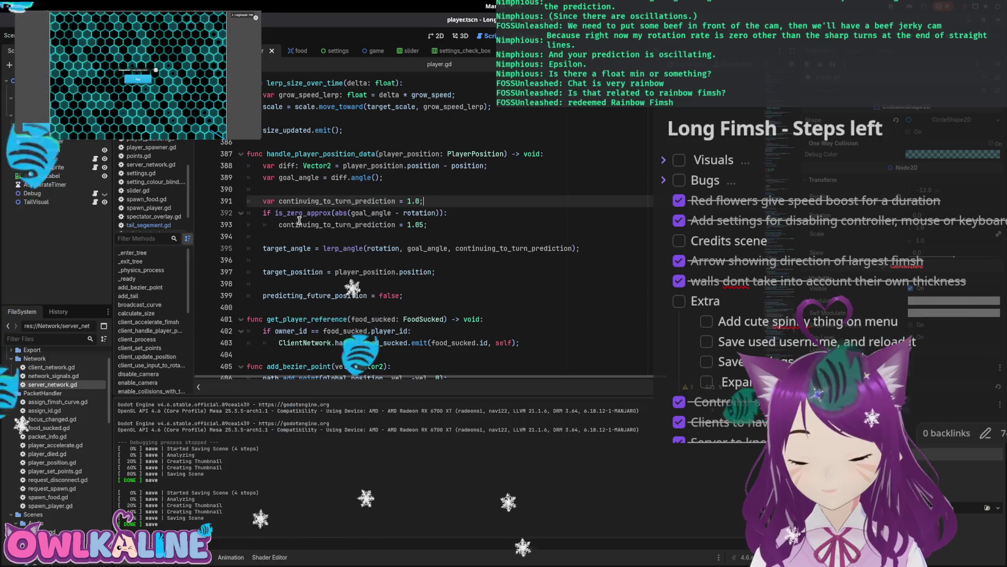
# - Negate the check with 'not' before is_zero_approx and save player.gd
pyautogui.click(290, 212)
pyautogui.write('not')
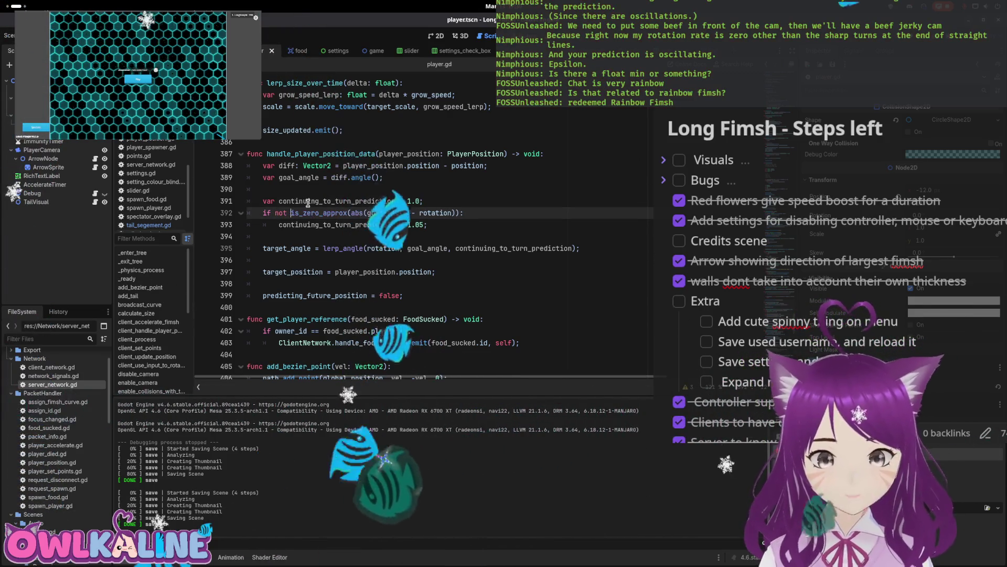
pyautogui.hotkey('ctrl', 's')
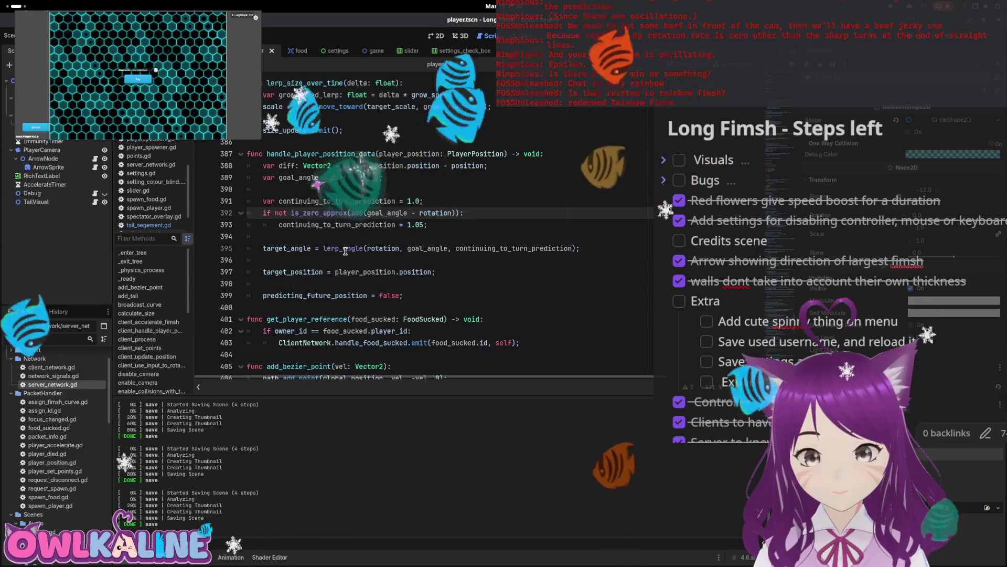
# - Check the lerp_angle docs and indent the target_angle assignment under the is_zero_approx condition
pyautogui.moveTo(345, 251)
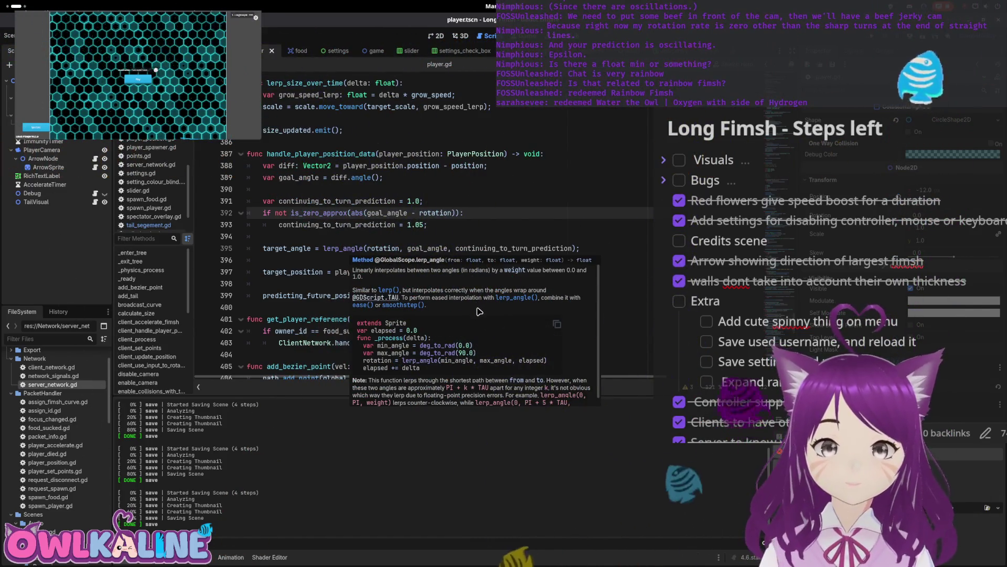
pyautogui.scroll(-1, 487, 319)
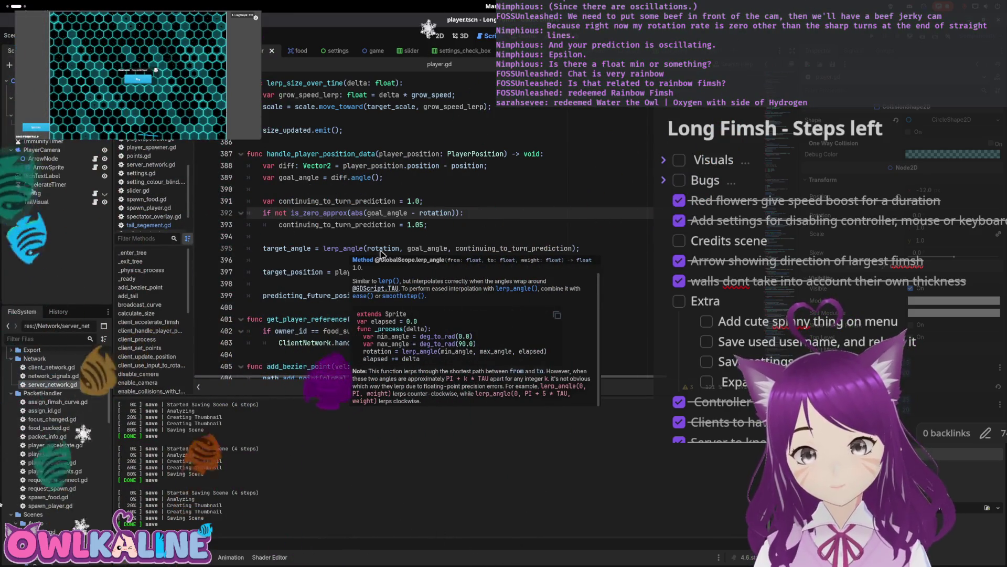
pyautogui.press('Down')
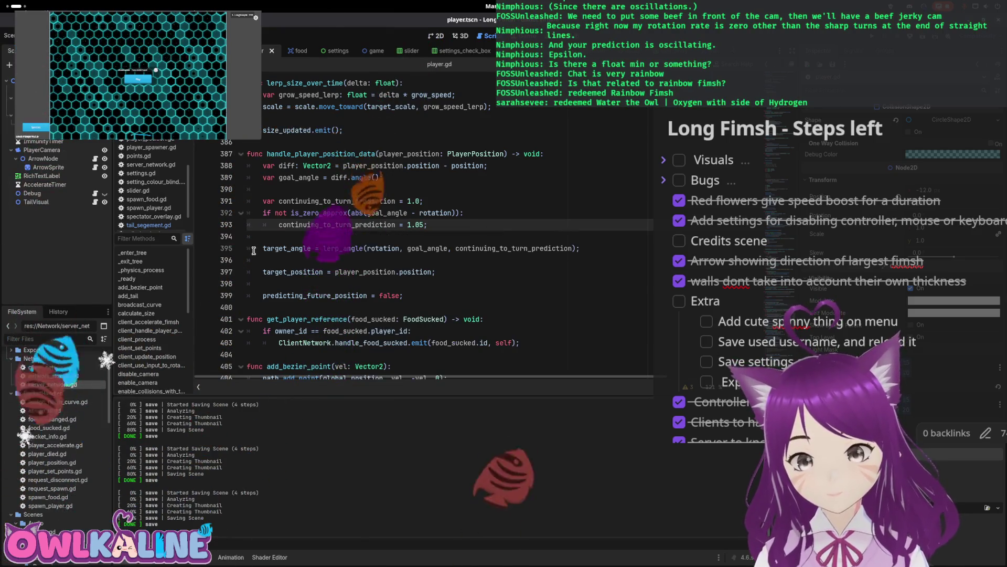
pyautogui.press('Down')
pyautogui.hotkey('ctrl', 'shift', 'k')
pyautogui.press('Tab')
pyautogui.press('Up')
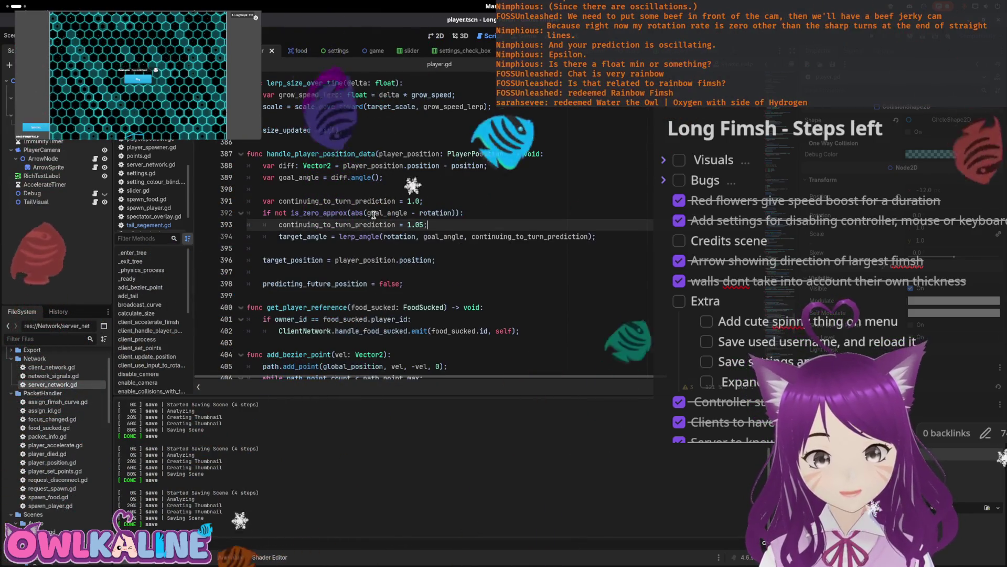
pyautogui.doubleClick(293, 237)
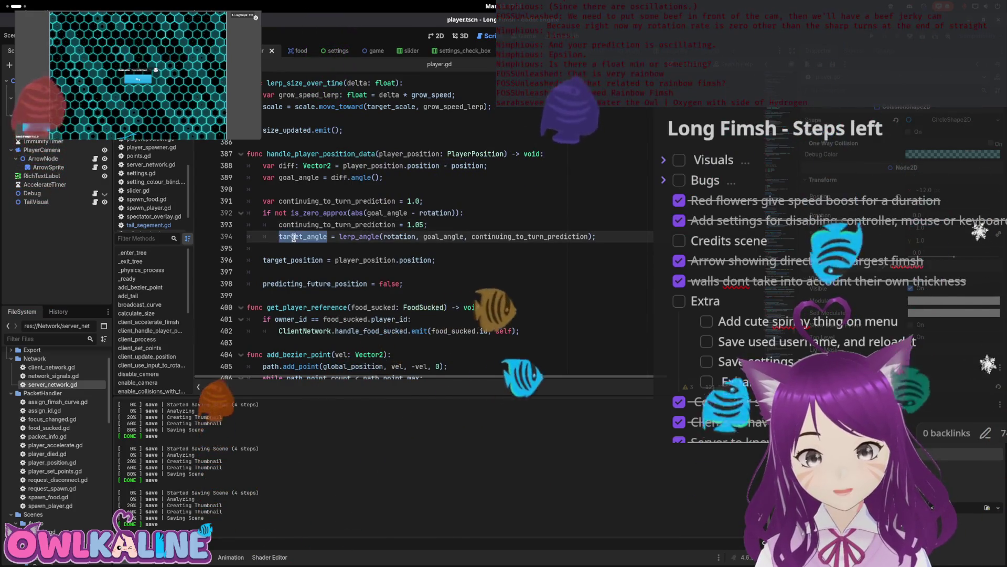
# - Run the game to test the indented target_angle change
pyautogui.click(534, 272)
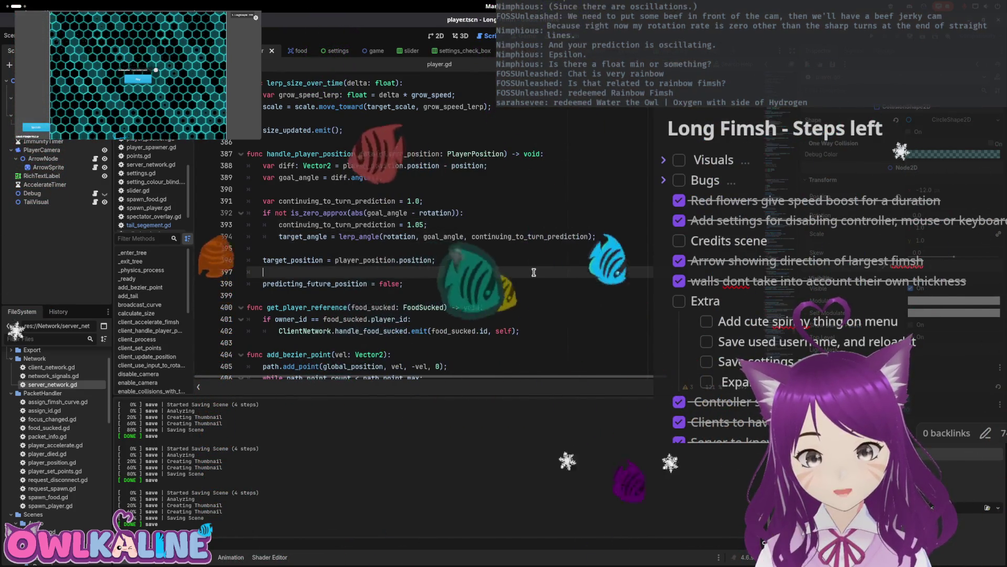
pyautogui.press('Up')
pyautogui.press('Up')
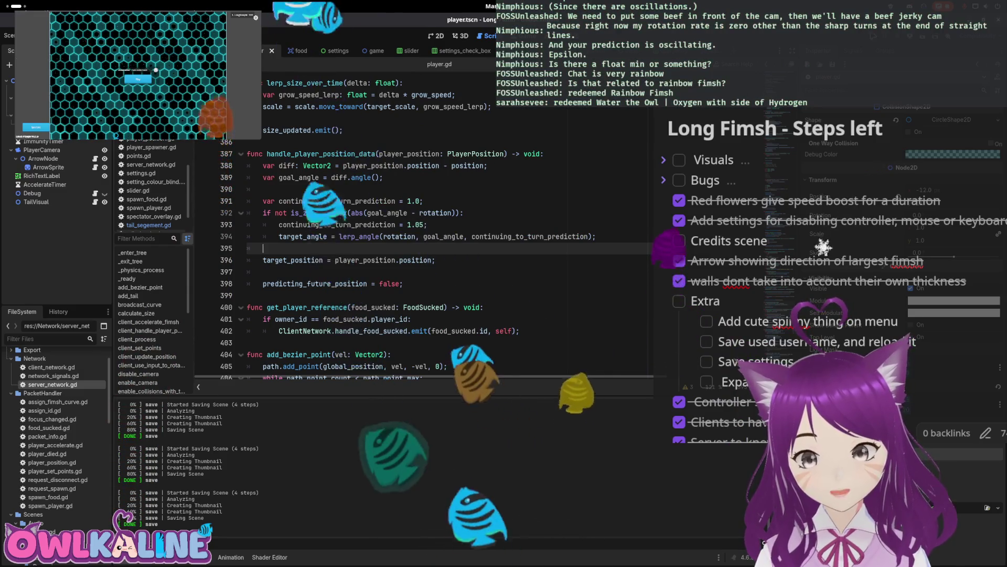
pyautogui.press('F5')
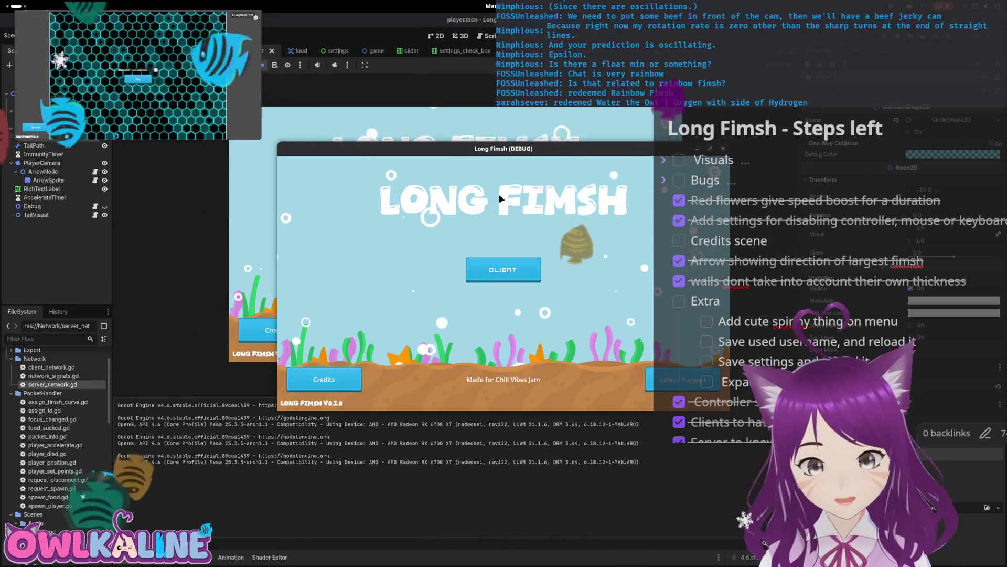
# - Enter the lobby, spectate a snake to observe its turning, then stop the game
pyautogui.press('Return')
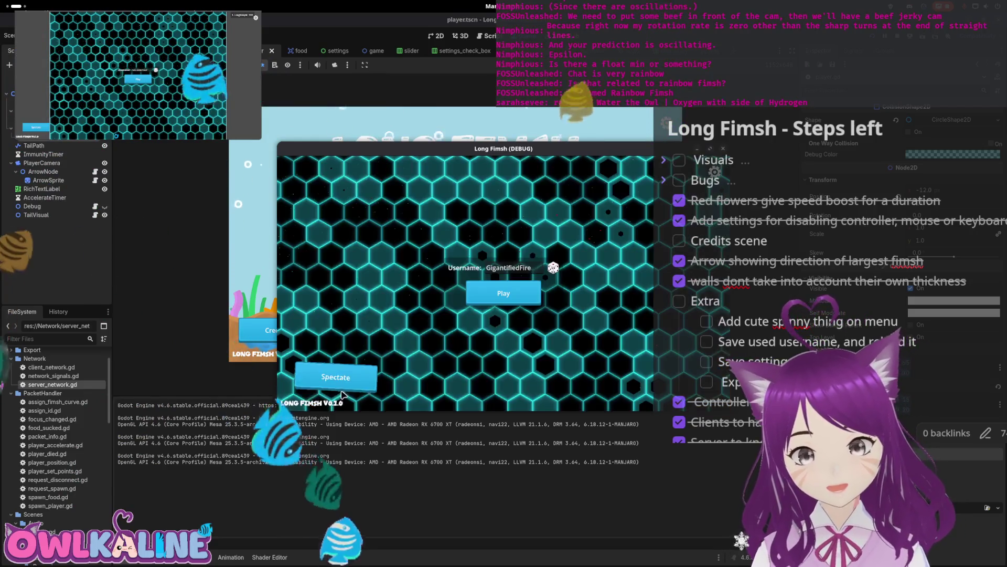
pyautogui.click(340, 388)
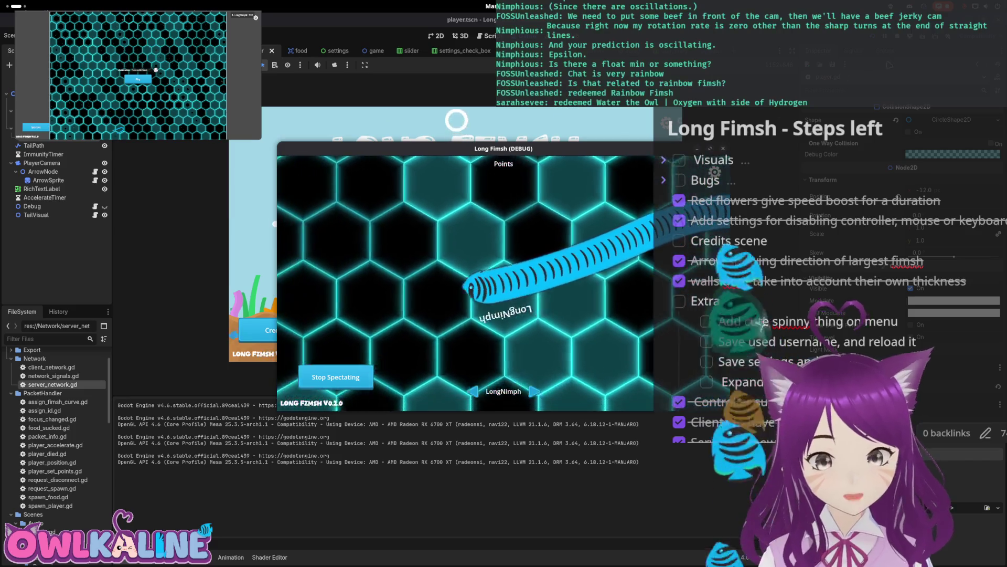
pyautogui.press('F8')
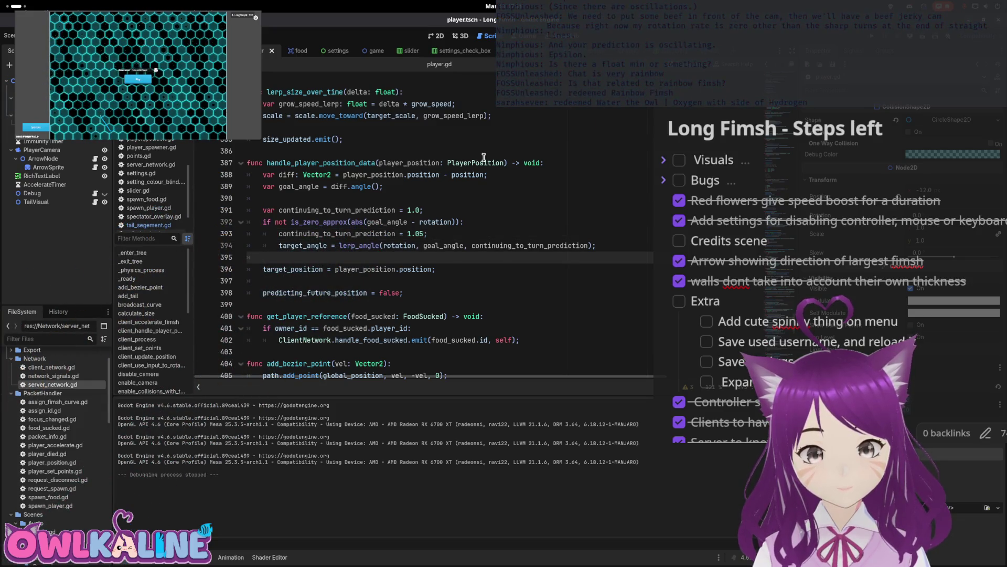
# - Add a goal_angle line via autocomplete and an empty line after line 389, then save
pyautogui.press('Return')
pyautogui.write('target_angle = goal_')
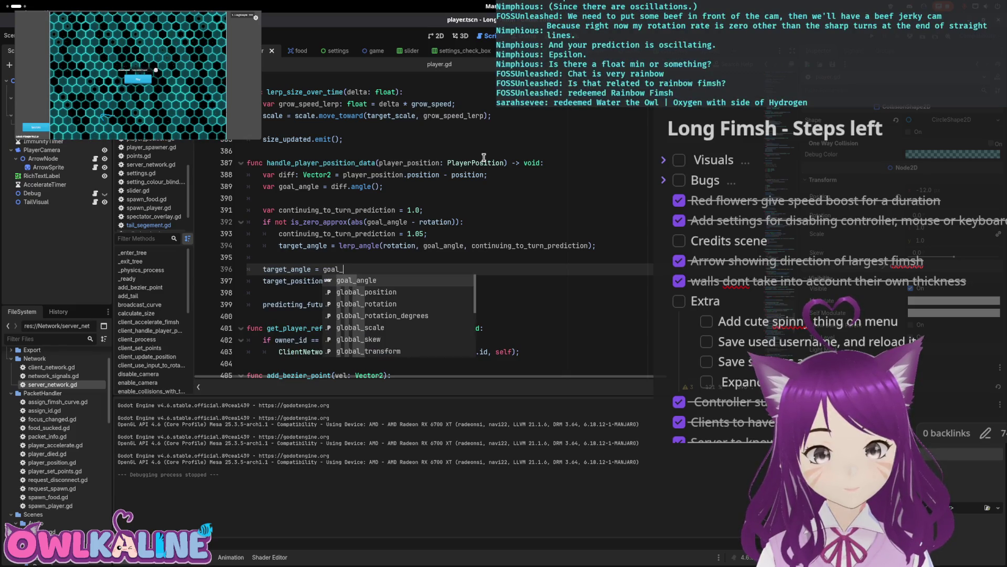
pyautogui.press('Return')
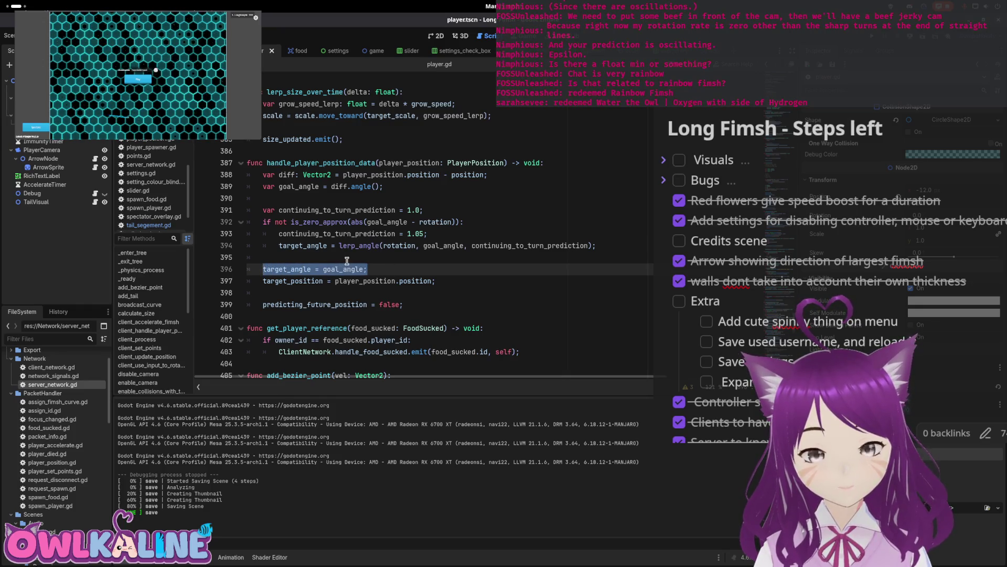
pyautogui.click(412, 191)
pyautogui.press('Return')
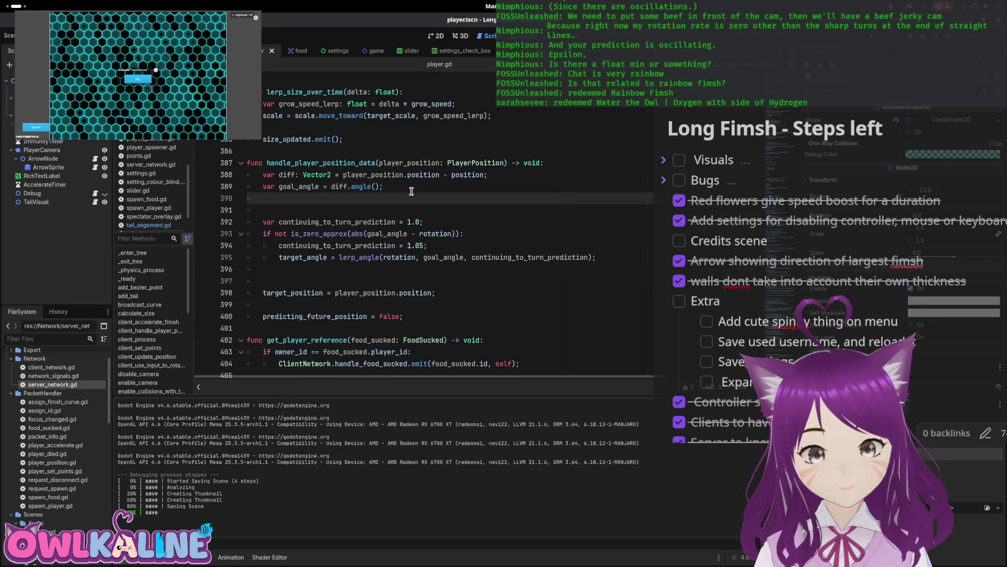
pyautogui.write('target_angle = goal_angle;')
pyautogui.hotkey('ctrl', 's')
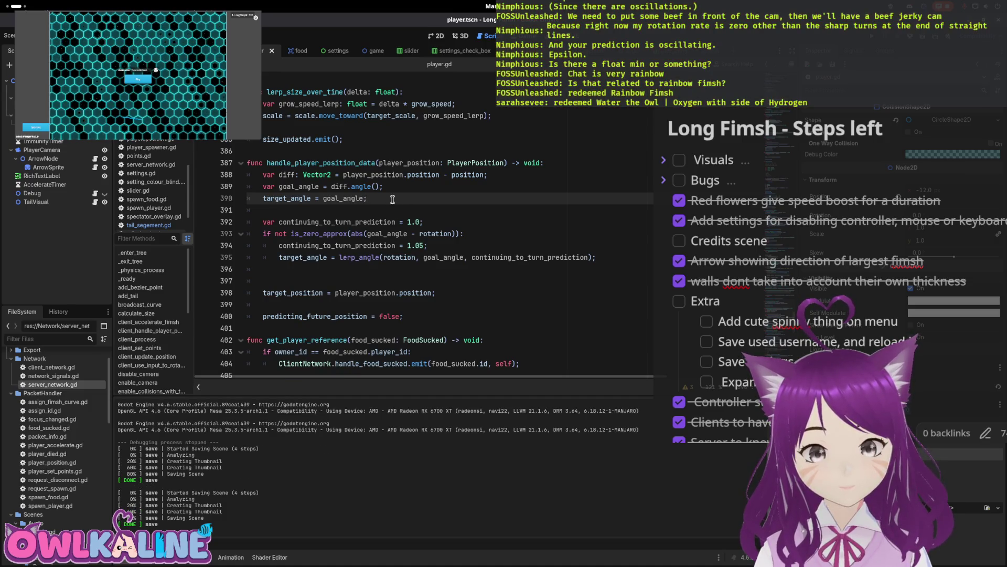
# - Insert a blank line after the goal_angle assignment and place the caret in the 1.05 prediction value
pyautogui.doubleClick(436, 234)
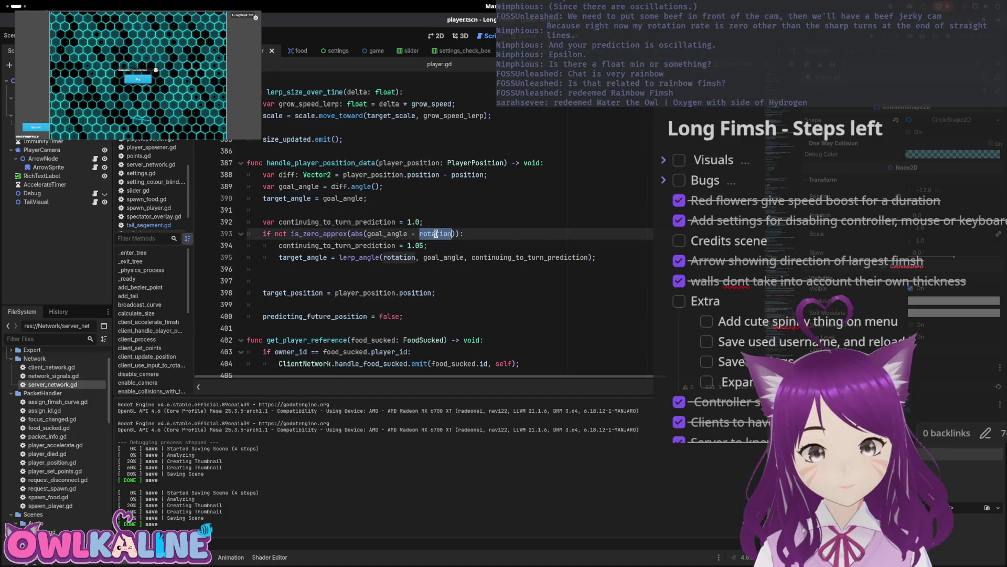
pyautogui.click(384, 205)
pyautogui.click(405, 188)
pyautogui.press('Return')
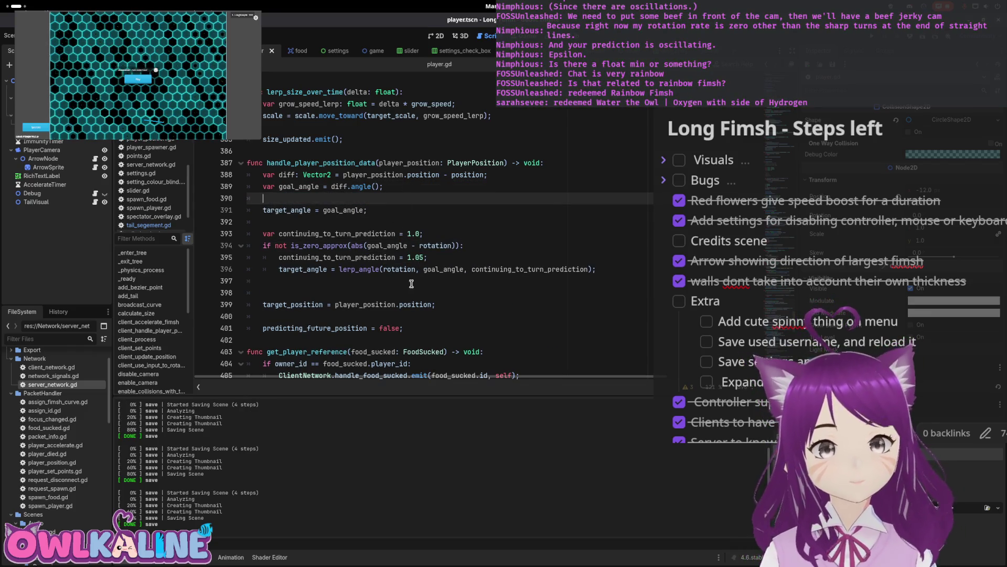
pyautogui.doubleClick(496, 270)
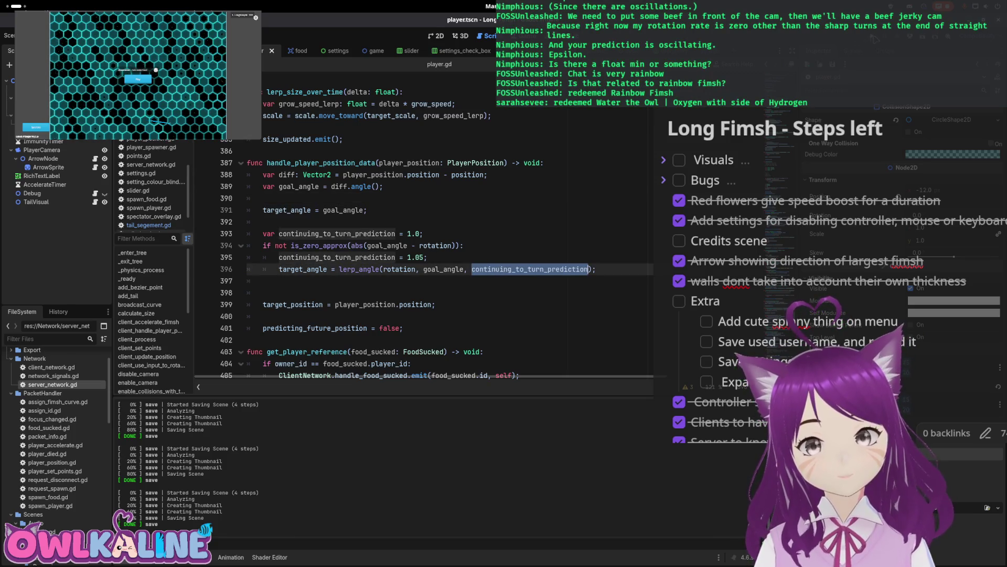
pyautogui.click(419, 257)
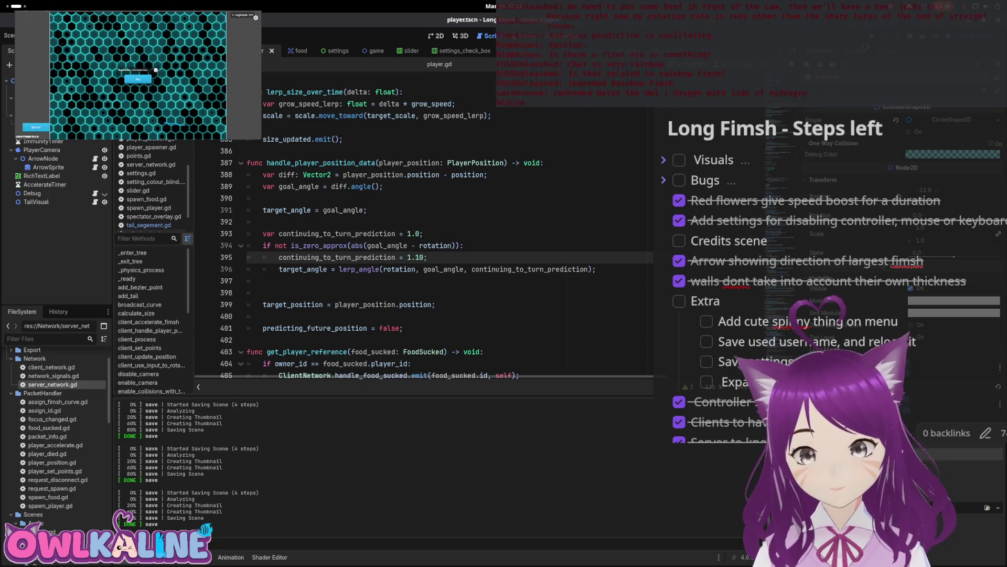
# - Run the game with the 1.10 boost, shift its window left to watch the snake, then stop it
pyautogui.press('F5')
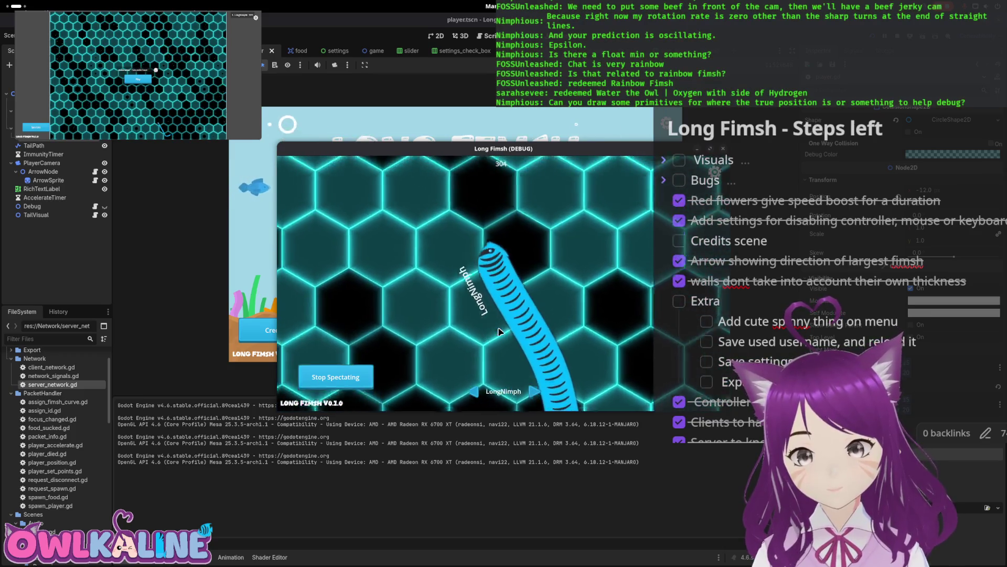
pyautogui.moveTo(536, 158)
pyautogui.mouseDown()
pyautogui.moveTo(347, 129)
pyautogui.moveTo(524, 153)
pyautogui.mouseUp()
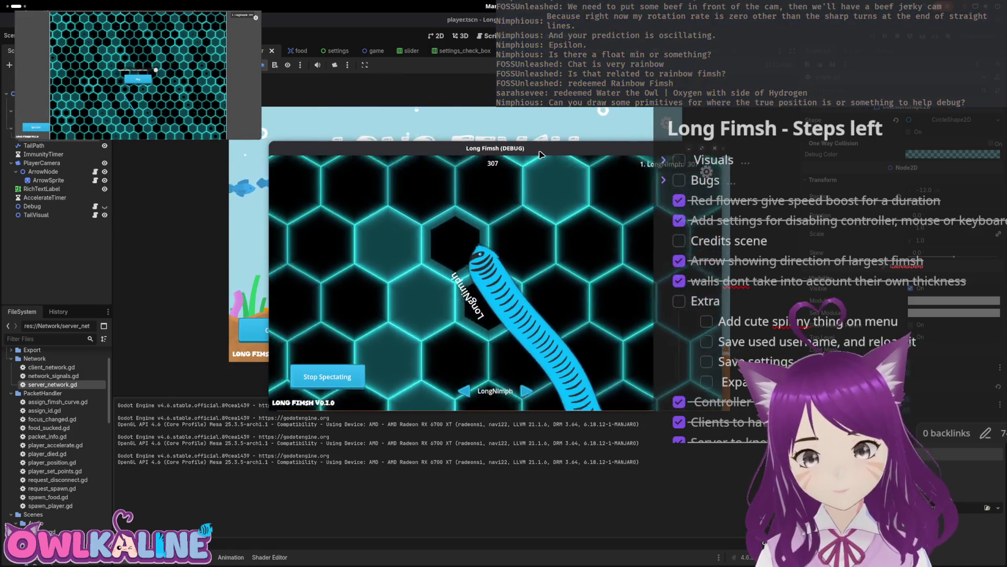
pyautogui.moveTo(540, 155); pyautogui.dragTo(528, 158)
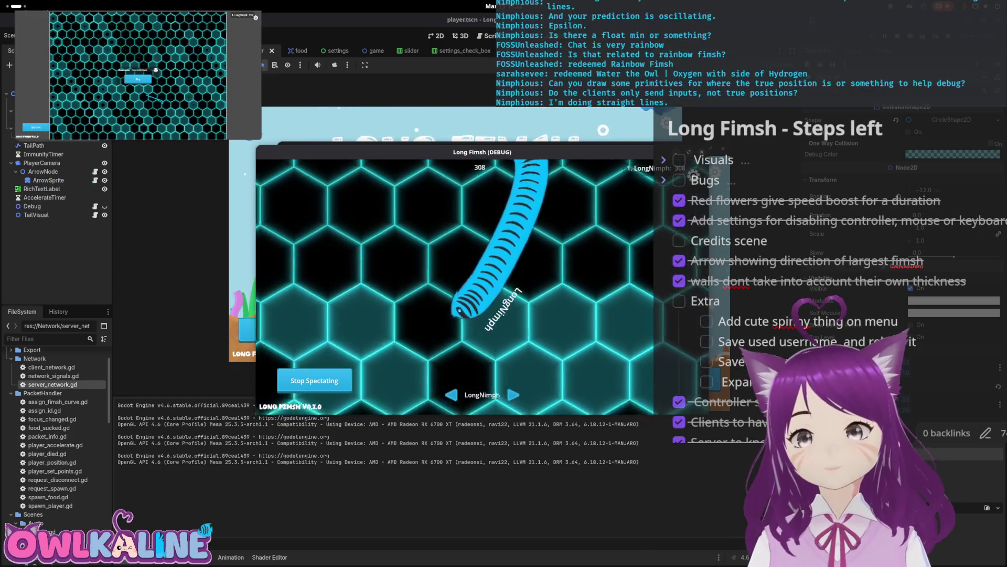
pyautogui.press('F8')
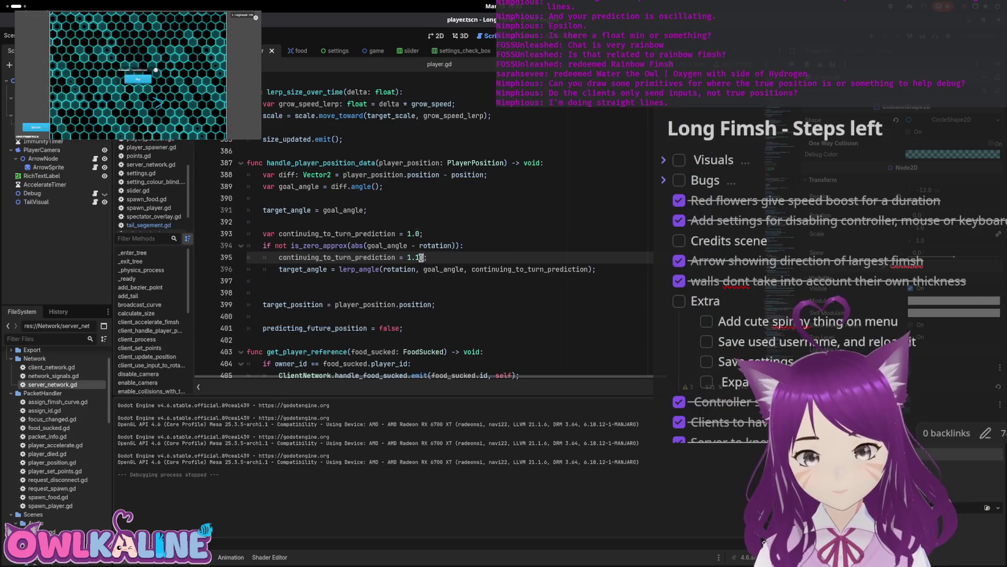
# - Replace the is_zero_approx call on line 394 with a rad_to_deg call around the abs expression
pyautogui.doubleClick(330, 246)
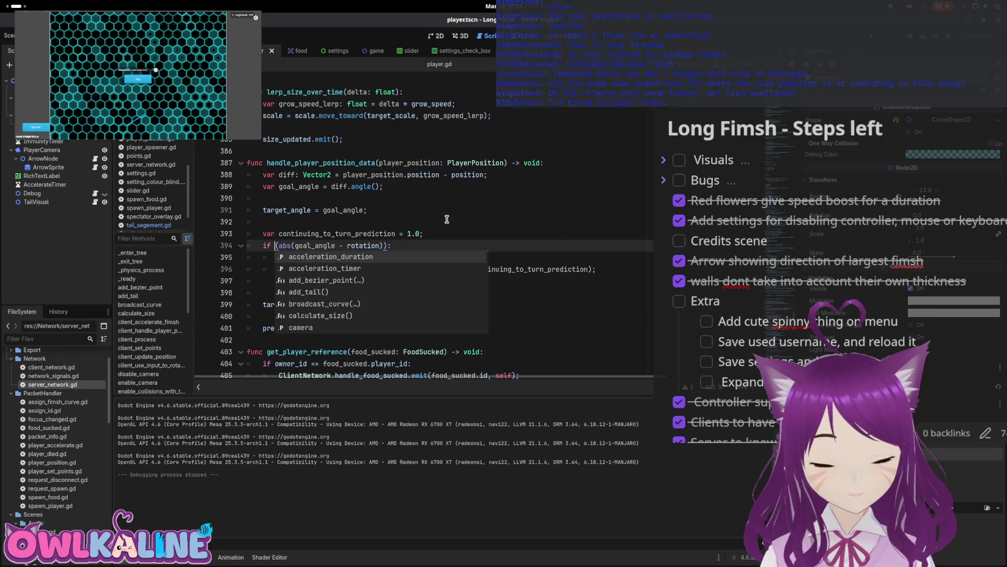
pyautogui.press('Delete')
pyautogui.press('End')
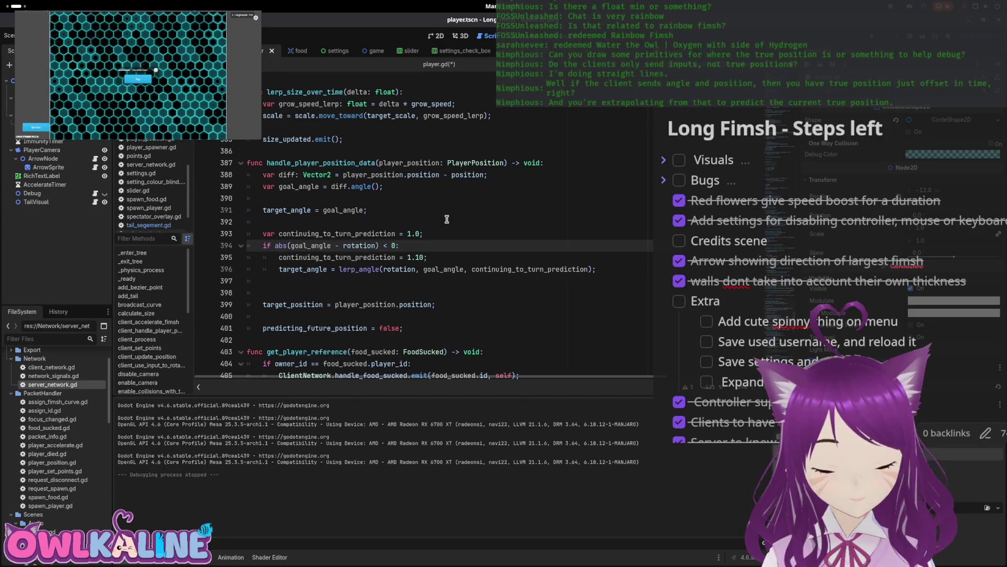
pyautogui.write('to')
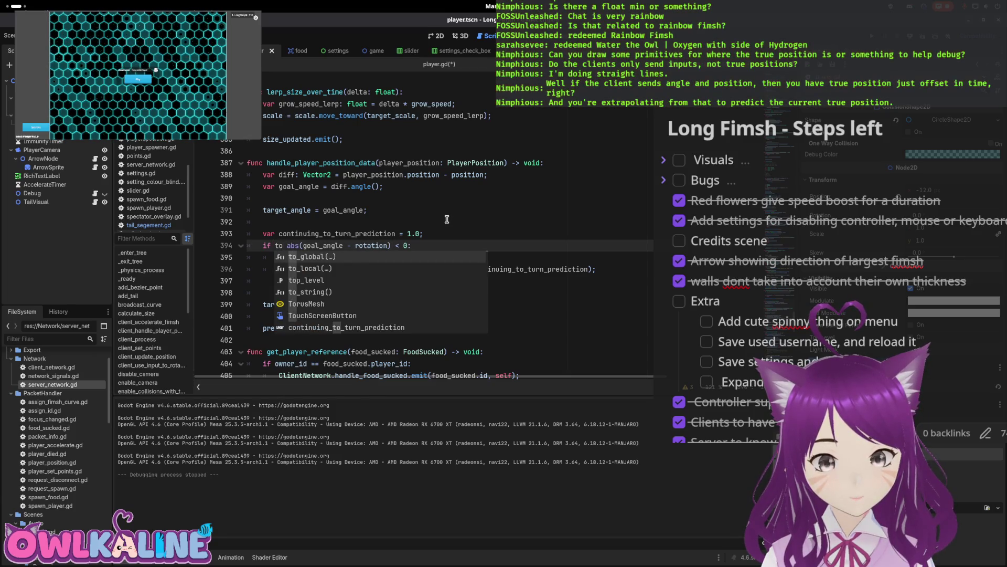
pyautogui.write('_')
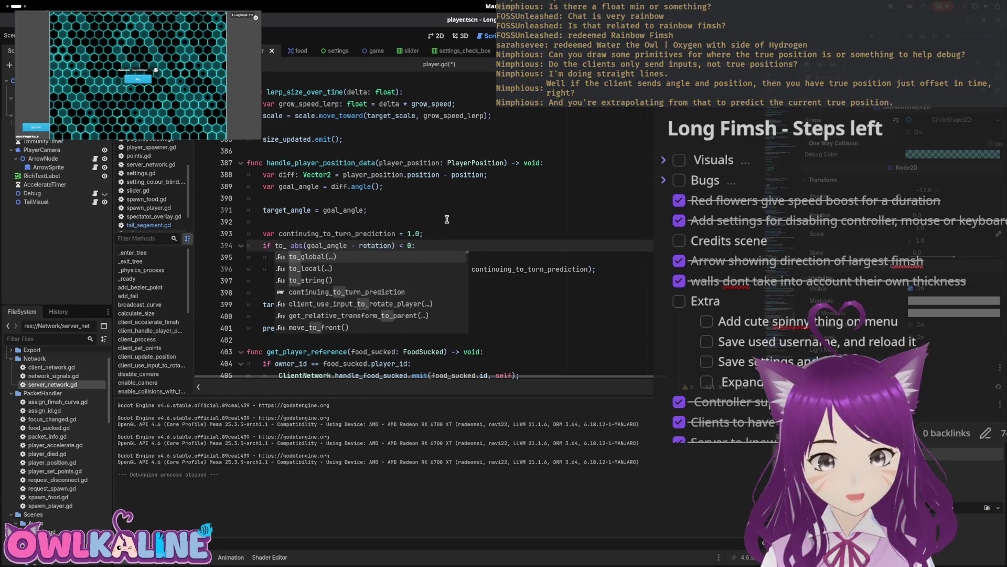
pyautogui.press('BackSpace')
pyautogui.press('BackSpace')
pyautogui.press('BackSpace')
pyautogui.write('ra')
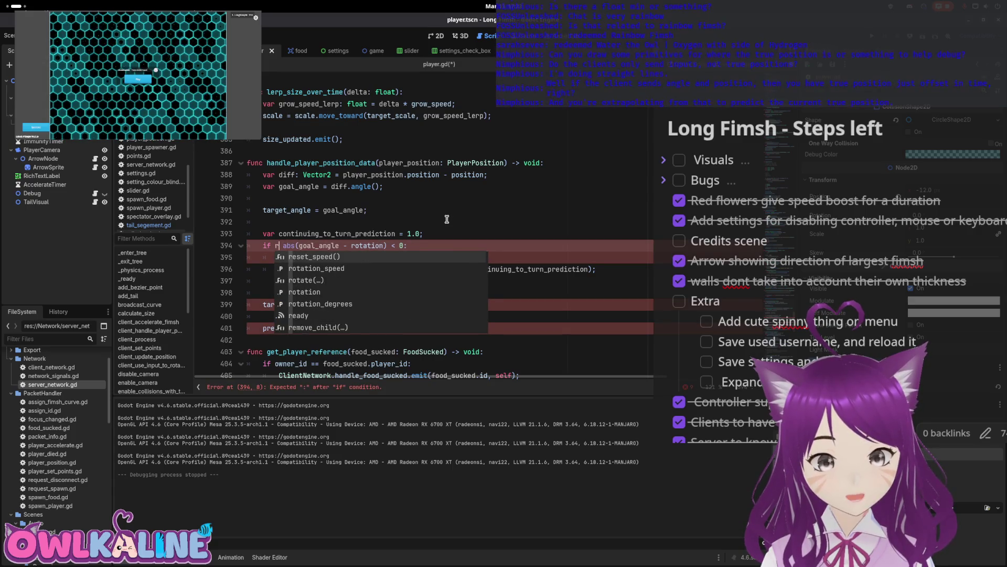
pyautogui.press('Return')
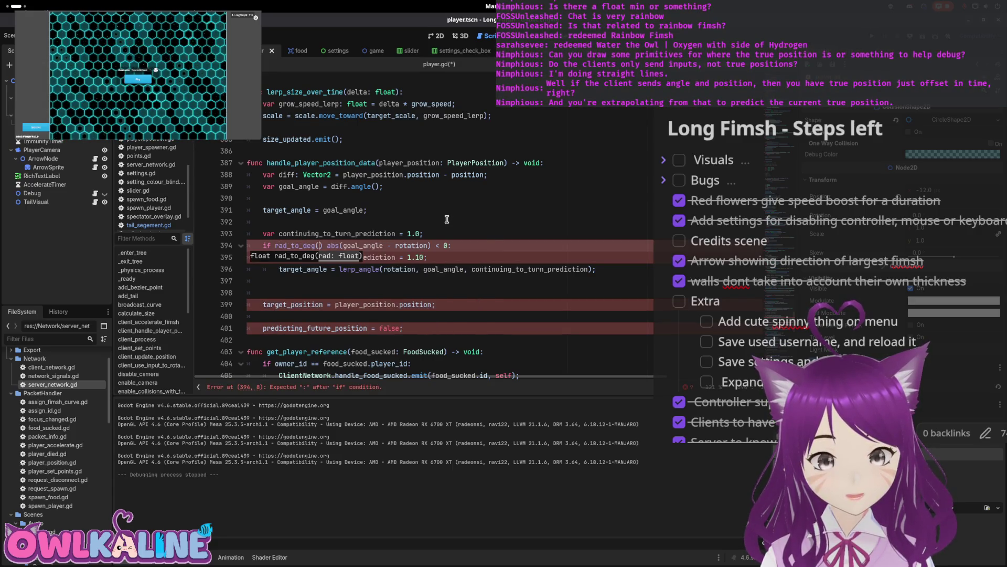
# - Close the rad_to_deg call and set the threshold to > 10, then save player.gd and run the game
pyautogui.press('Right')
pyautogui.press('Right')
pyautogui.press('Right')
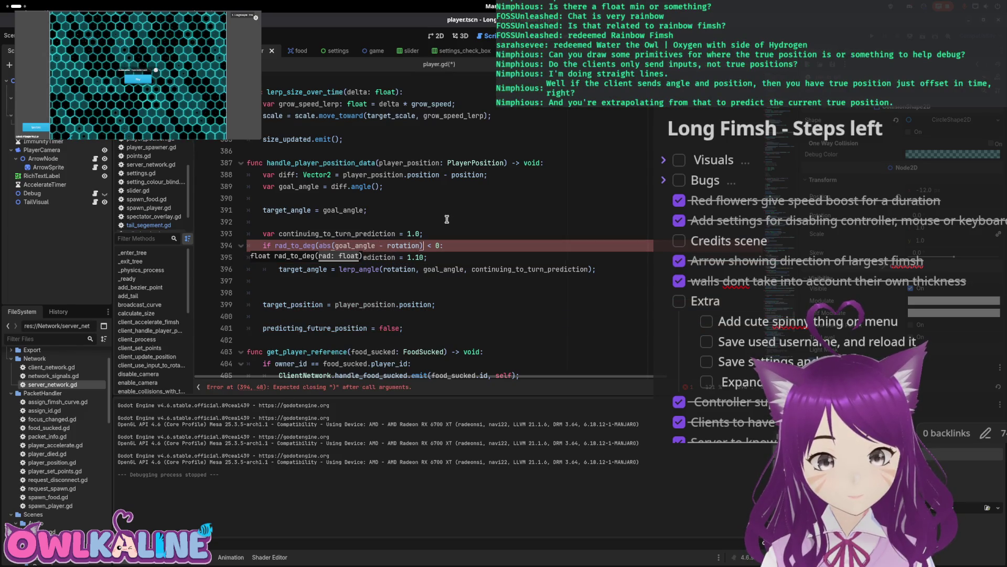
pyautogui.write(')')
pyautogui.press('Right')
pyautogui.press('Right')
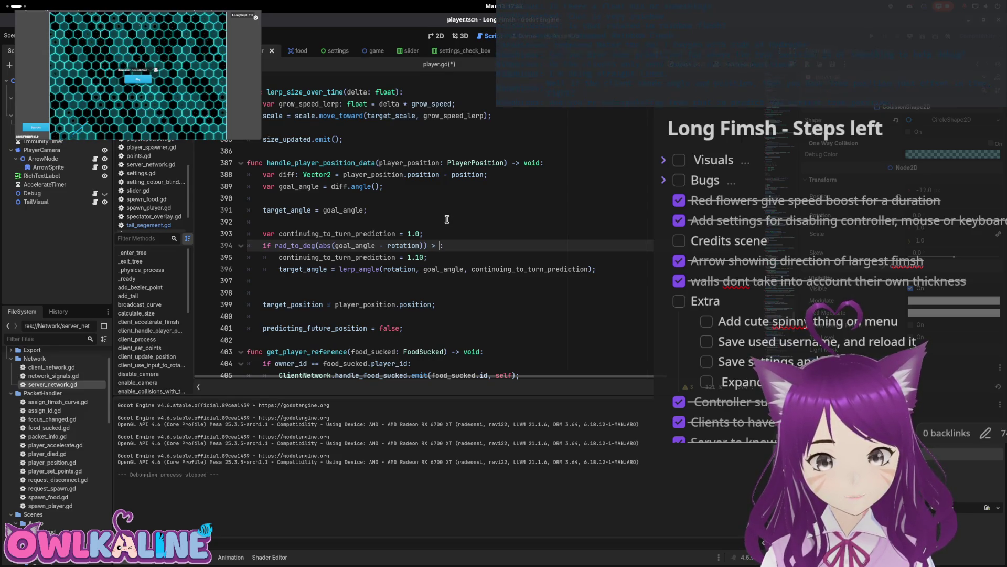
pyautogui.write('5')
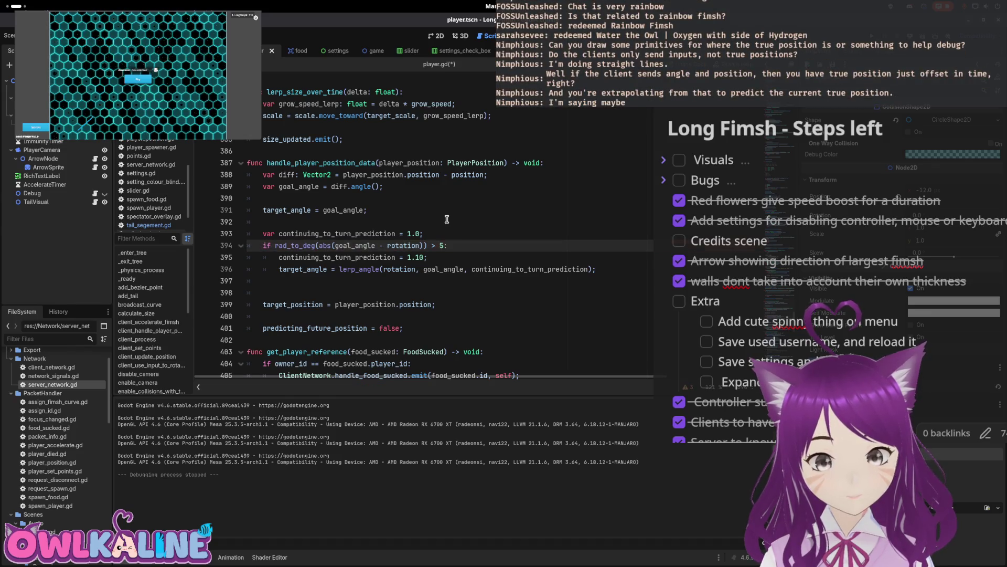
pyautogui.hotkey('ctrl', 's')
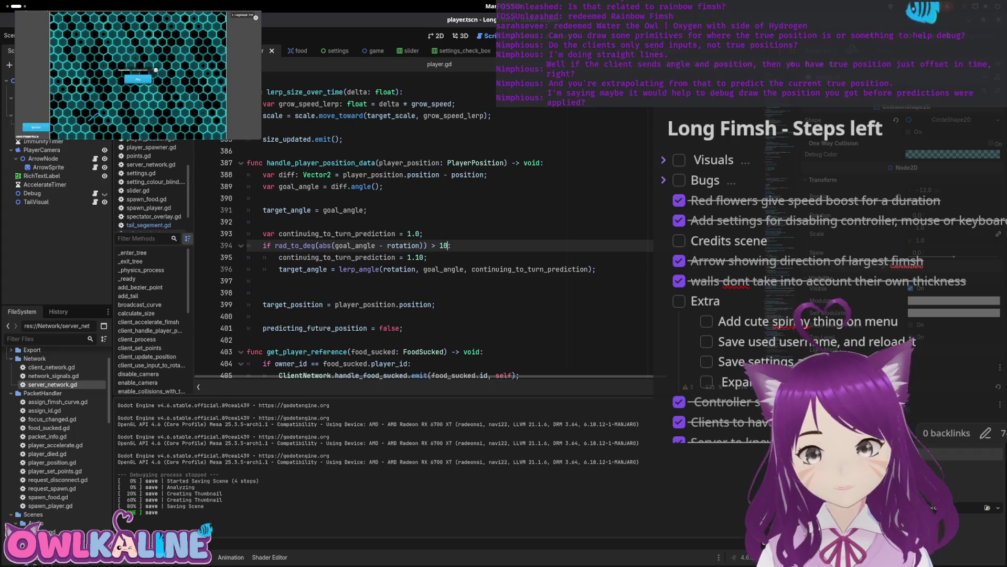
pyautogui.press('F5')
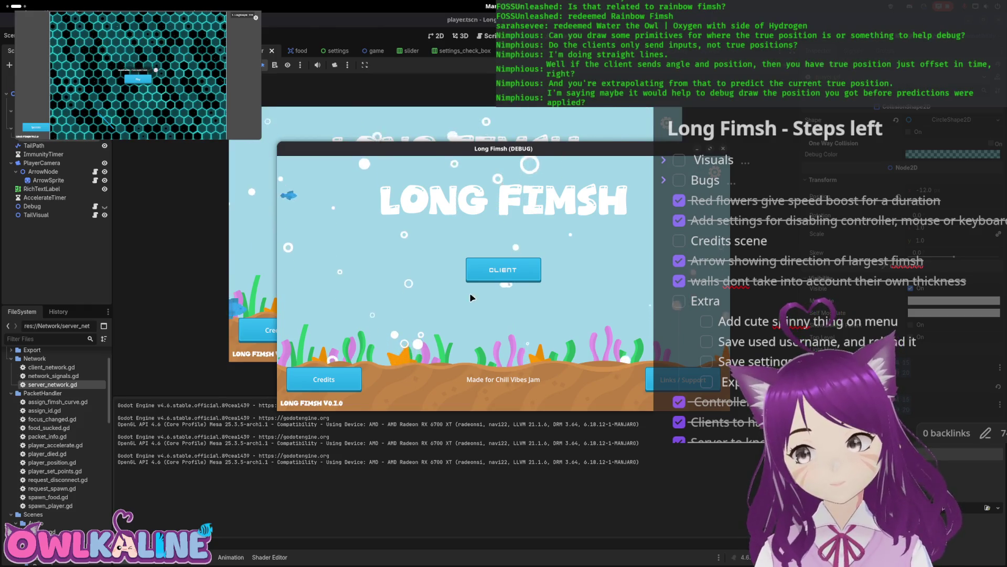
# - Join as CLIENT, spectate the snake for a few seconds, then stop the game
pyautogui.click(496, 271)
pyautogui.click(367, 377)
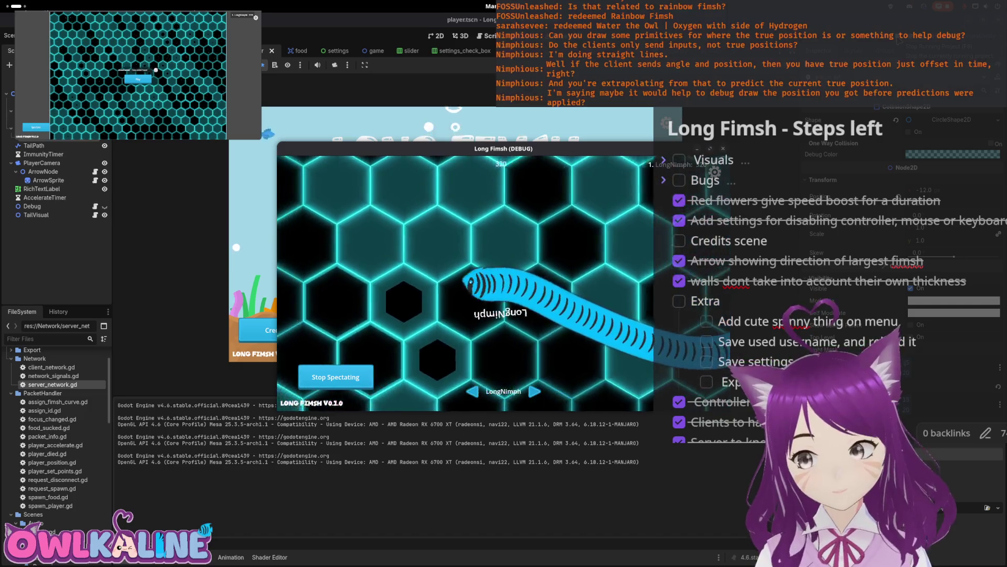
pyautogui.click(896, 37)
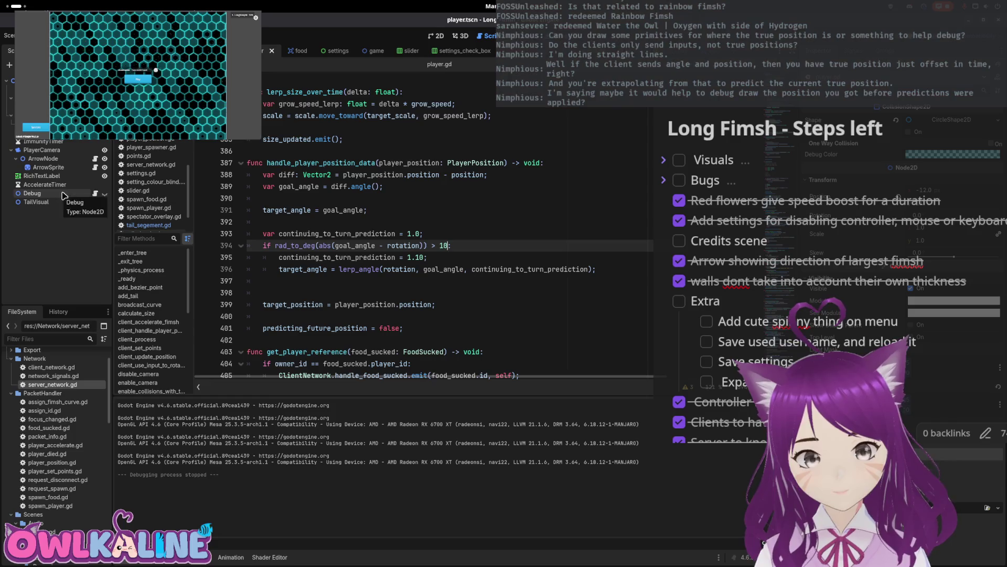
# - Make the Debug node visible, glance at debug.gd, and return to player.gd
pyautogui.click(104, 193)
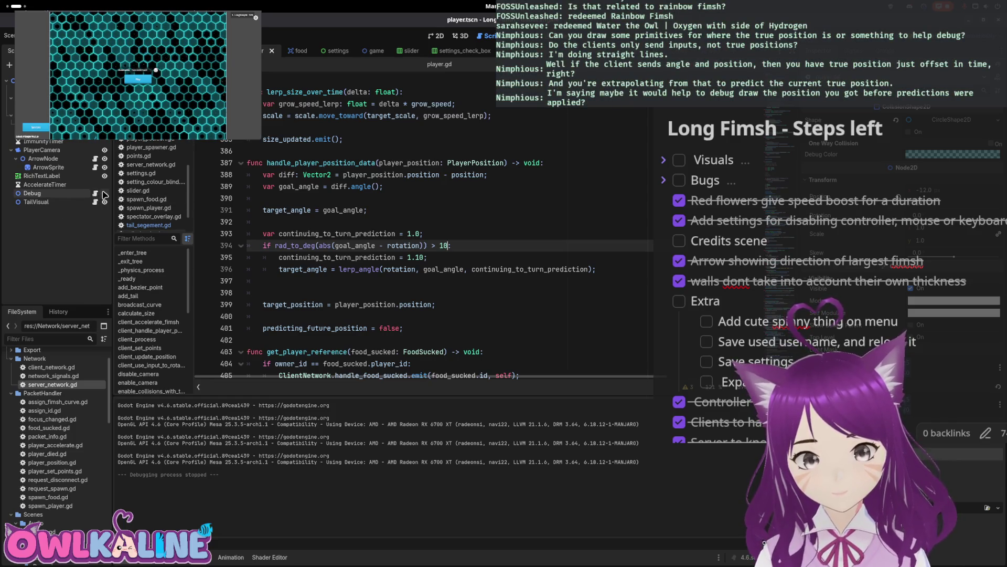
pyautogui.click(63, 194)
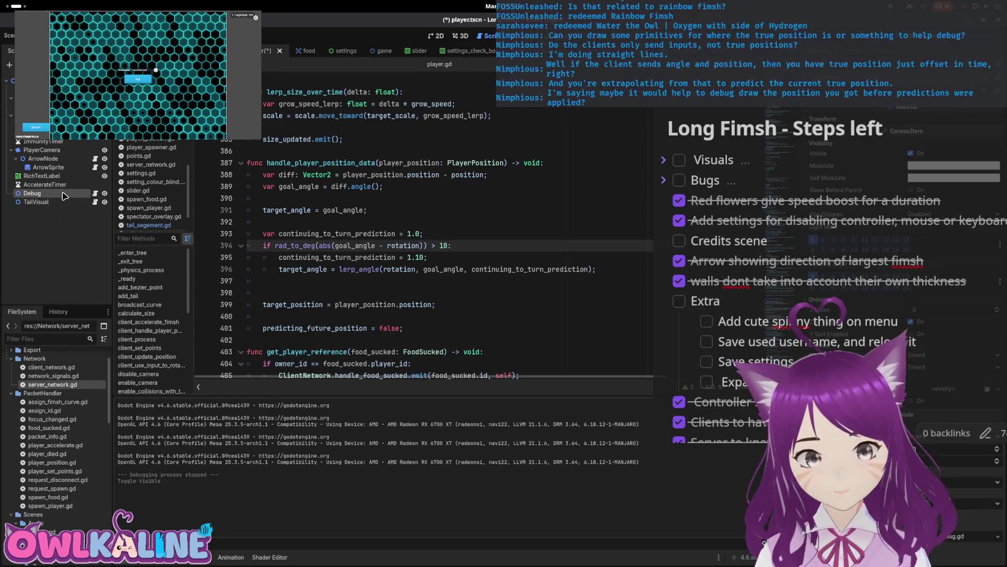
pyautogui.click(95, 194)
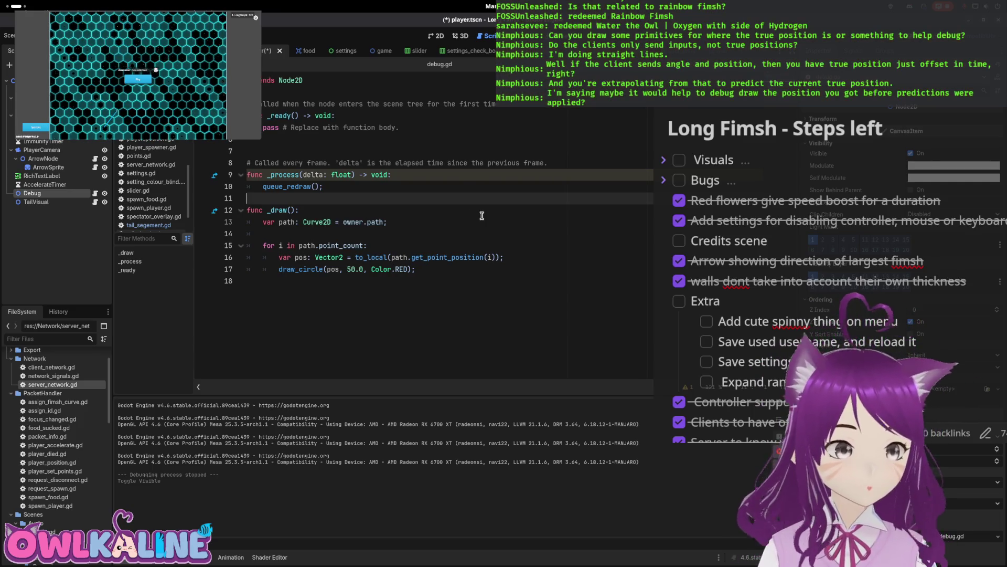
pyautogui.hotkey('alt', 'Left')
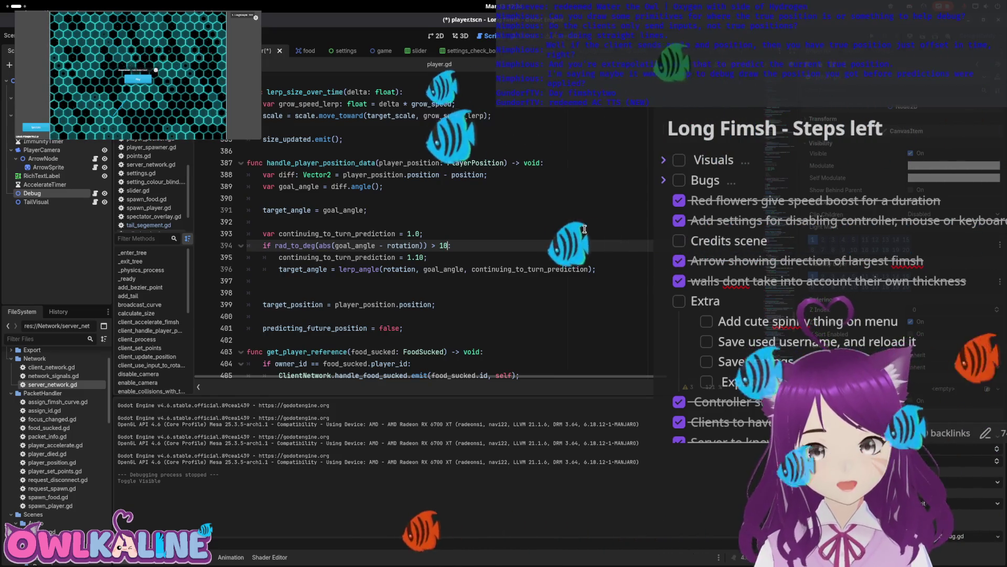
# - Run the game, spectate the snake with its red debug circles, then stop it with F8
pyautogui.press('F5')
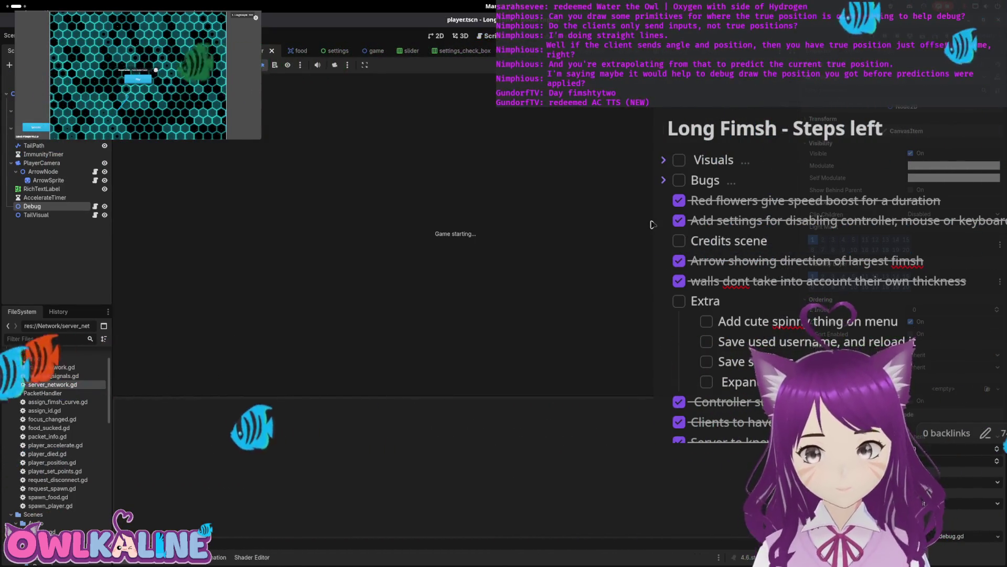
pyautogui.click(503, 269)
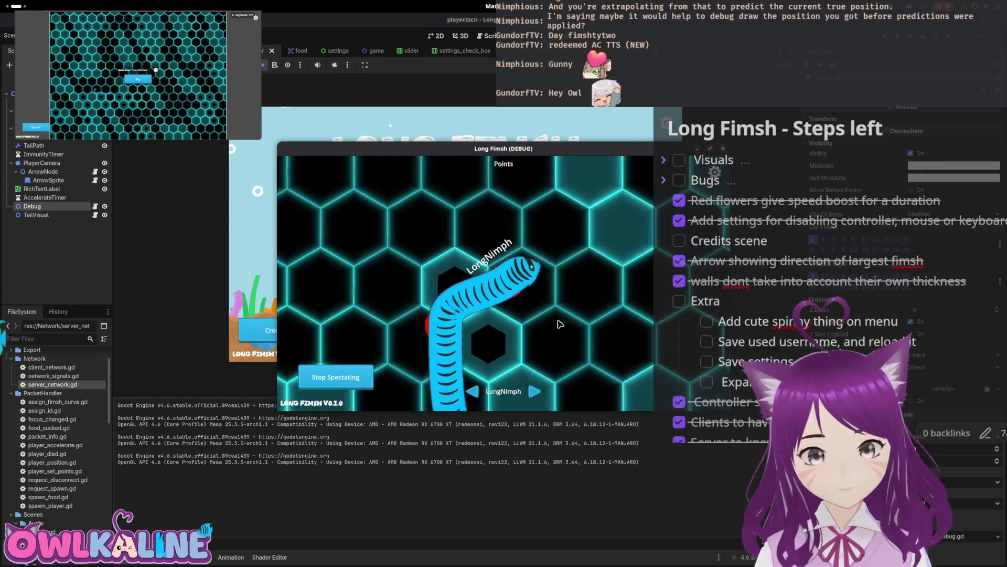
pyautogui.press('F8')
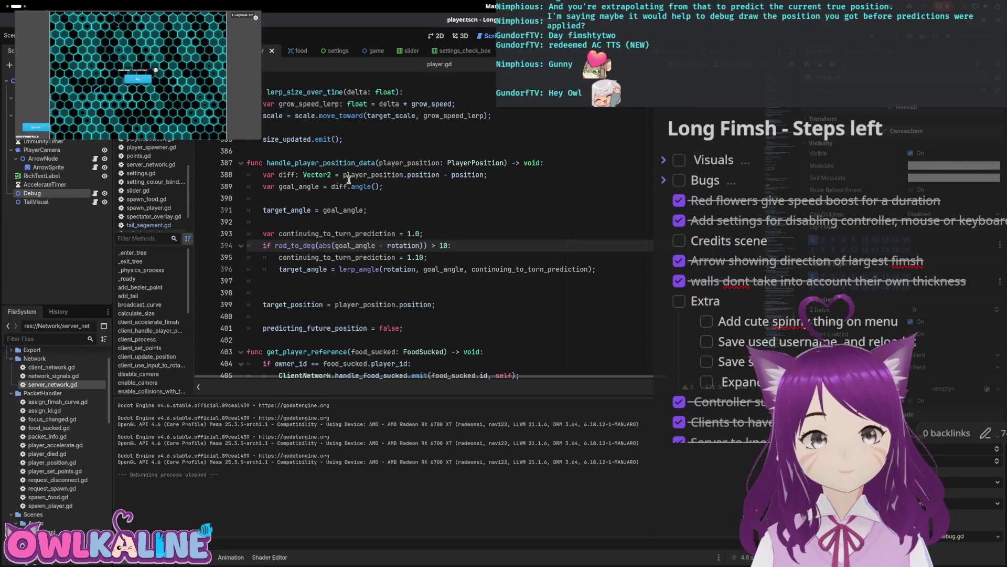
# - Hide the Debug node, save the player scene, and go back to player.gd
pyautogui.click(96, 193)
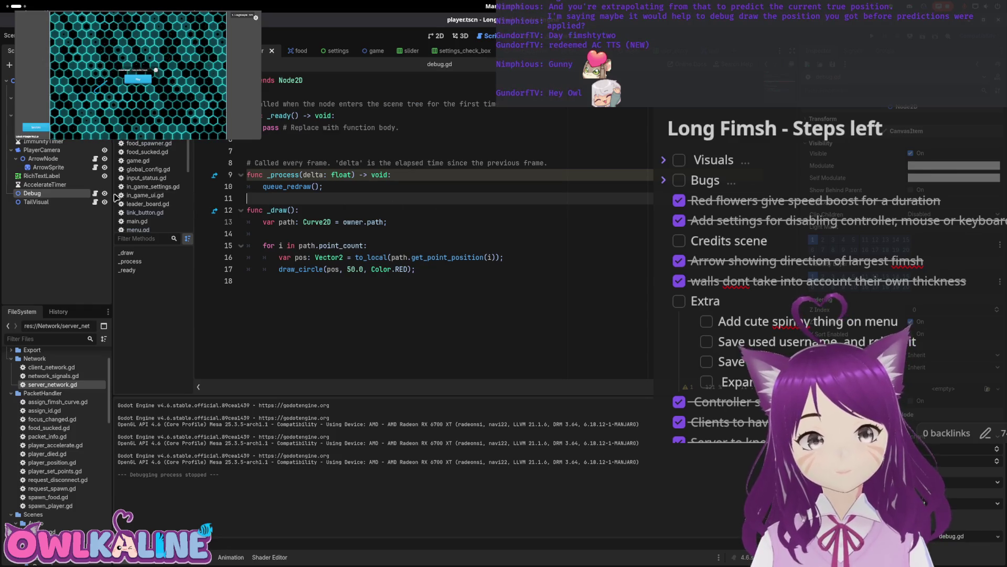
pyautogui.click(105, 194)
pyautogui.hotkey('ctrl', 's')
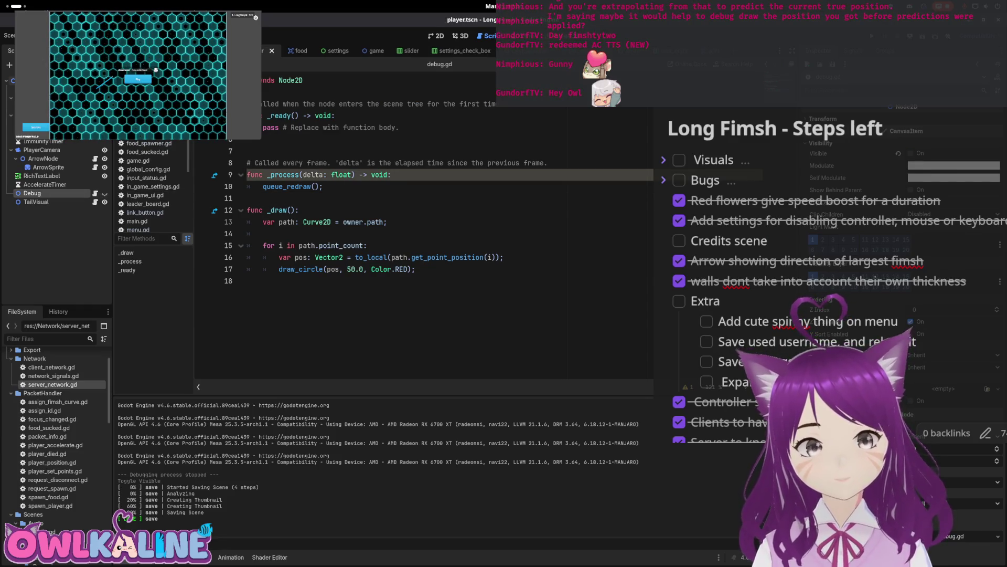
pyautogui.hotkey('alt', 'Left')
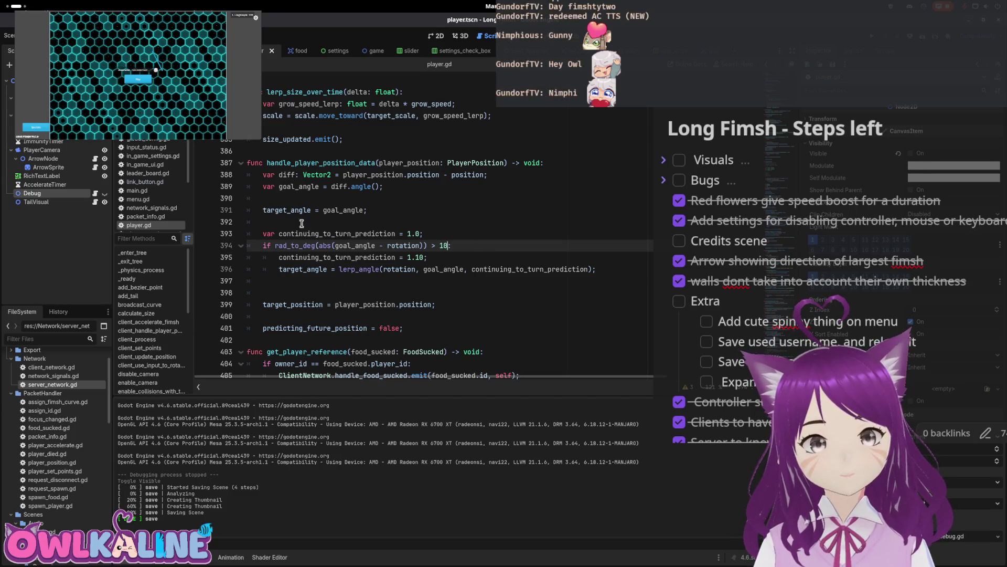
# - Inspect target_position on line 399, check debug.gd again, then move to the end of player.gd
pyautogui.doubleClick(299, 304)
pyautogui.scroll(-3, 299, 304)
pyautogui.scroll(2, 291, 274)
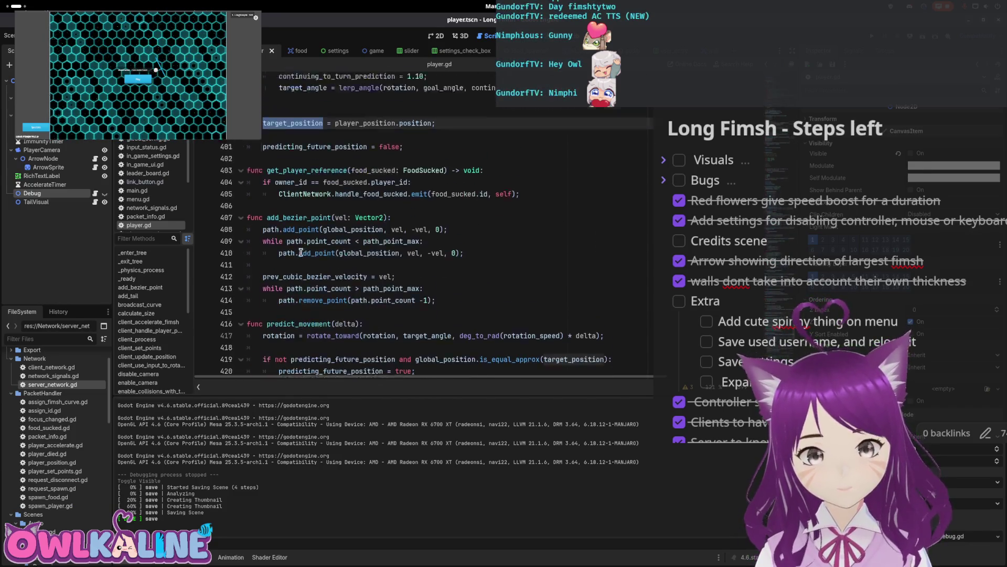
pyautogui.rightClick(291, 274)
pyautogui.click(314, 317)
pyautogui.scroll(-15, 305, 266)
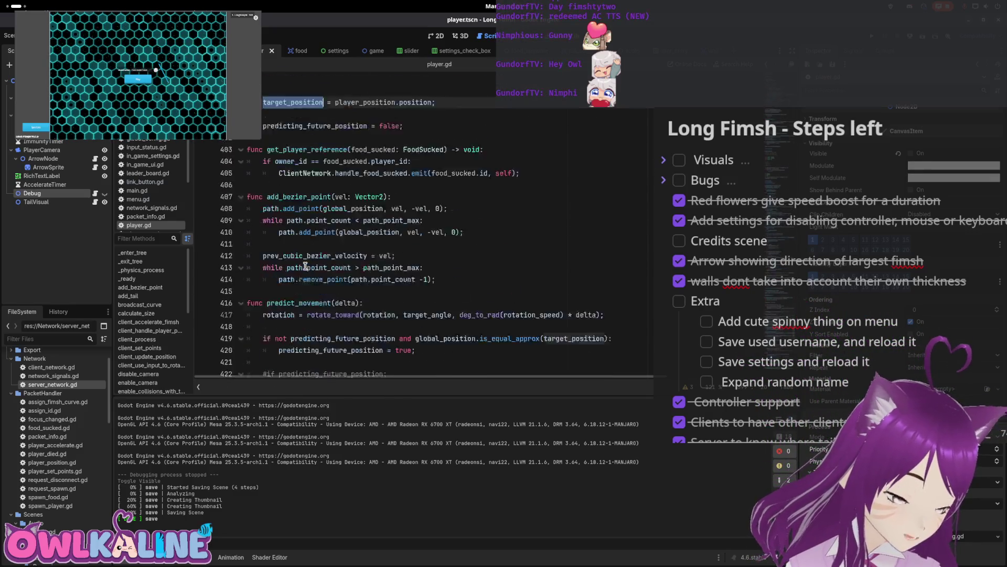
pyautogui.scroll(13, 306, 267)
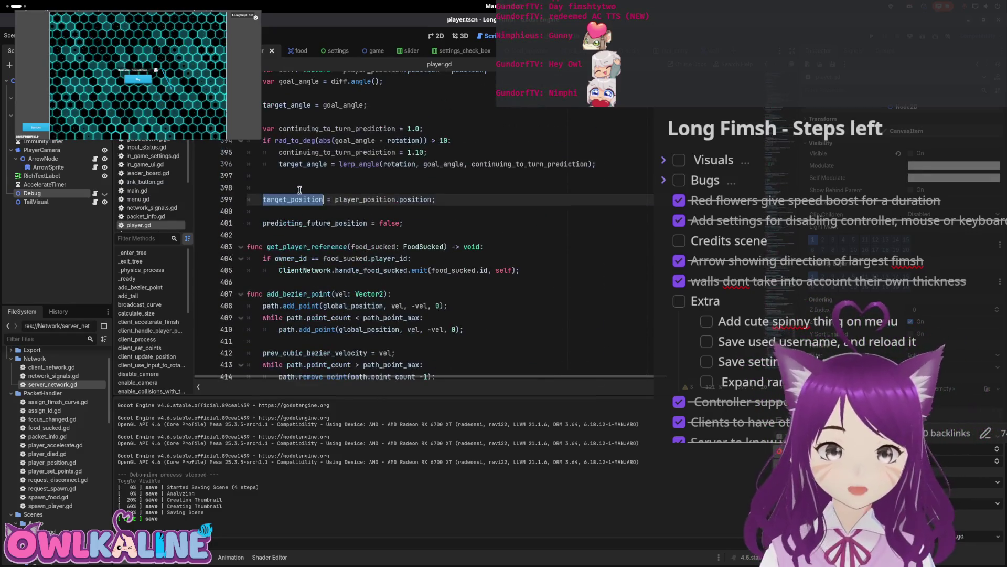
pyautogui.click(95, 194)
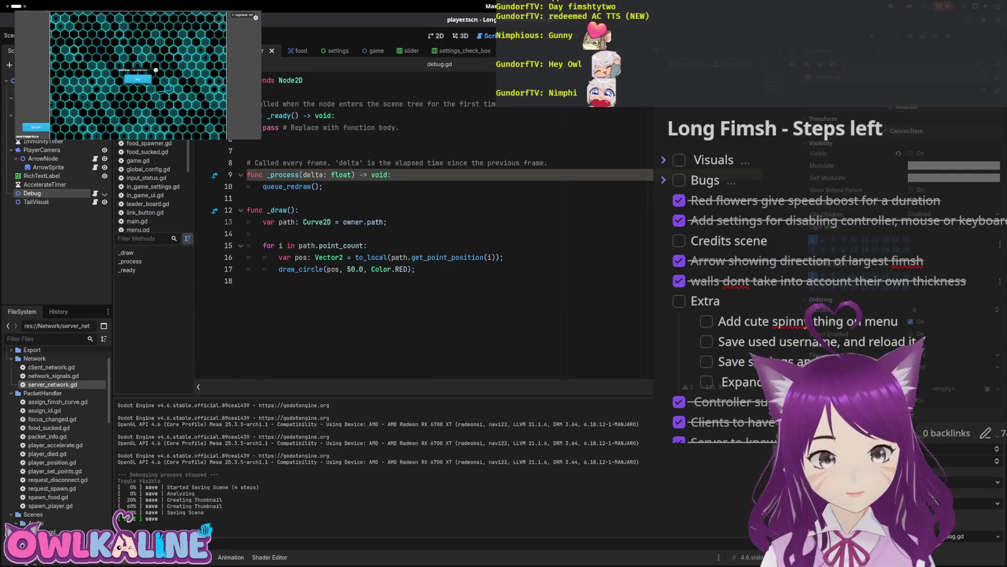
pyautogui.hotkey('alt', 'Left')
pyautogui.hotkey('alt', 'Left')
pyautogui.click(343, 363)
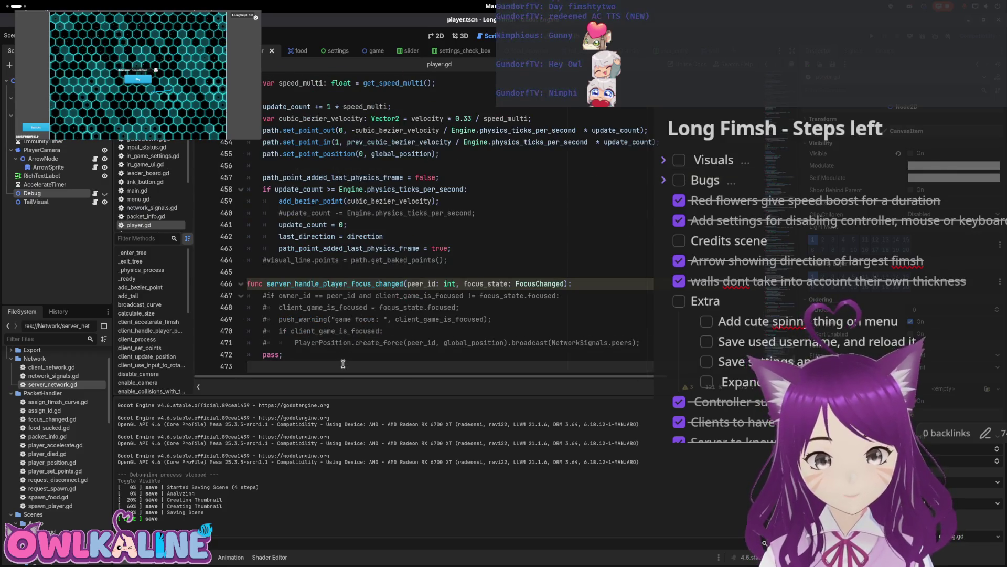
# - Add a new func _draw(): to player.gd with target_position on its first line
pyautogui.press('Return')
pyautogui.write('c _draw():')
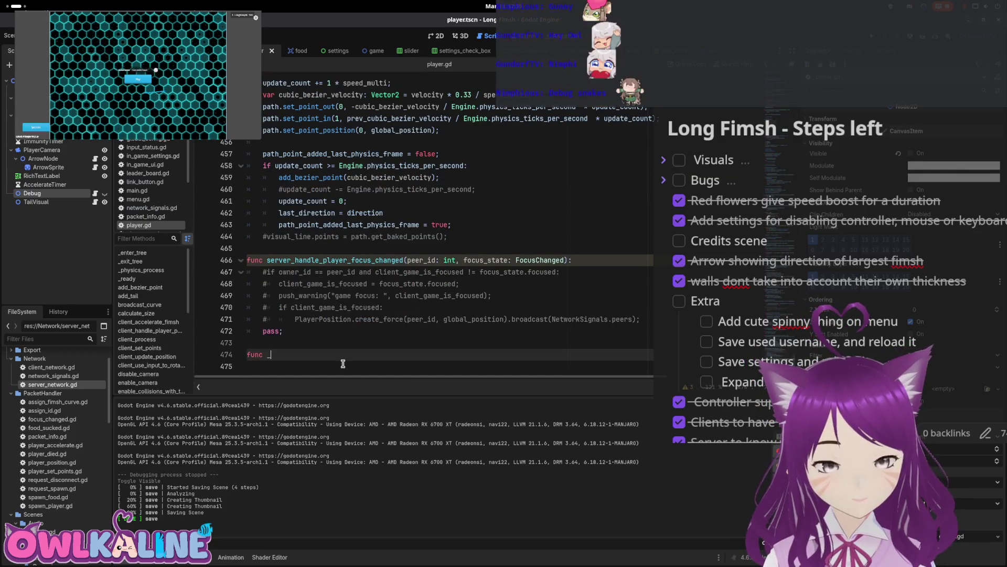
pyautogui.press('Return')
pyautogui.write('target_position')
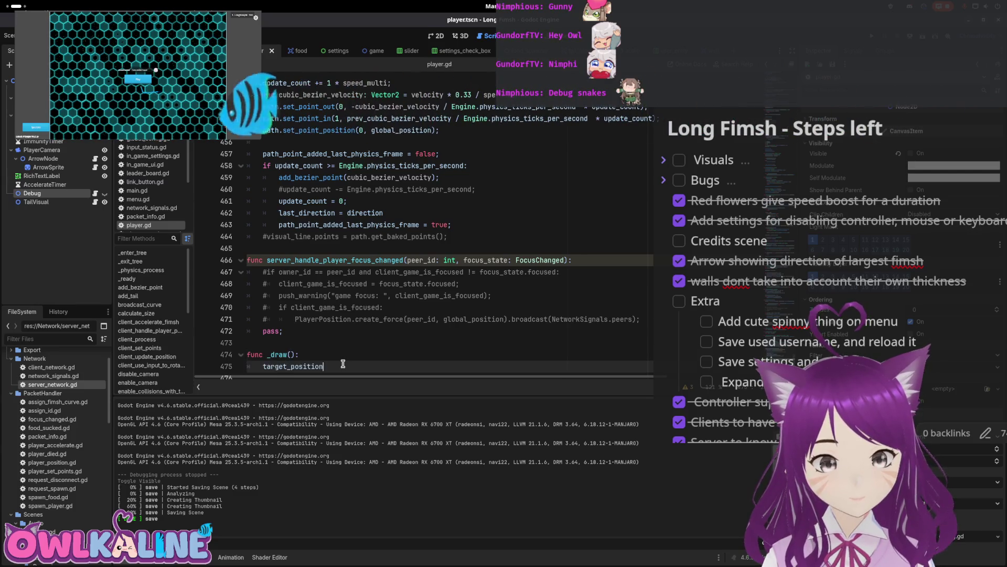
# - Copy the draw_circle call from debug.gd line 17 into the _draw body
pyautogui.click(95, 194)
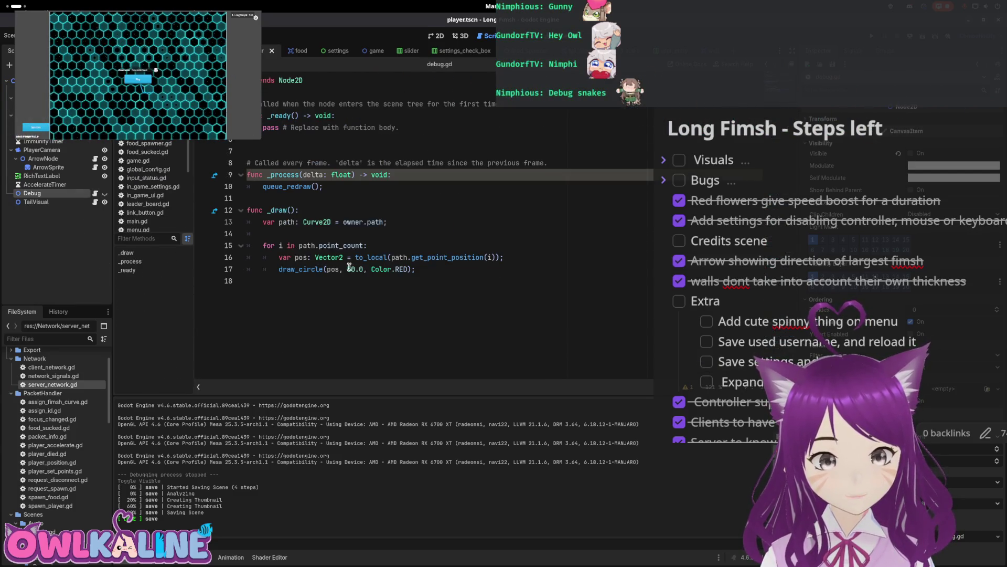
pyautogui.moveTo(420, 269); pyautogui.dragTo(285, 268)
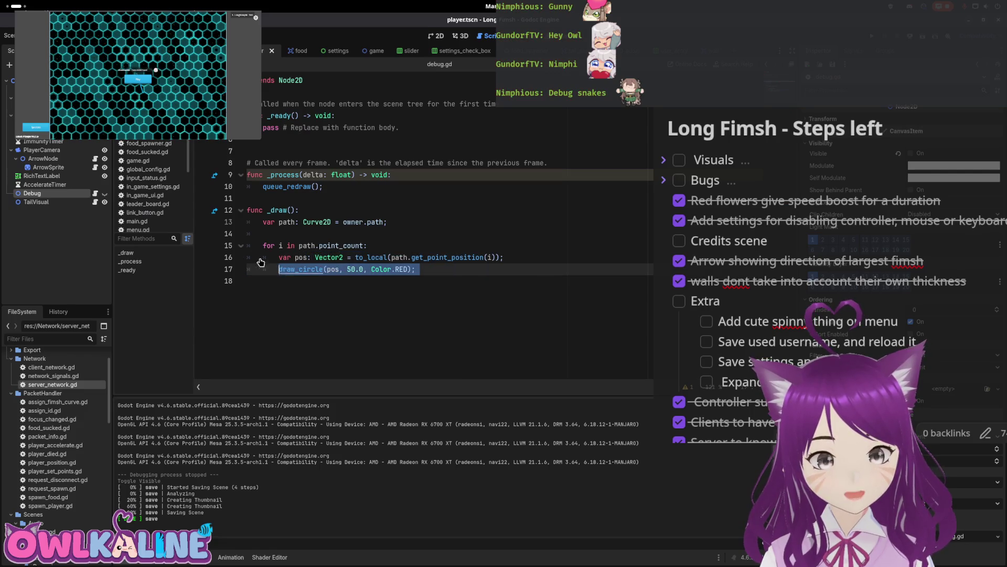
pyautogui.hotkey('alt', 'Left')
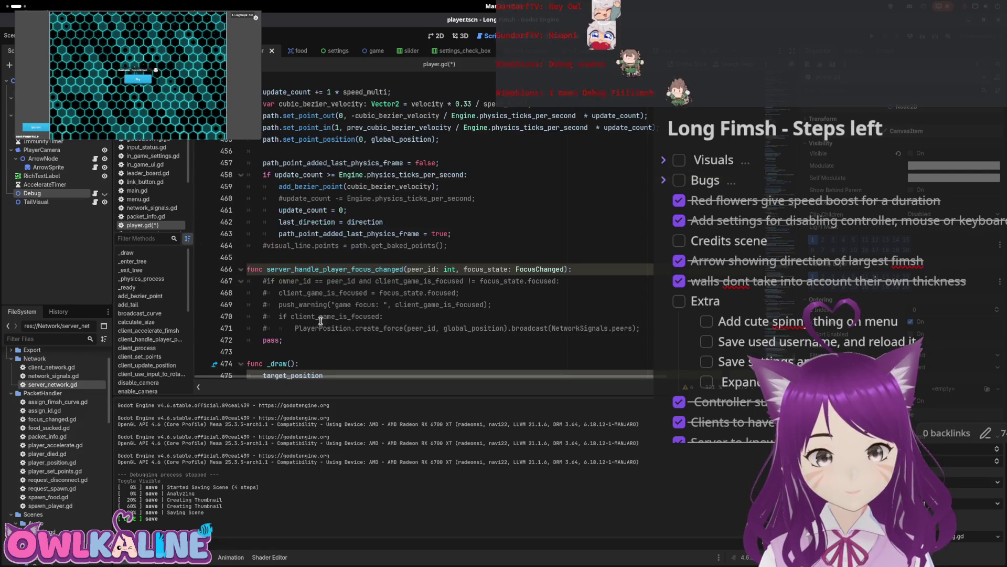
pyautogui.scroll(-1, 331, 353)
pyautogui.press('Return')
pyautogui.hotkey('ctrl', 'v')
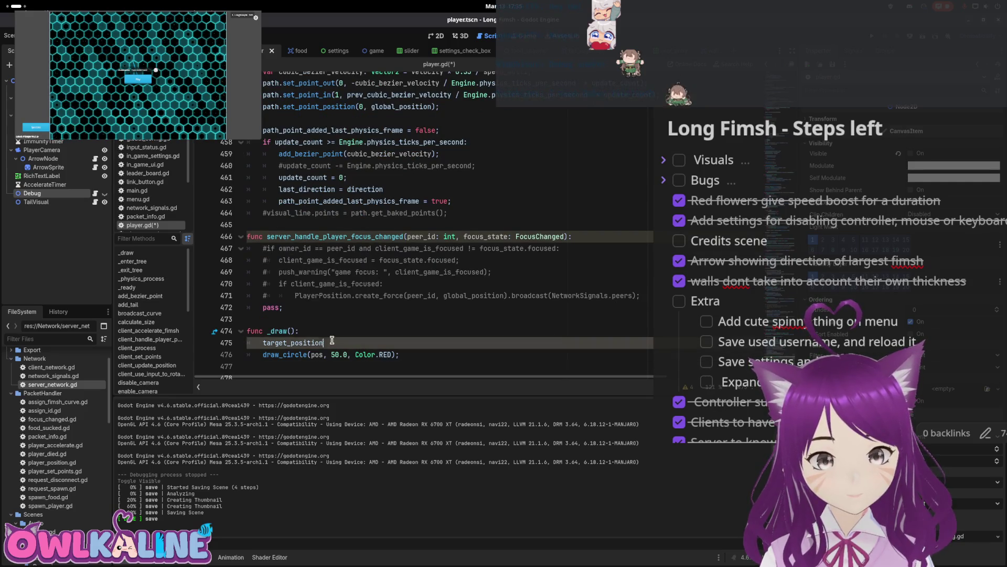
# - Substitute target_position for pos in the pasted draw_circle call and remove the leftover line
pyautogui.doubleClick(267, 343)
pyautogui.hotkey('ctrl', 'x')
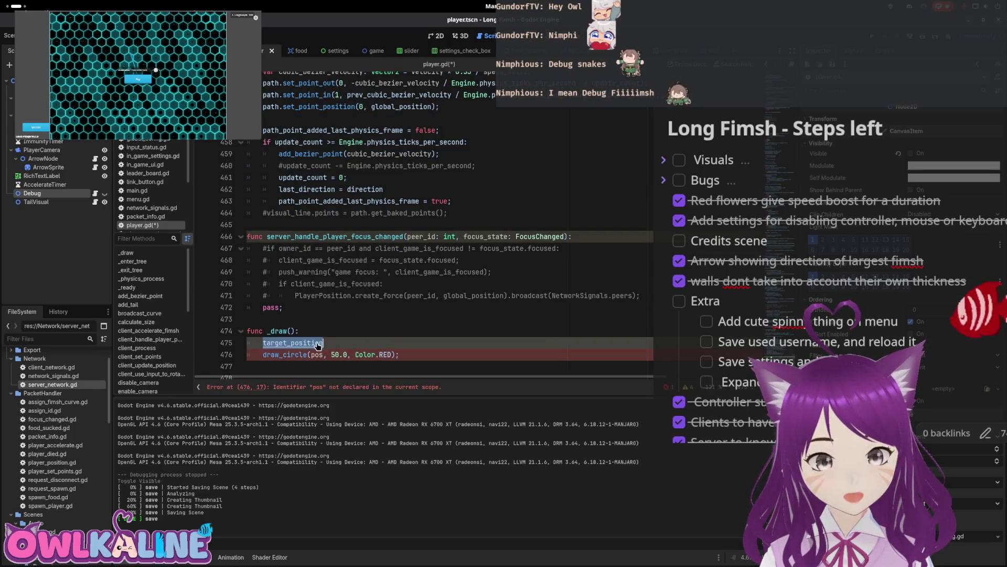
pyautogui.doubleClick(317, 354)
pyautogui.hotkey('ctrl', 'v')
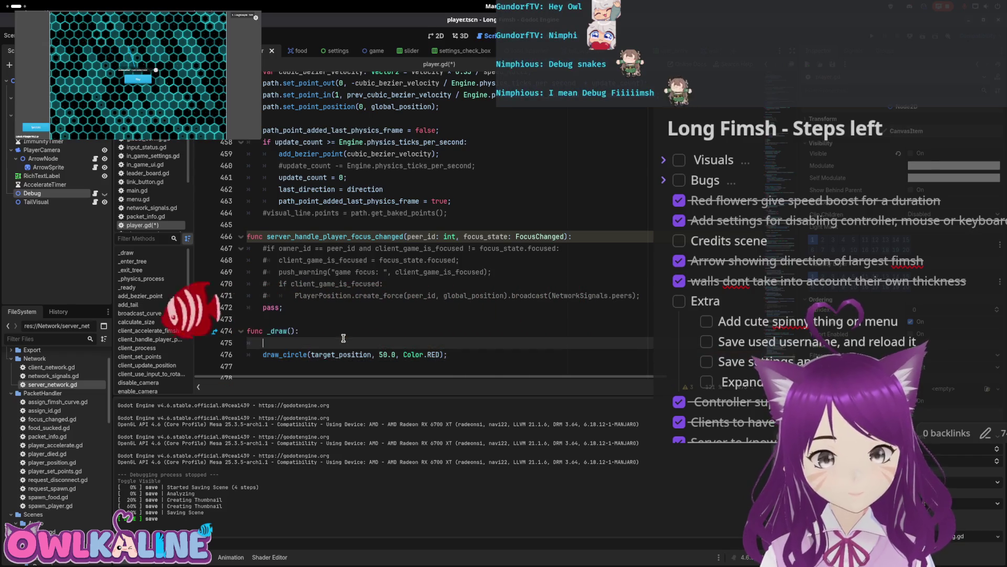
pyautogui.hotkey('alt', 'Up')
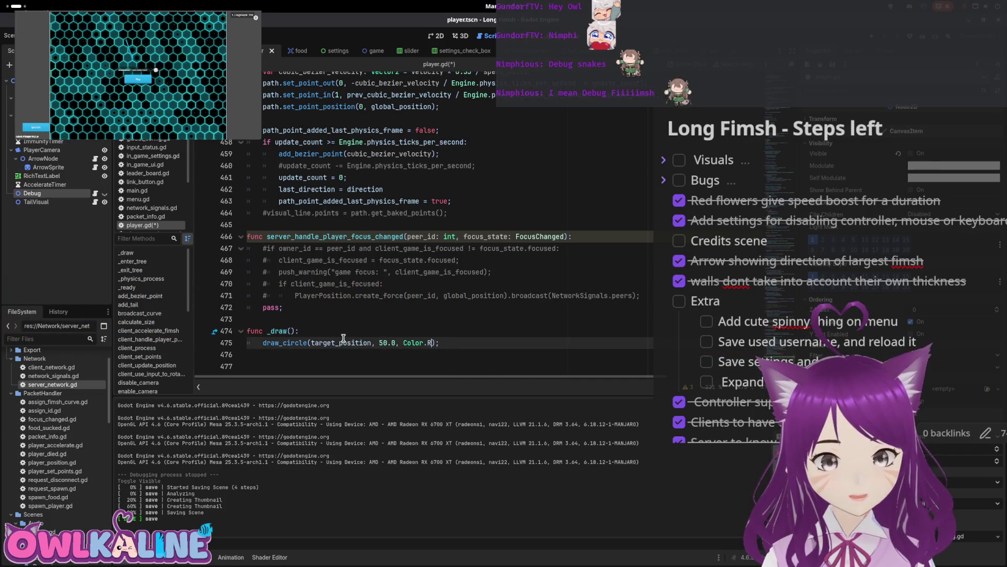
pyautogui.write('GREEN')
# - Make the circle colour Color.SEA_GREEN, save player.gd, and run the game
pyautogui.hotkey('ctrl', 's')
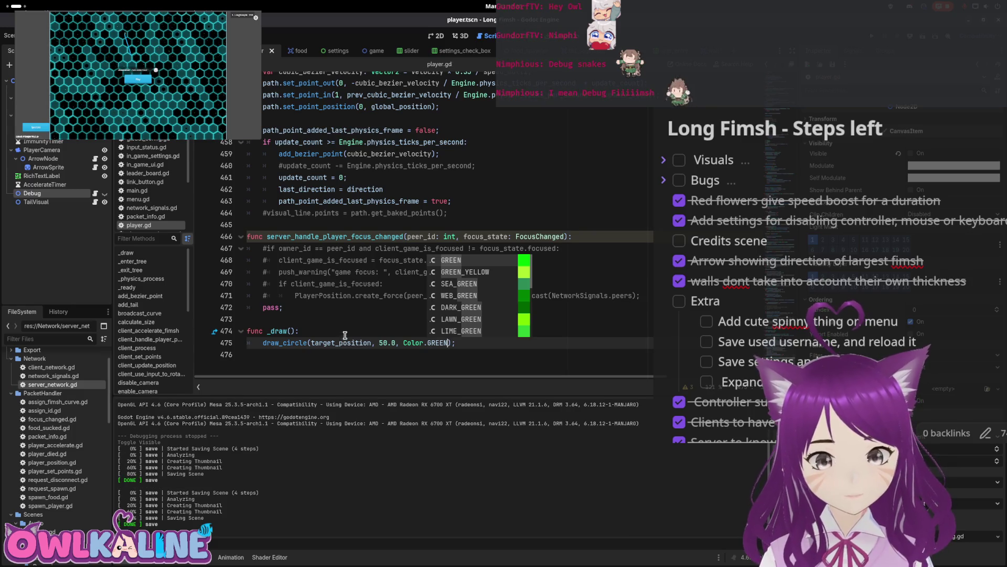
pyautogui.click(465, 284)
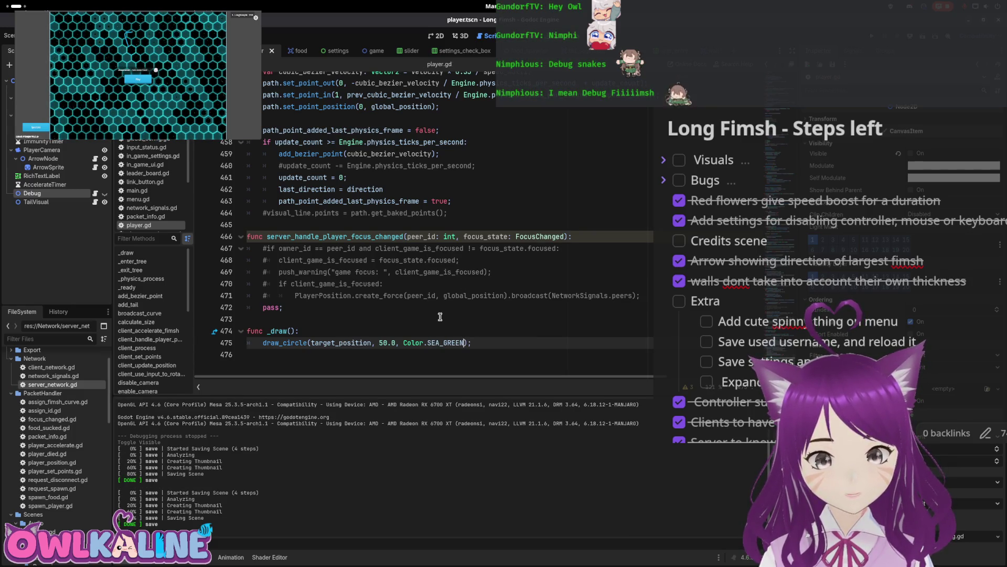
pyautogui.hotkey('ctrl', 's')
pyautogui.press('F5')
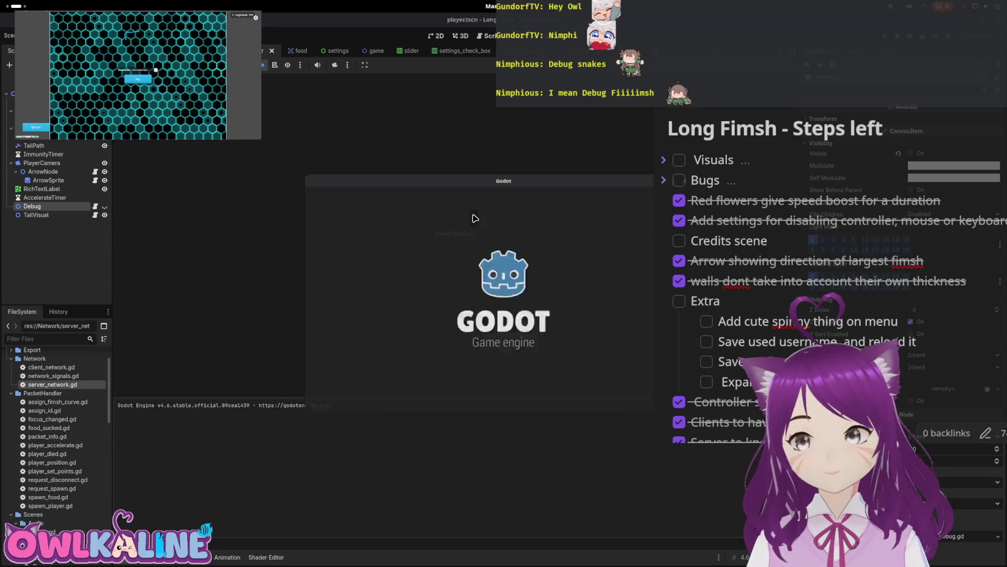
# - Spectate a match to see the sea-green circle near LongNimph's head, then stop the game with F8
pyautogui.click(504, 270)
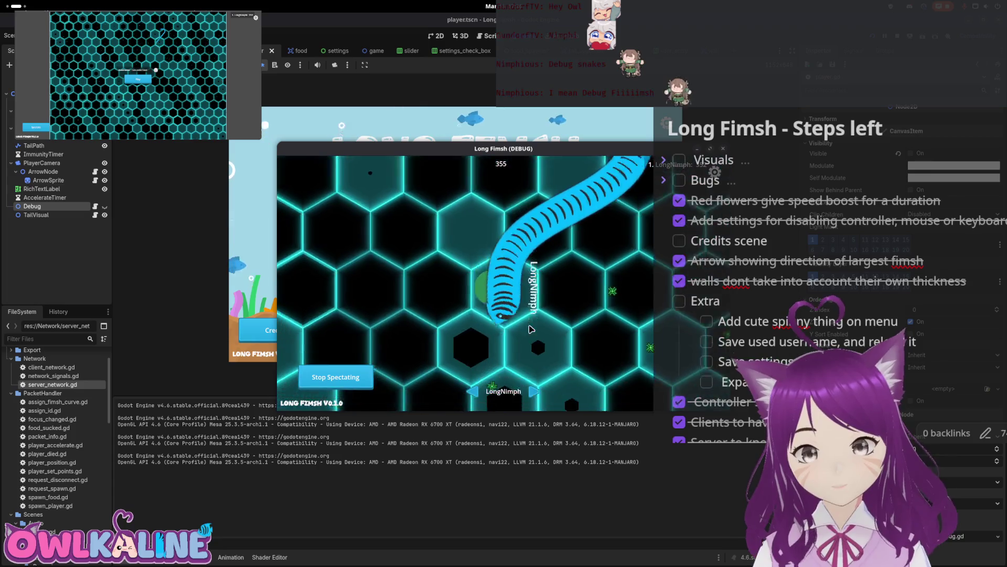
pyautogui.press('F8')
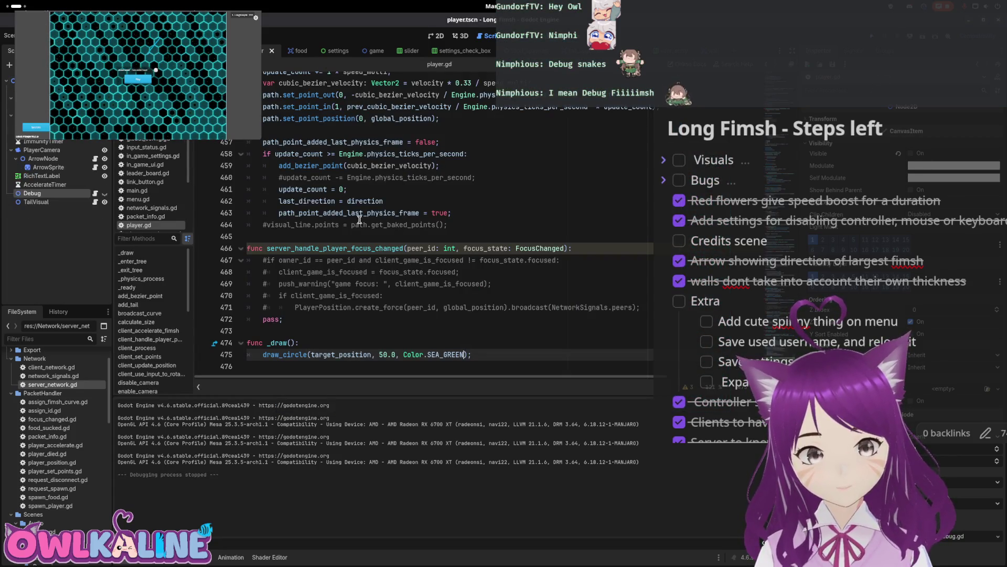
# - Comment out the snap-to-target condition lines from line 428 in predict_movement
pyautogui.scroll(7, 359, 219)
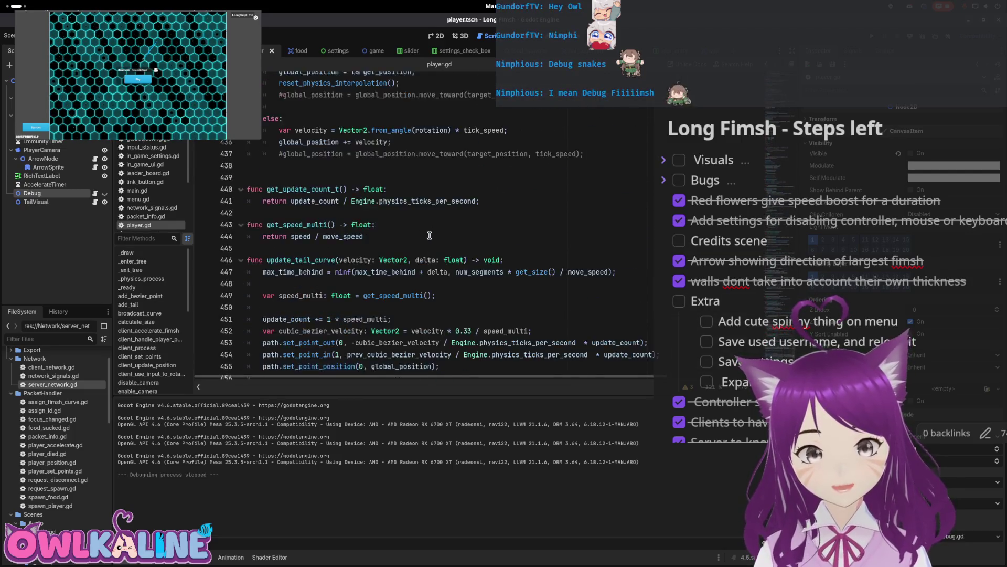
pyautogui.scroll(7, 429, 235)
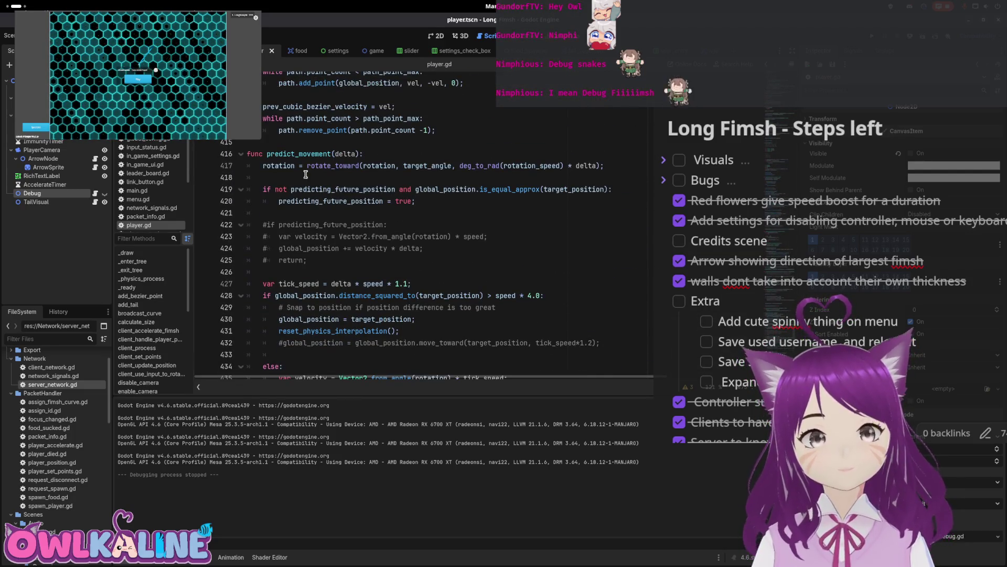
pyautogui.click(304, 171)
pyautogui.scroll(-2, 301, 189)
pyautogui.click(273, 249)
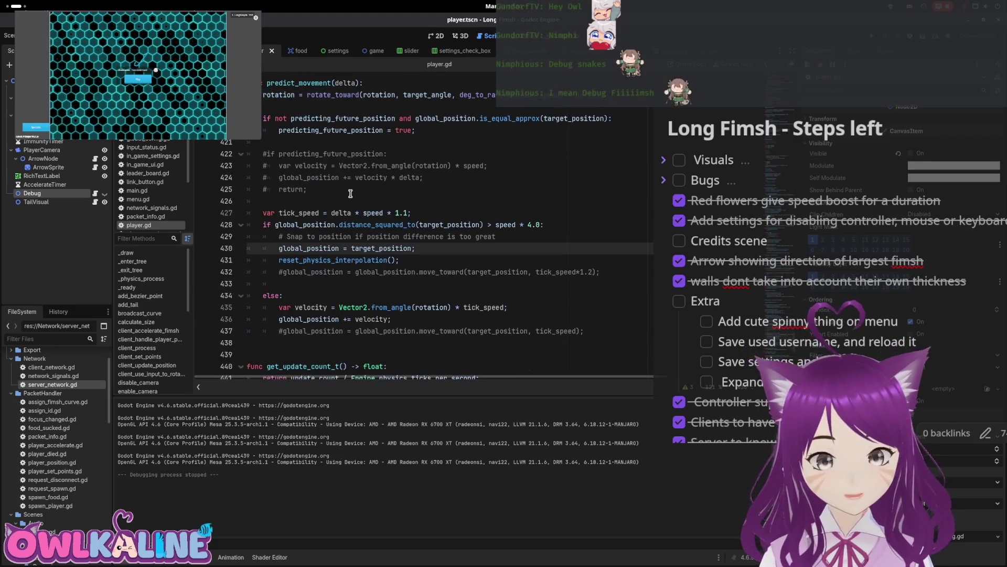
pyautogui.press('Down')
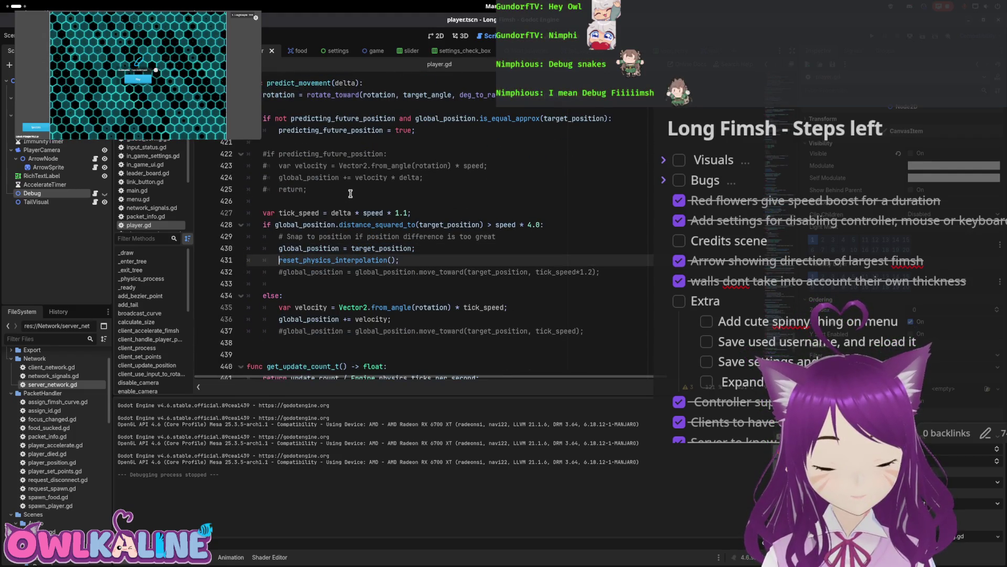
pyautogui.press('Up')
pyautogui.press('Up')
pyautogui.press('Up')
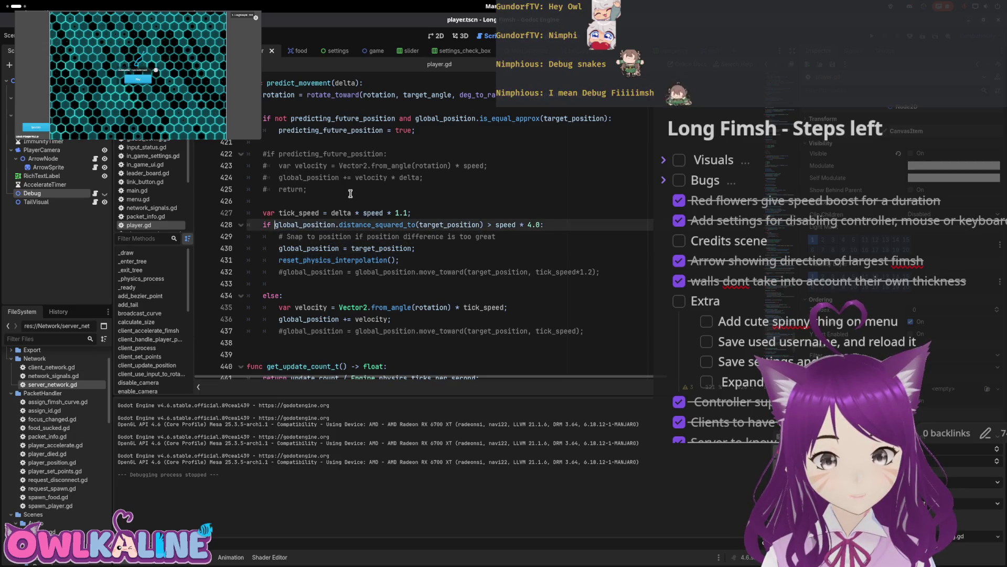
pyautogui.hotkey('ctrl', 'k')
pyautogui.press('Down')
pyautogui.hotkey('ctrl', 'k')
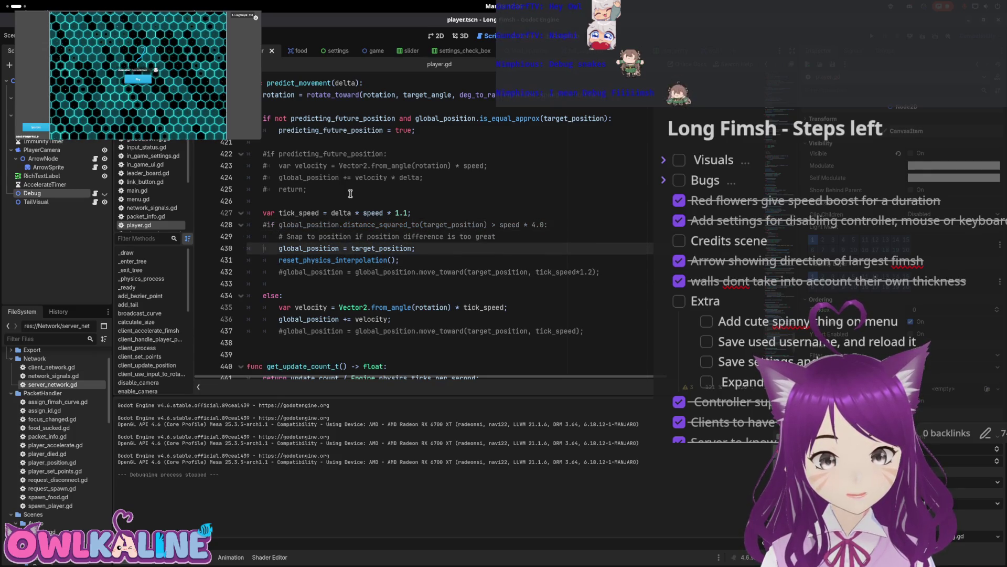
pyautogui.press('Down')
# - Comment out the reset_physics_interpolation and move_toward lines, un-indent the velocity lines, save, and run
pyautogui.press('Down')
pyautogui.hotkey('ctrl', 'k')
pyautogui.press('Down')
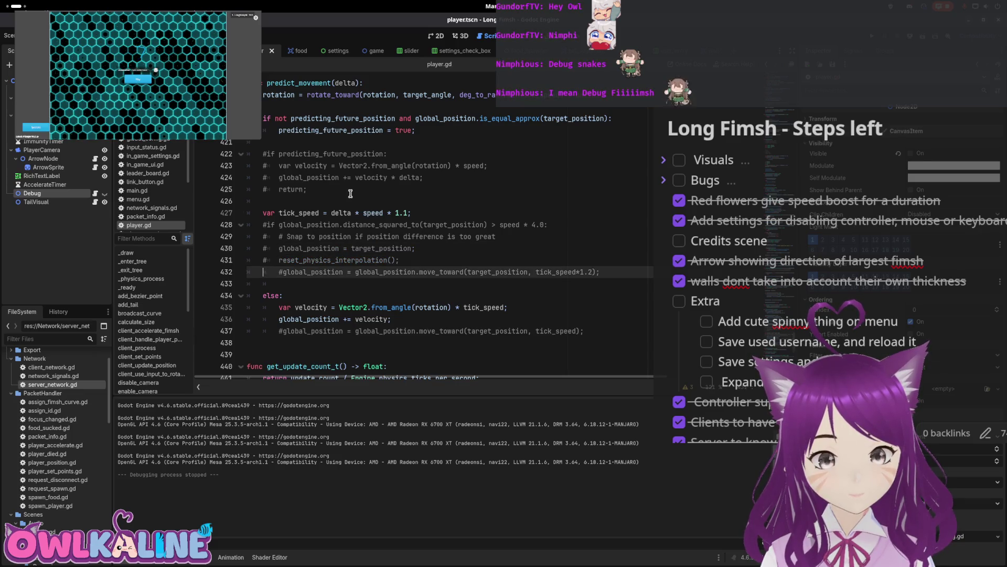
pyautogui.hotkey('ctrl', 'k')
pyautogui.press('Down')
pyautogui.press('Down')
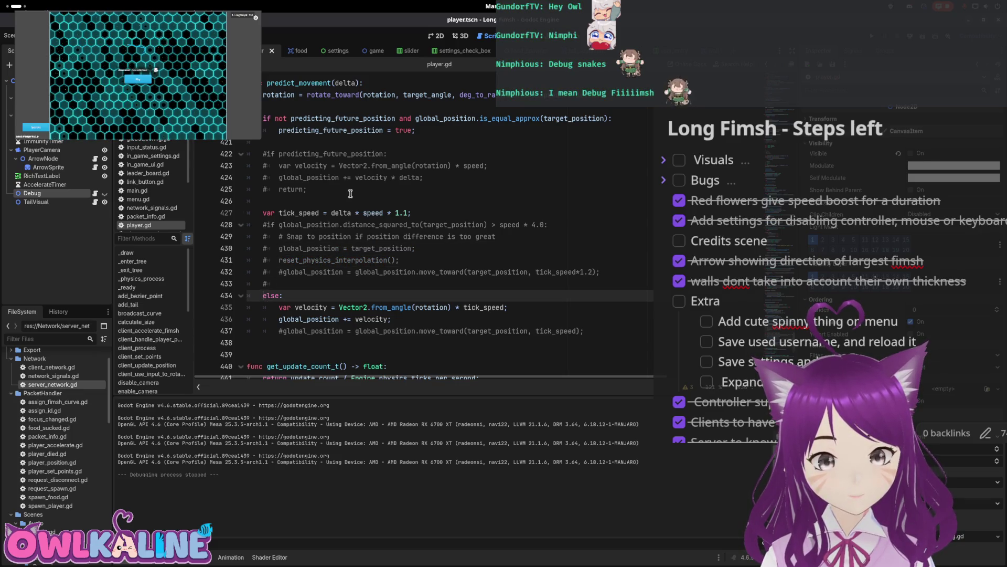
pyautogui.press('Down')
pyautogui.hotkey('shift', 'Tab')
pyautogui.press('Down')
pyautogui.hotkey('shift', 'Tab')
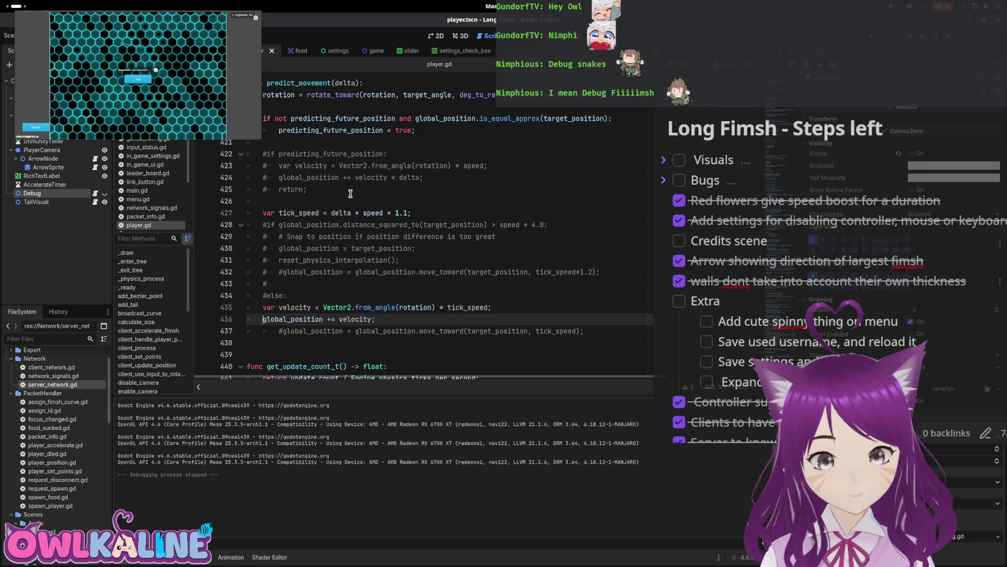
pyautogui.hotkey('ctrl', 's')
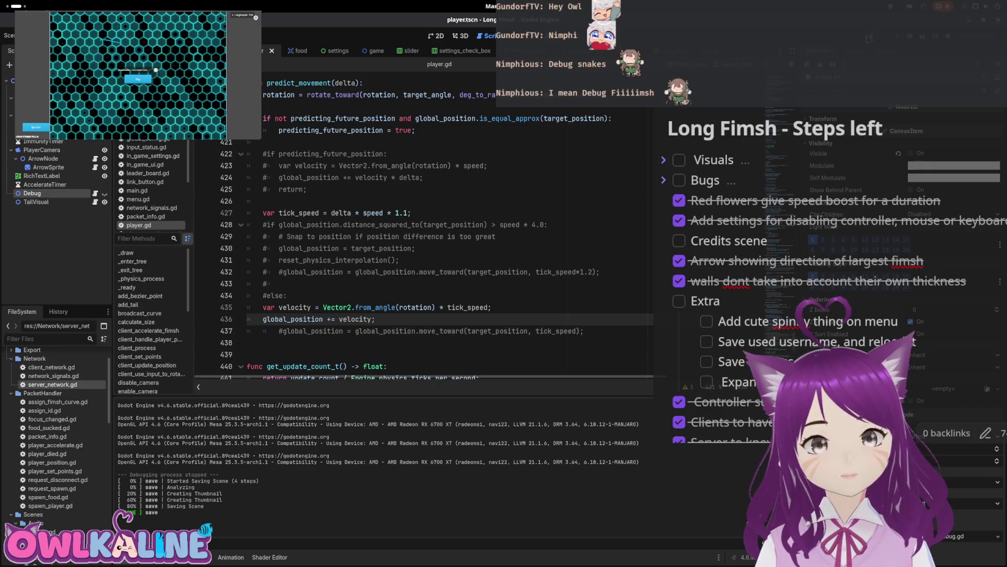
pyautogui.press('F5')
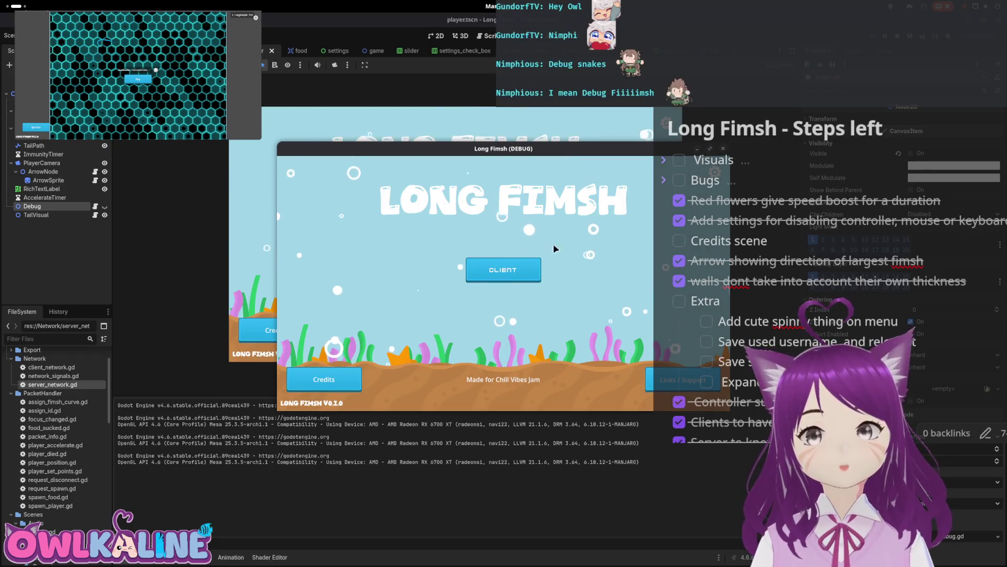
pyautogui.click(368, 373)
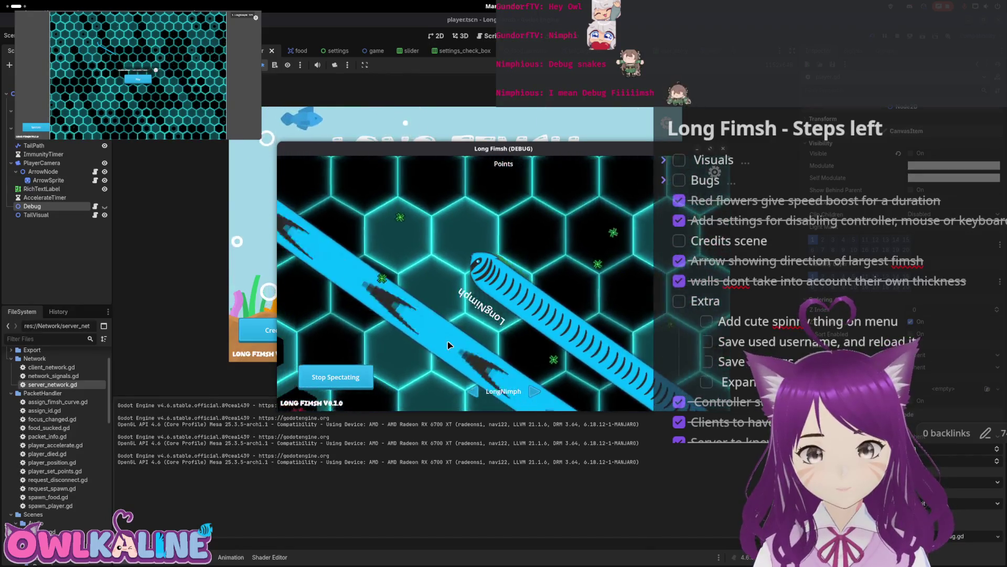
pyautogui.press('F11')
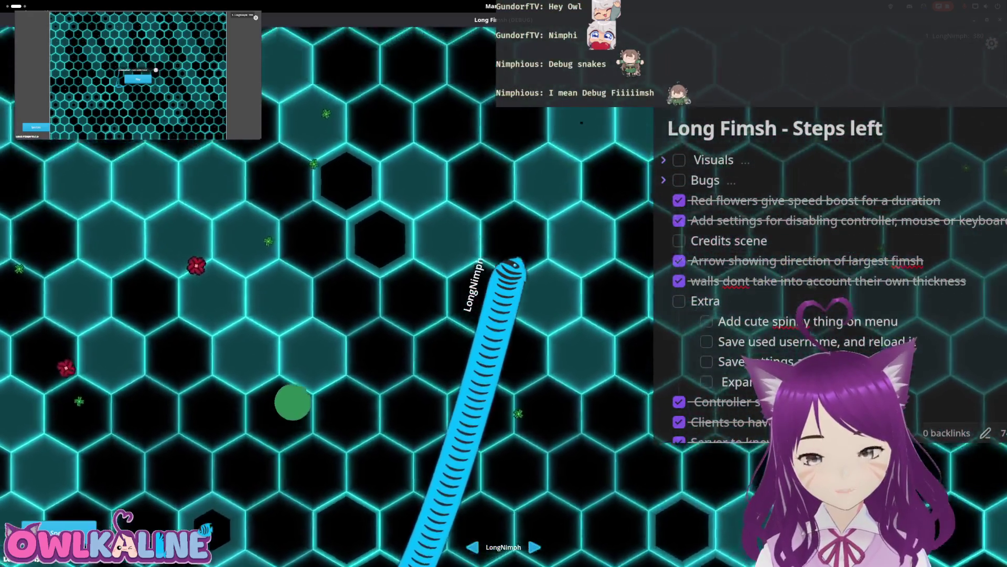
pyautogui.press('F11')
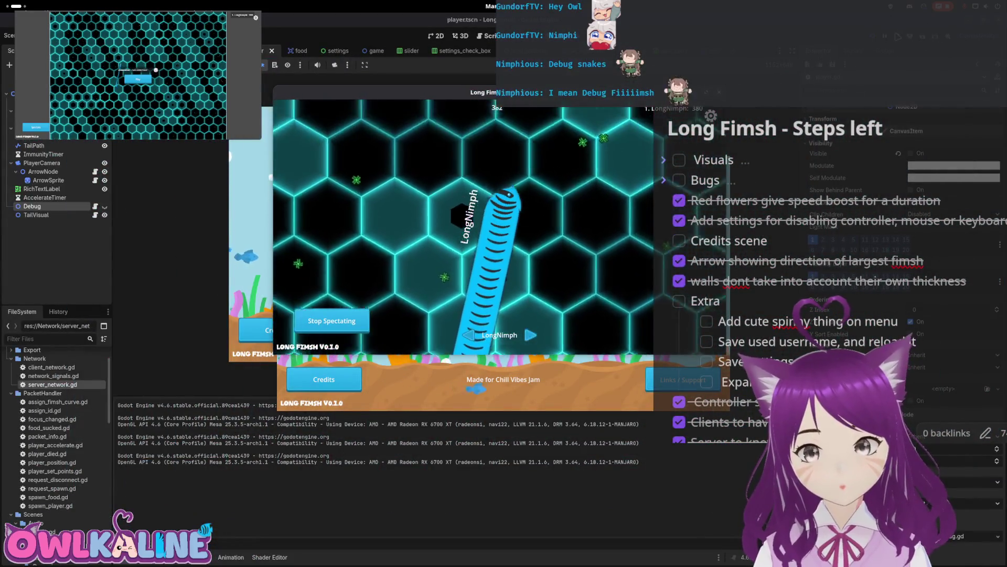
pyautogui.press('F8')
pyautogui.scroll(-4, 388, 299)
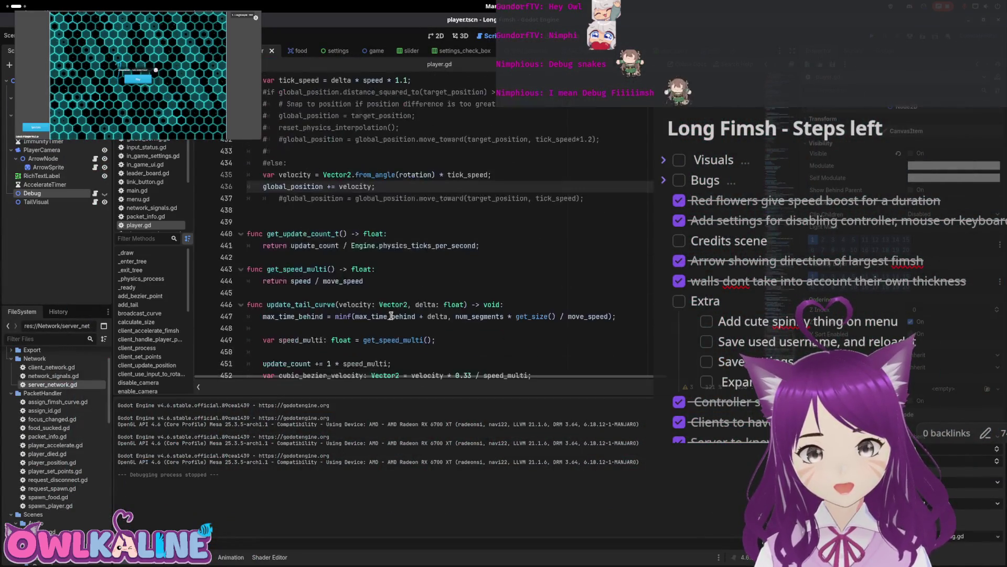
# - Start wrapping target_position in draw_circle with a to_ conversion call via autocomplete
pyautogui.scroll(-8, 338, 254)
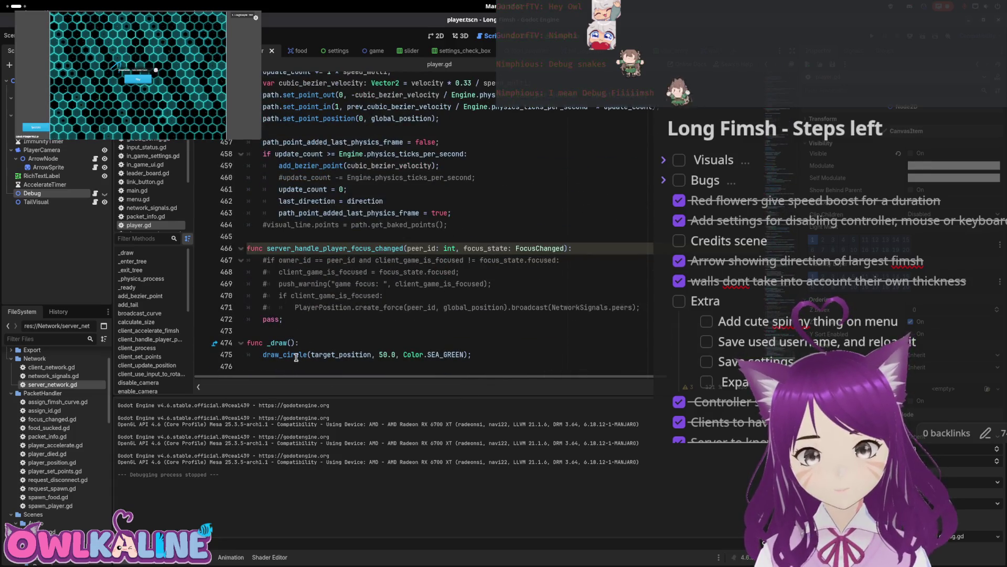
pyautogui.moveTo(296, 357)
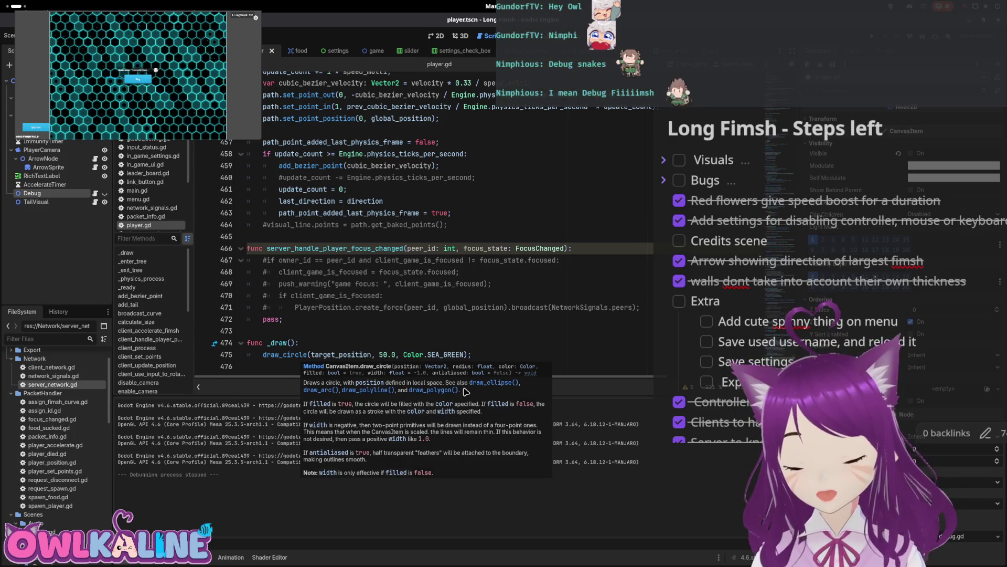
pyautogui.click(366, 323)
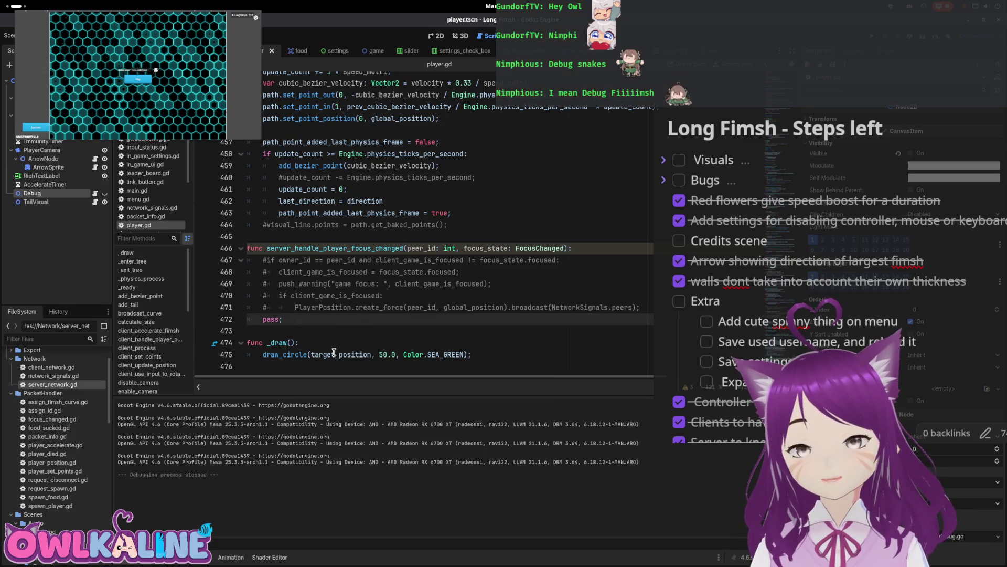
pyautogui.click(312, 354)
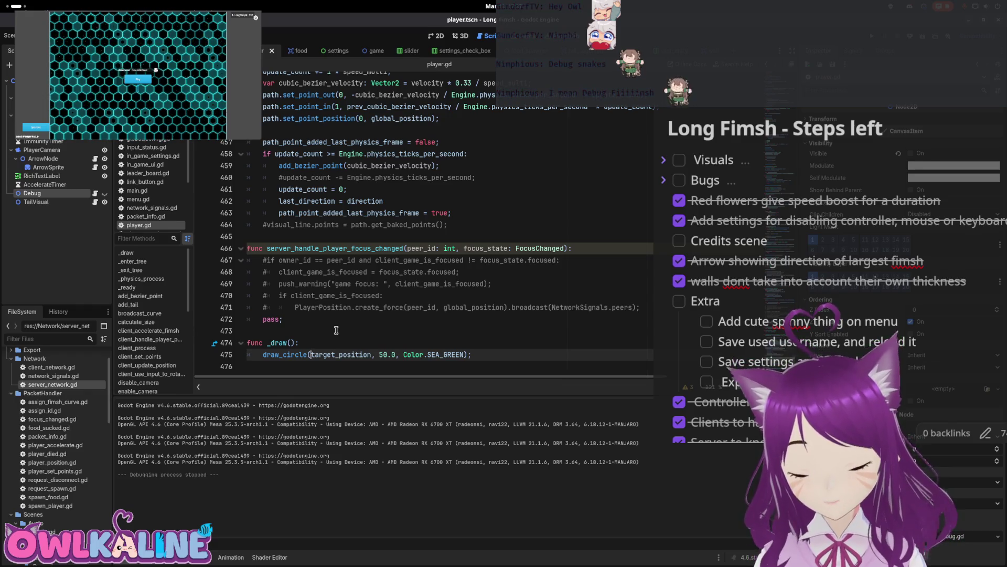
pyautogui.press('Left')
pyautogui.write('to')
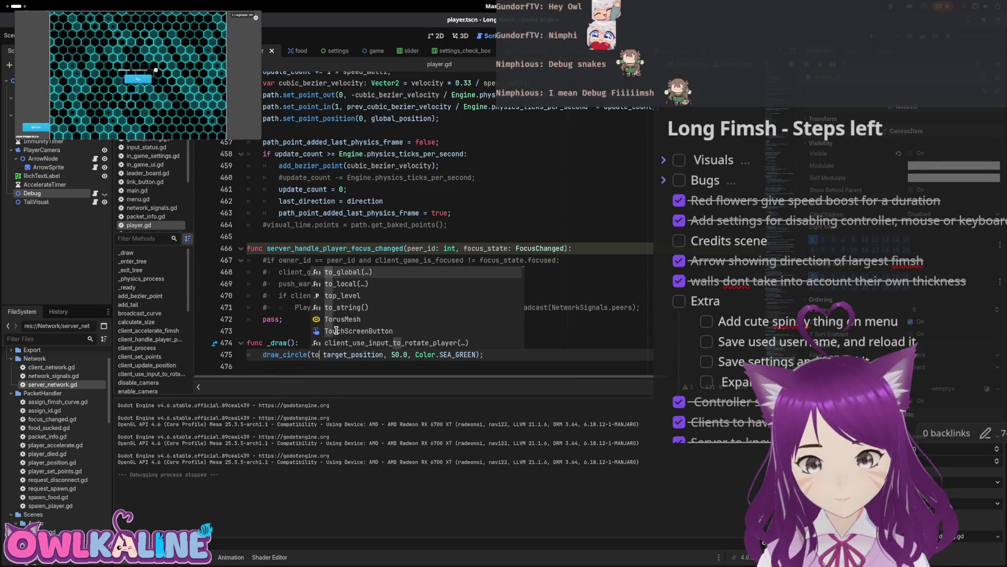
pyautogui.press('Return')
# - Make the call to_local(target_position) with correct brackets, save player.gd, and run the game
pyautogui.press('Delete')
pyautogui.press('Delete')
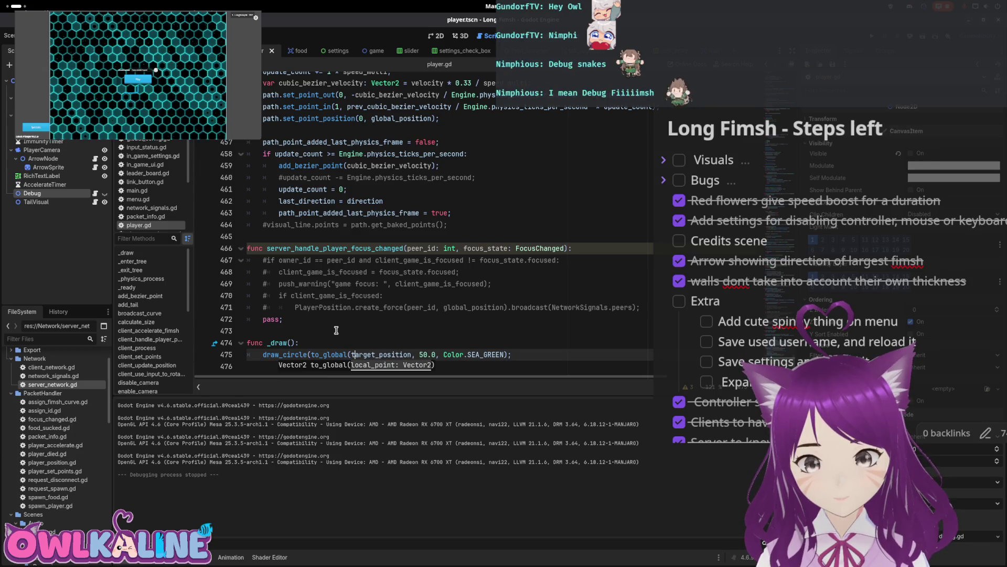
pyautogui.press('Left')
pyautogui.press('BackSpace')
pyautogui.press('BackSpace')
pyautogui.press('BackSpace')
pyautogui.write('loca')
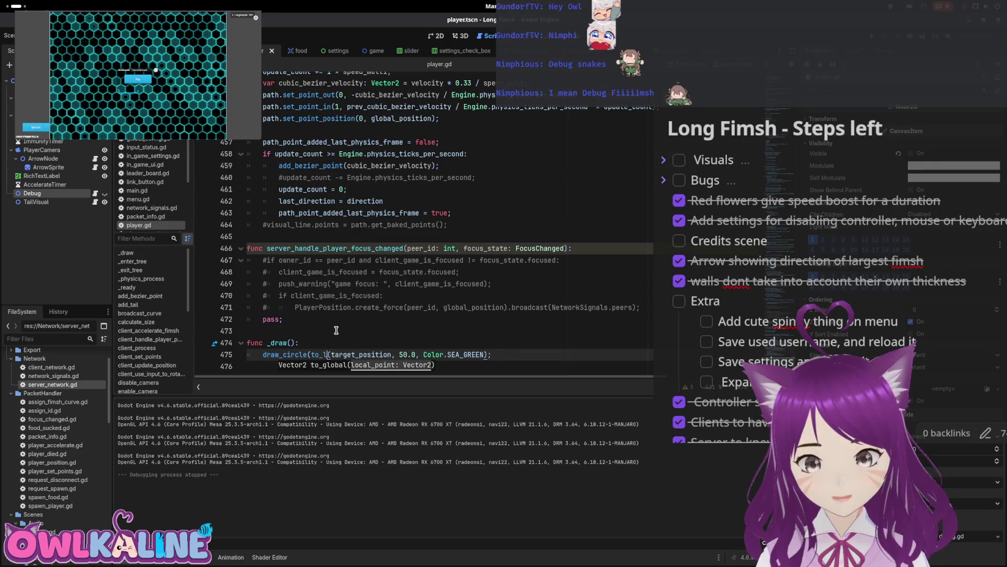
pyautogui.write('l')
pyautogui.press('Right')
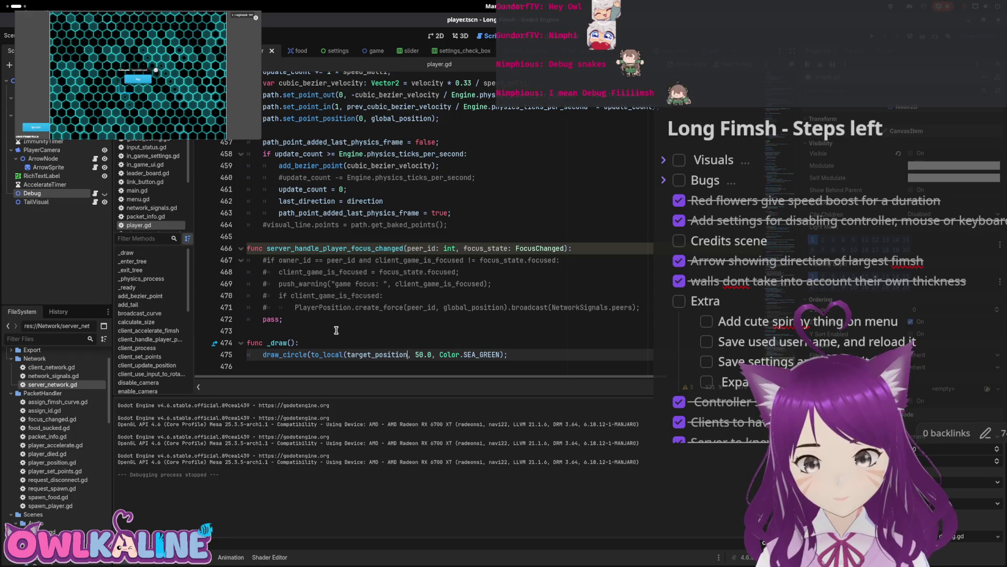
pyautogui.write(')')
pyautogui.hotkey('ctrl', 's')
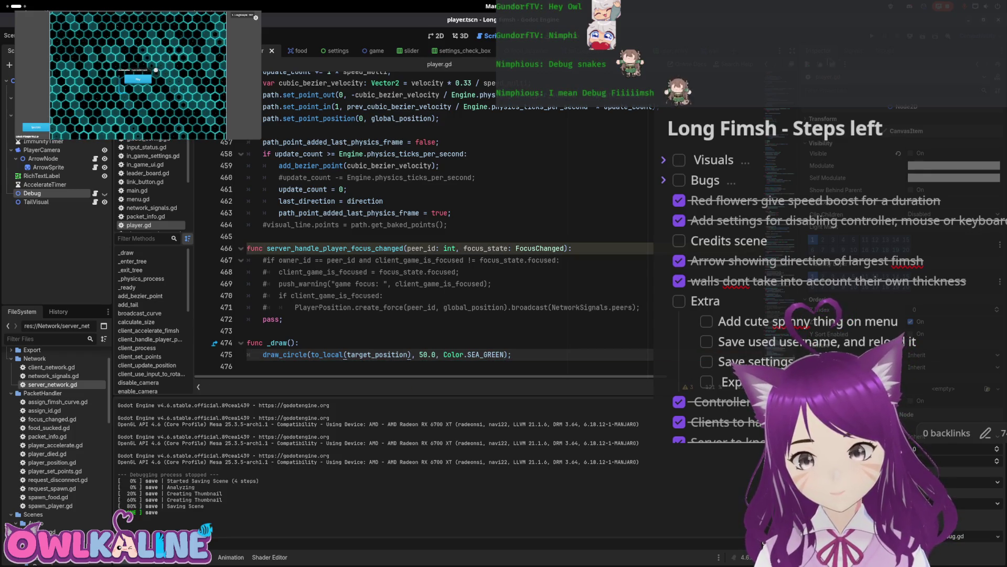
pyautogui.press('F5')
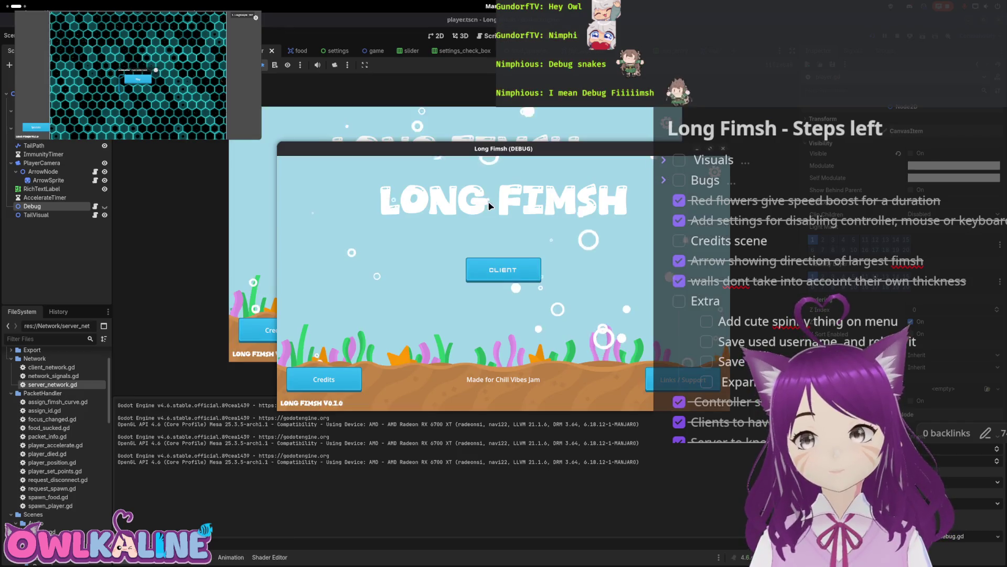
# - Join as CLIENT, toggle the game window fullscreen and back, then close the game
pyautogui.click(487, 279)
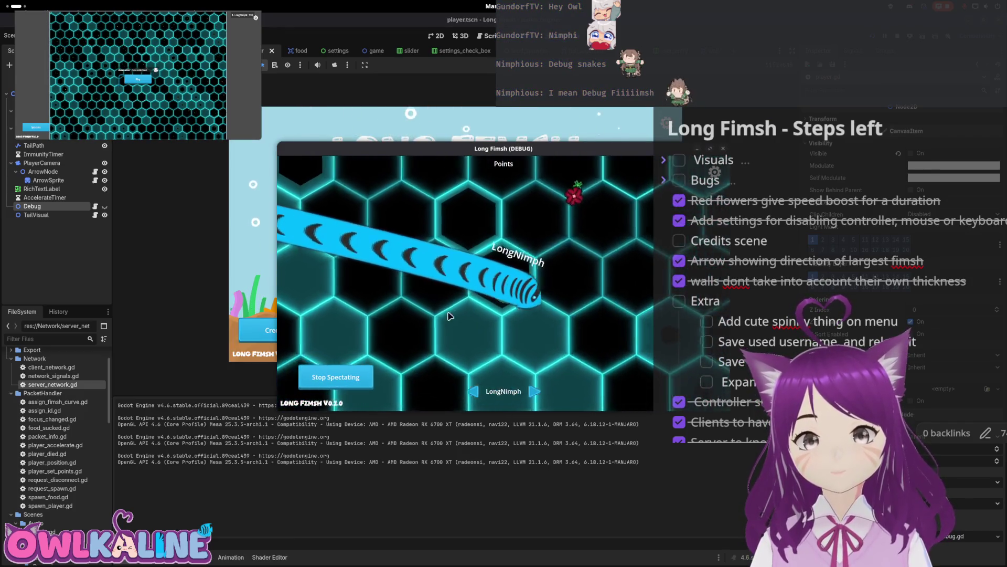
pyautogui.press('super+Up')
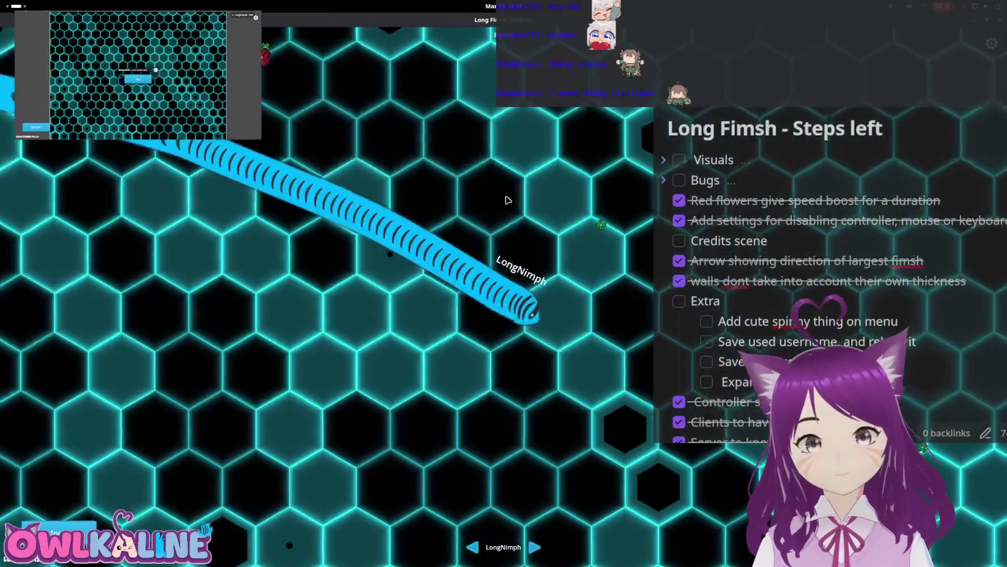
pyautogui.press('super+Down')
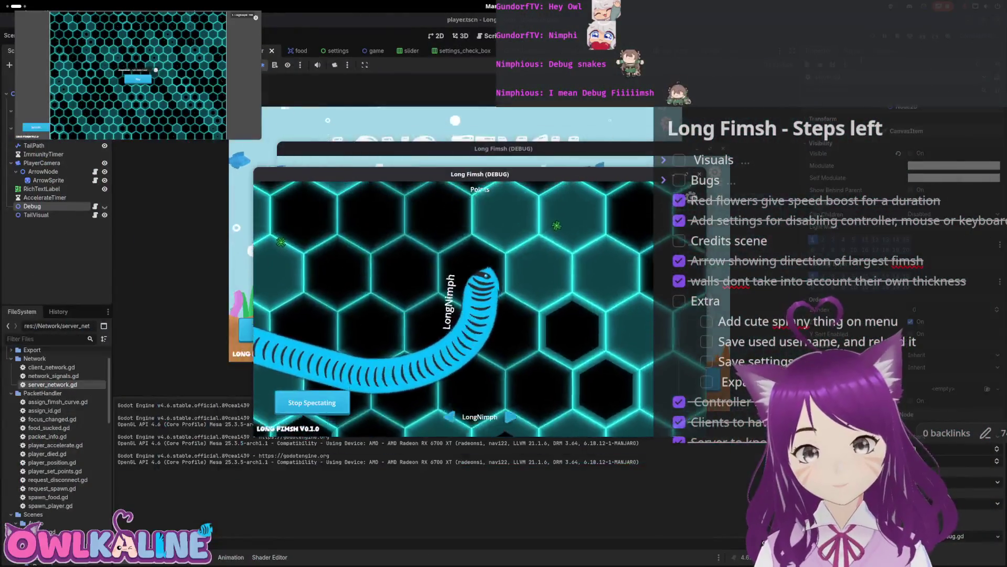
pyautogui.hotkey('alt', 'F4')
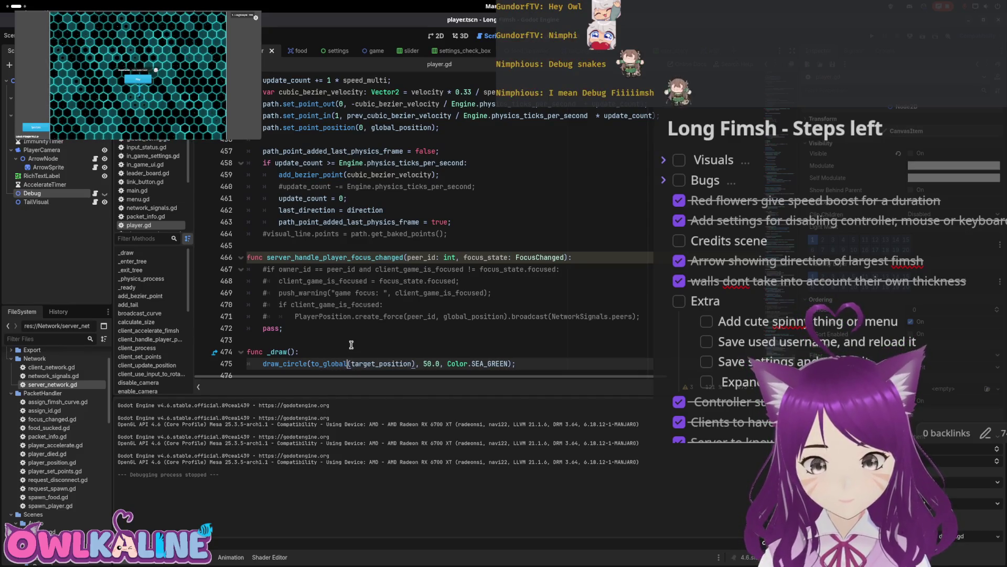
# - Save _draw using to_global(target_position) and relaunch the game
pyautogui.hotkey('ctrl', 's')
pyautogui.click(431, 316)
pyautogui.press('F5')
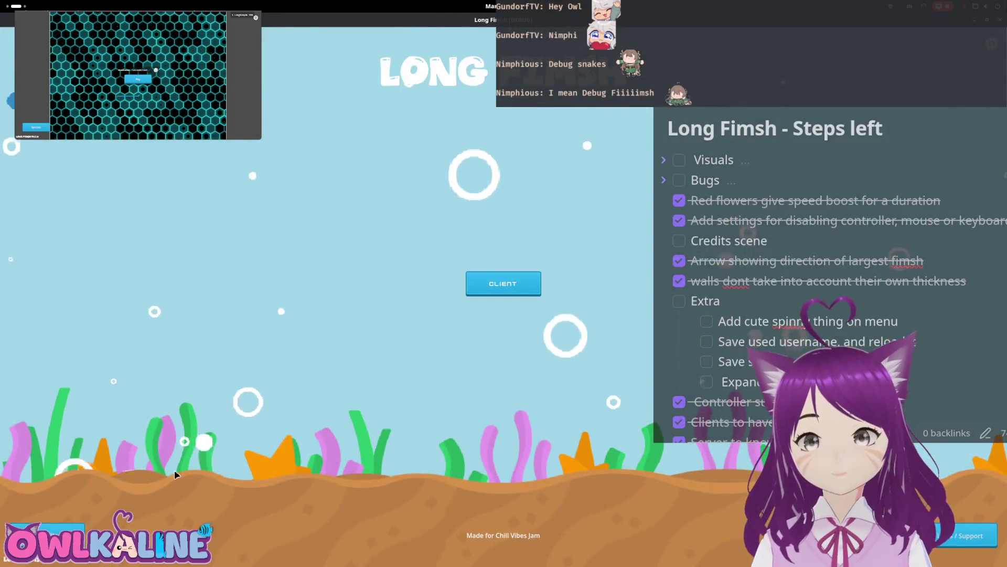
# - Join as CLIENT and Play to follow LongNimph's snake, then open the Activities overview
pyautogui.click(503, 281)
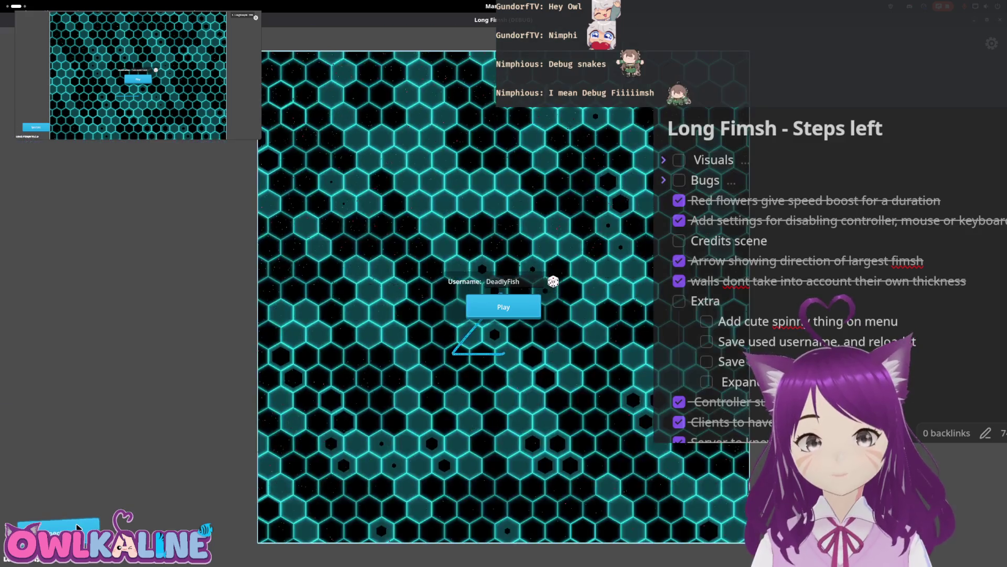
pyautogui.click(504, 303)
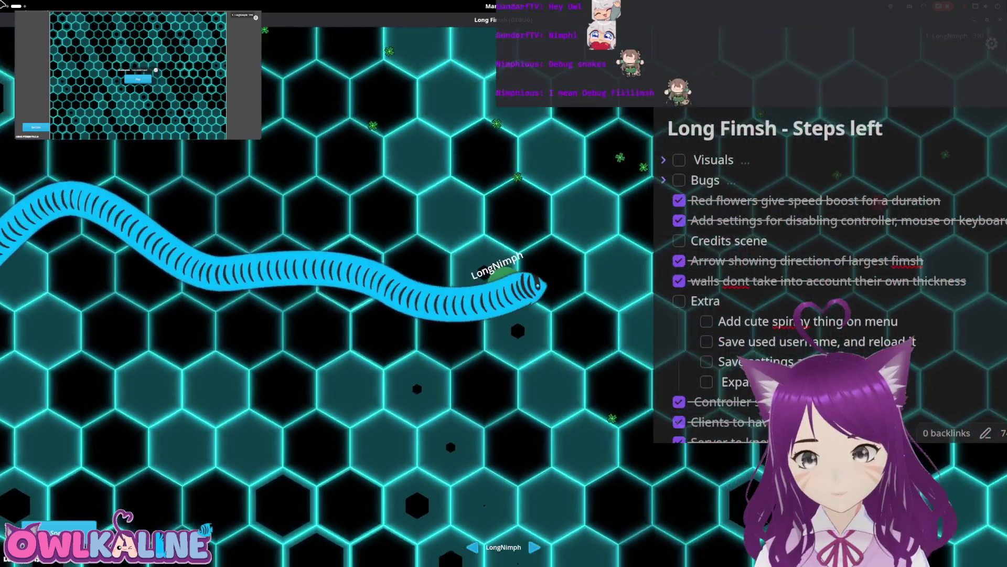
pyautogui.press('super')
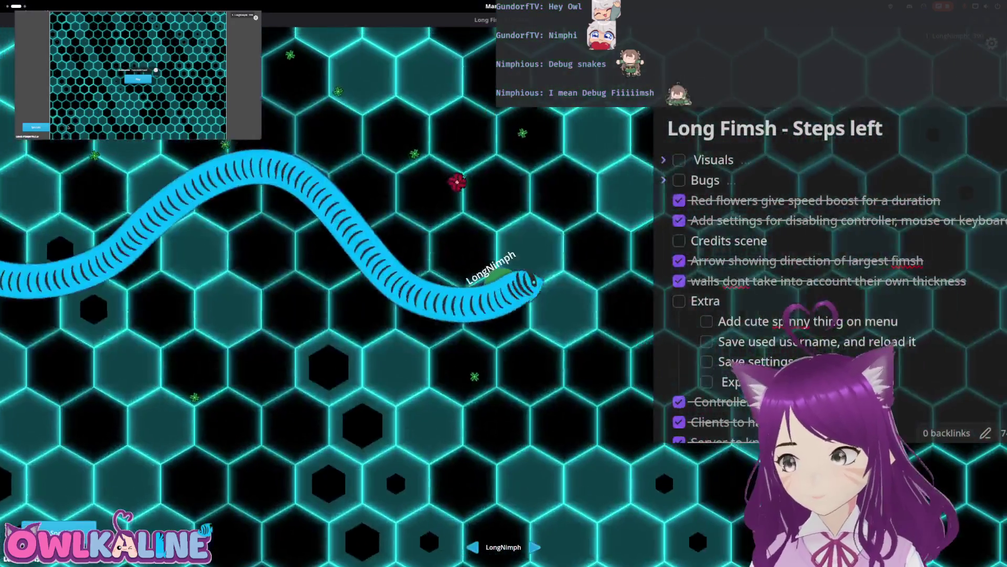
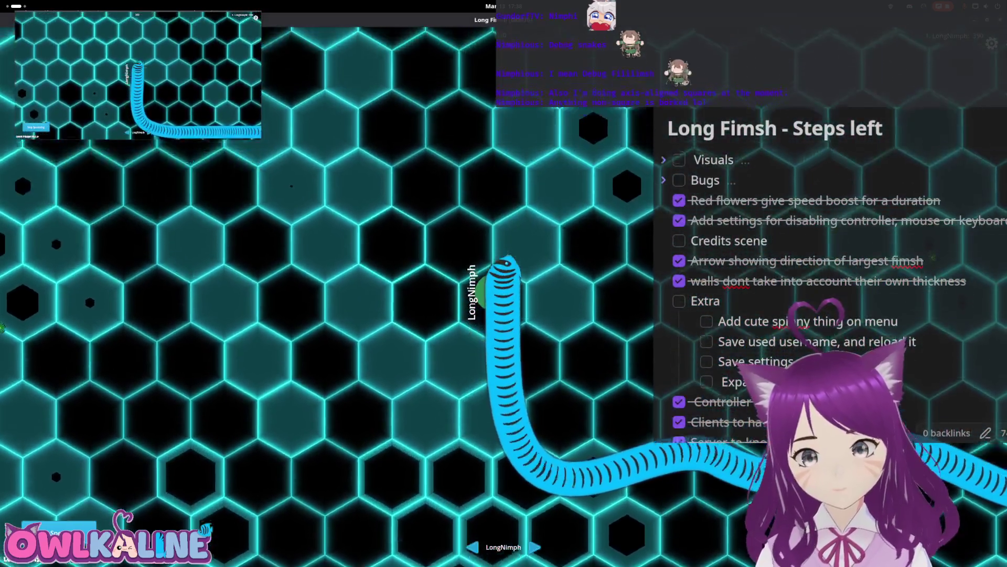
# - Stop the test game, raise the rad_to_deg angle threshold from 10 to 60, and save player.gd
pyautogui.moveTo(607, 19); pyautogui.dragTo(607, 117)
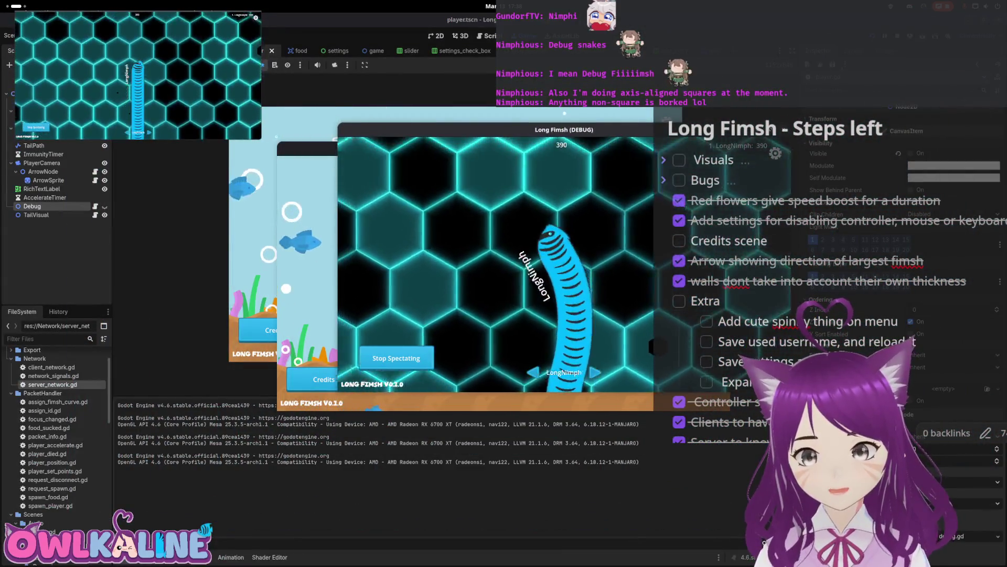
pyautogui.press('F8')
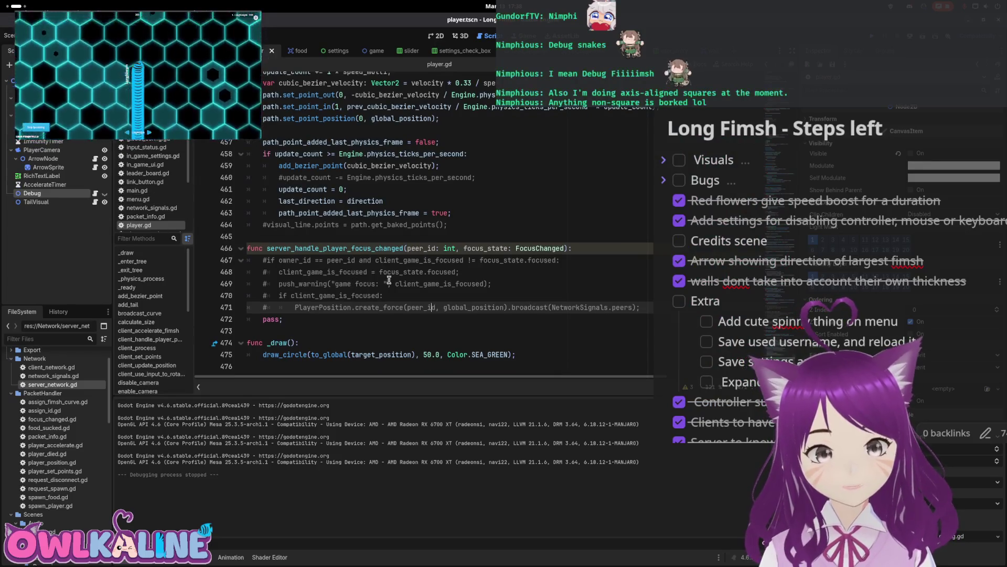
pyautogui.scroll(10, 357, 265)
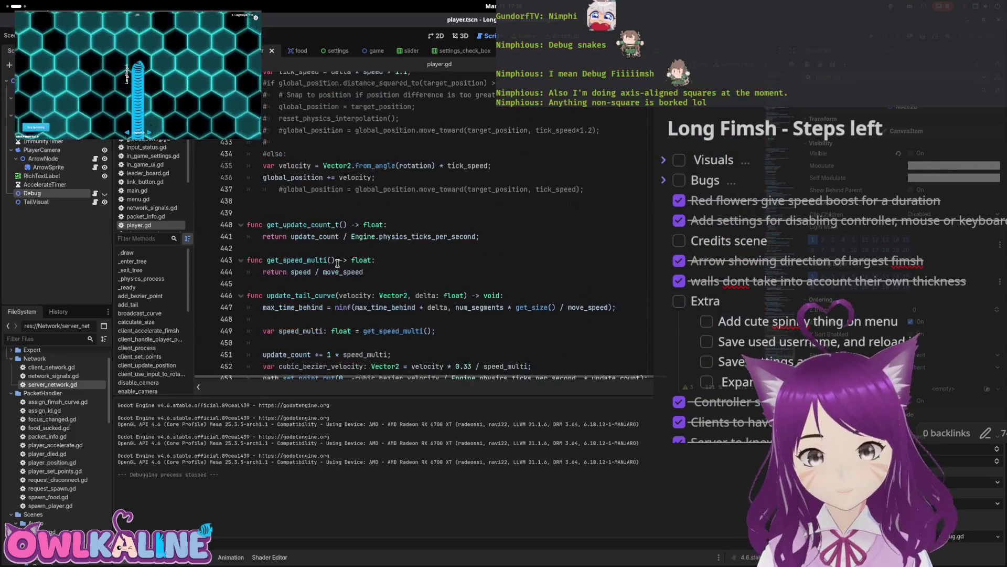
pyautogui.scroll(10, 401, 215)
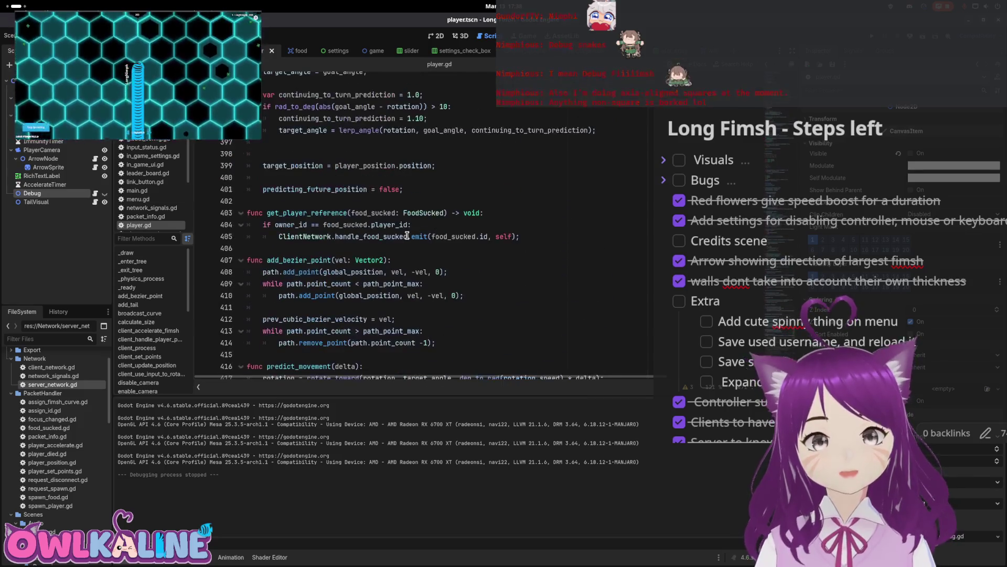
pyautogui.scroll(2, 437, 266)
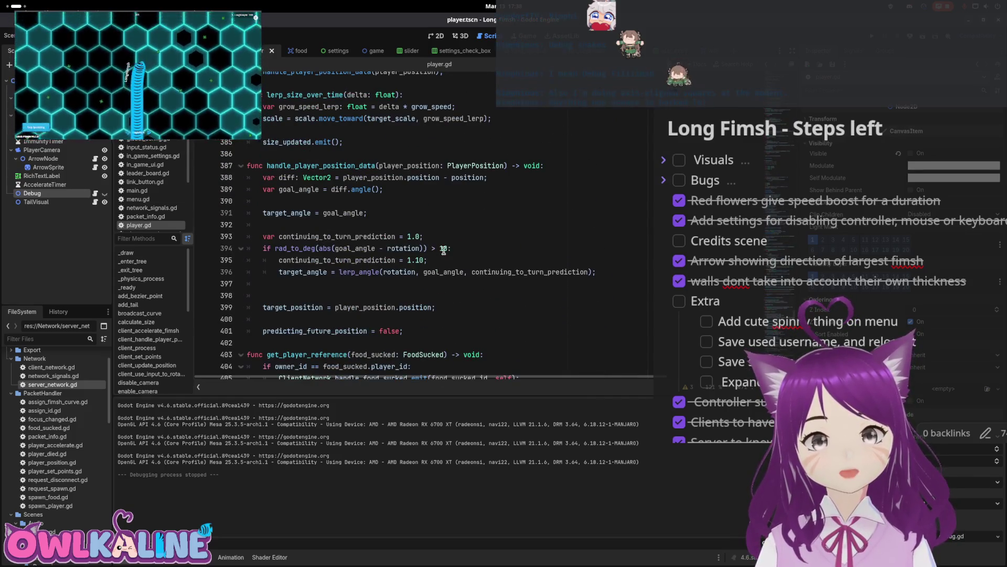
pyautogui.click(443, 249)
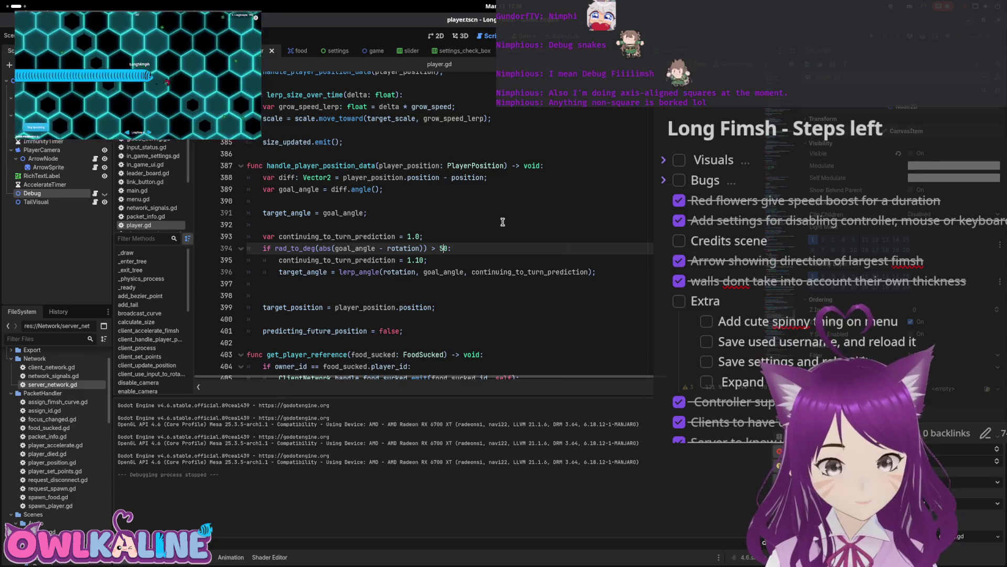
pyautogui.write('4')
pyautogui.hotkey('ctrl', 's')
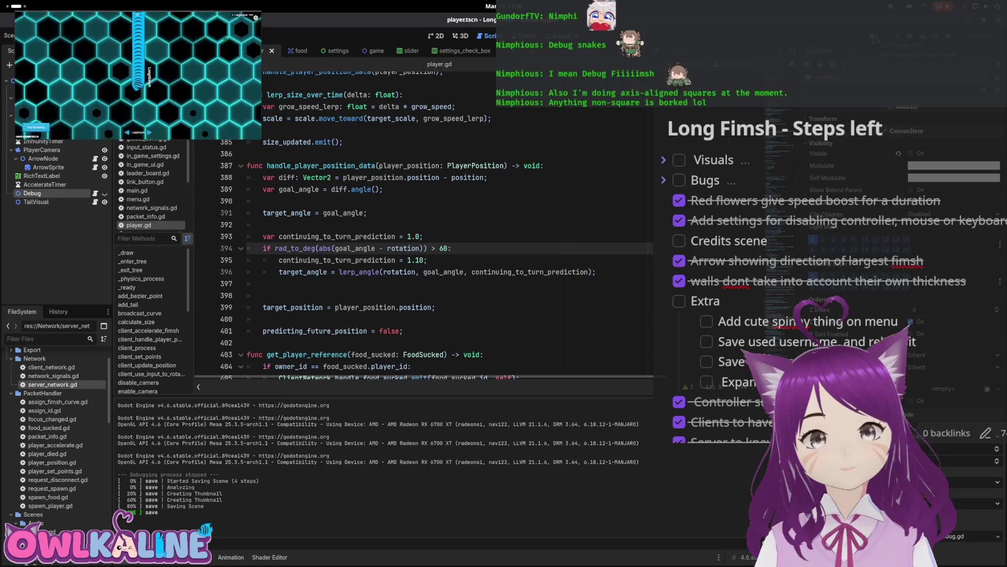
pyautogui.click(305, 221)
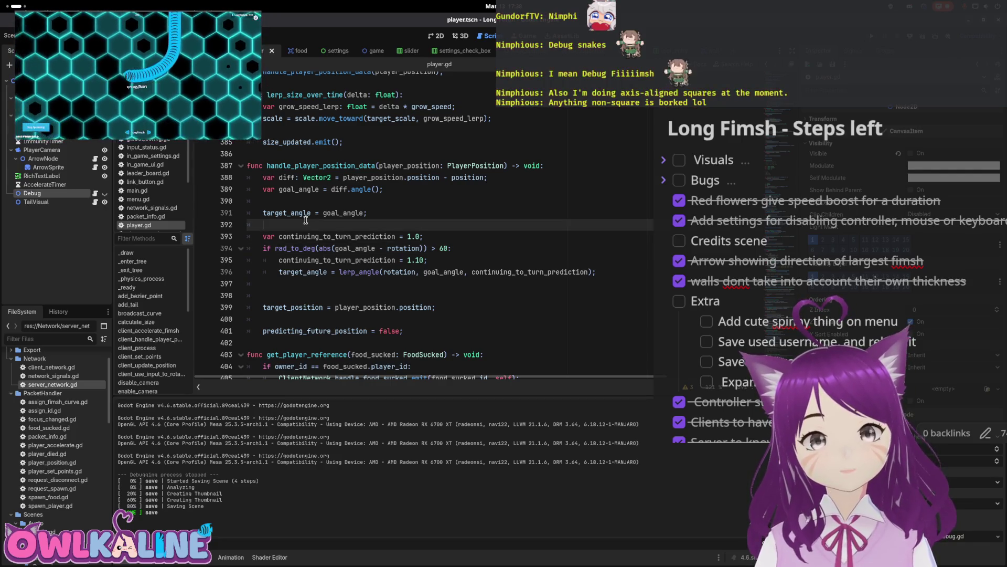
# - Play a full-screen test round with the 60-degree threshold, then comment out the target_angle prediction lines
pyautogui.doubleClick(303, 213)
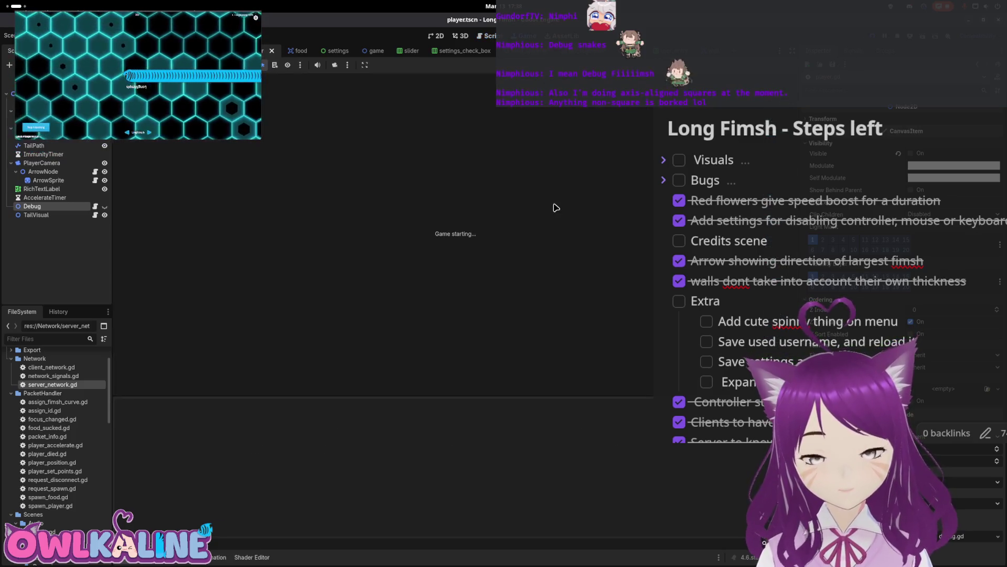
pyautogui.click(513, 262)
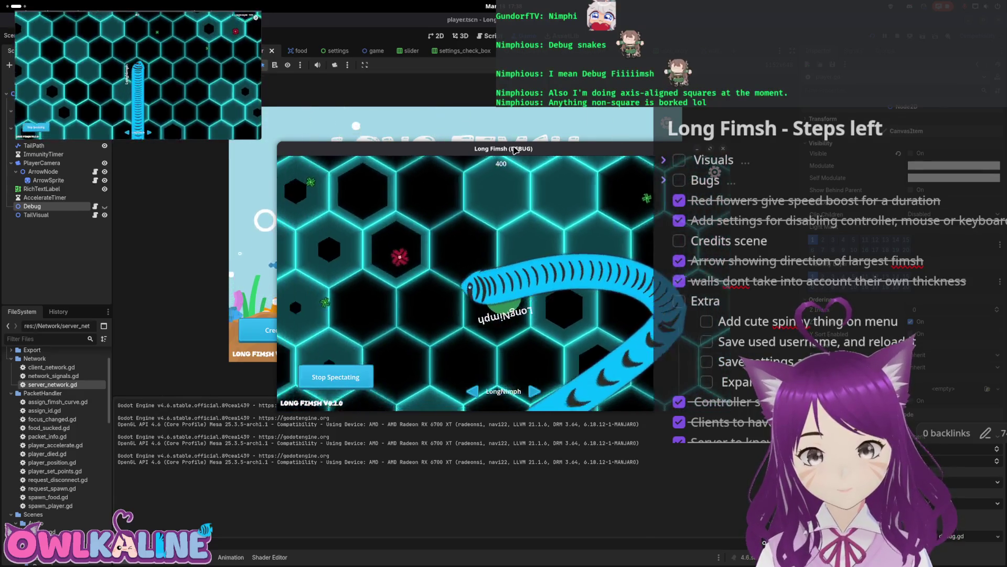
pyautogui.doubleClick(514, 147)
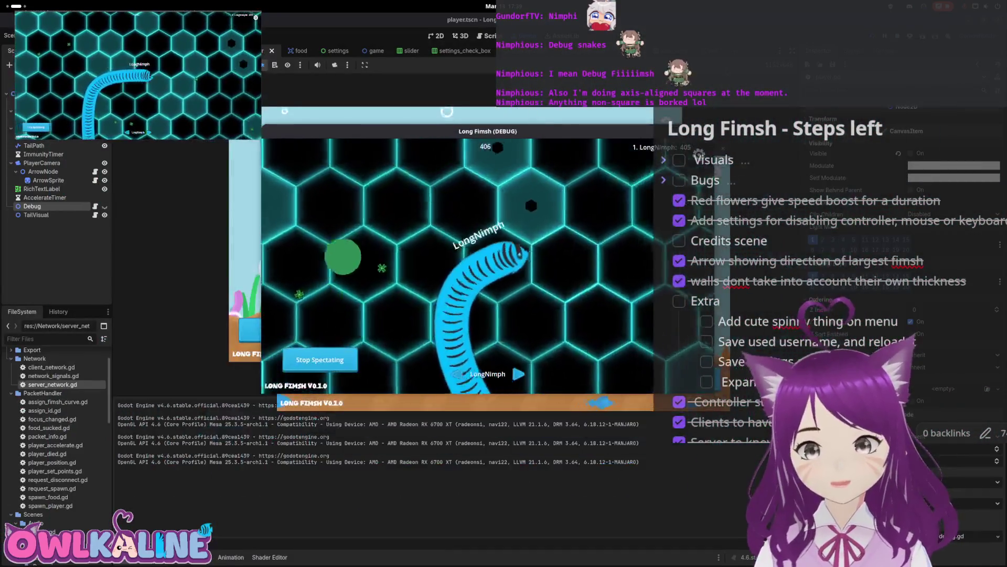
pyautogui.press('F8')
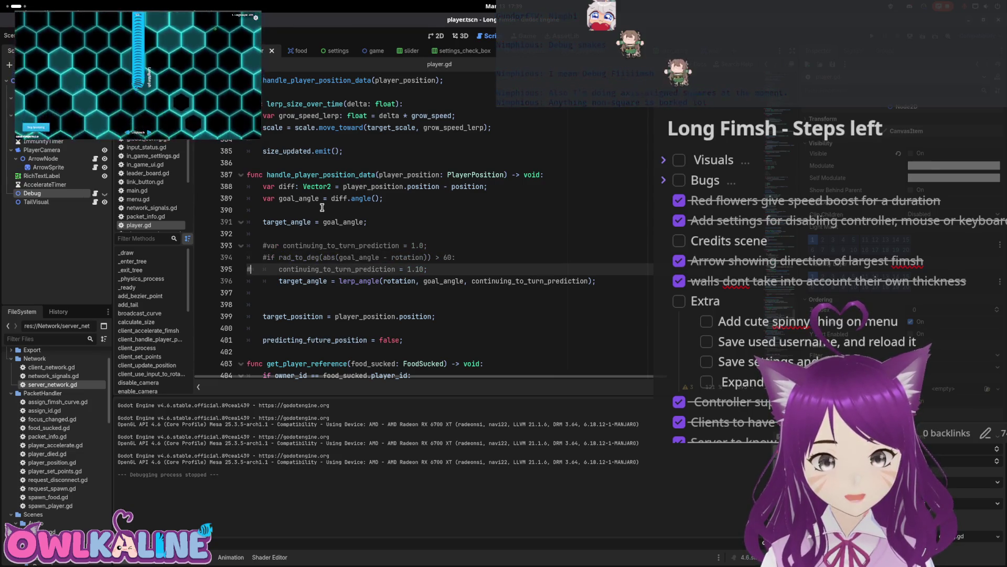
# - Save the commented-out prediction lines, play a full-screen test game beside the browser client, then close it
pyautogui.hotkey('ctrl', 's')
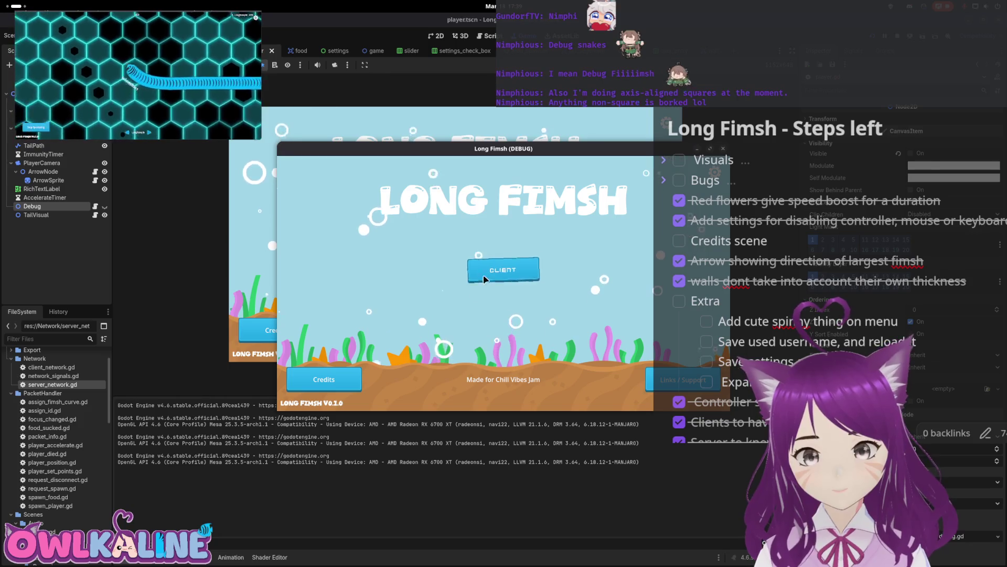
pyautogui.press('super+Up')
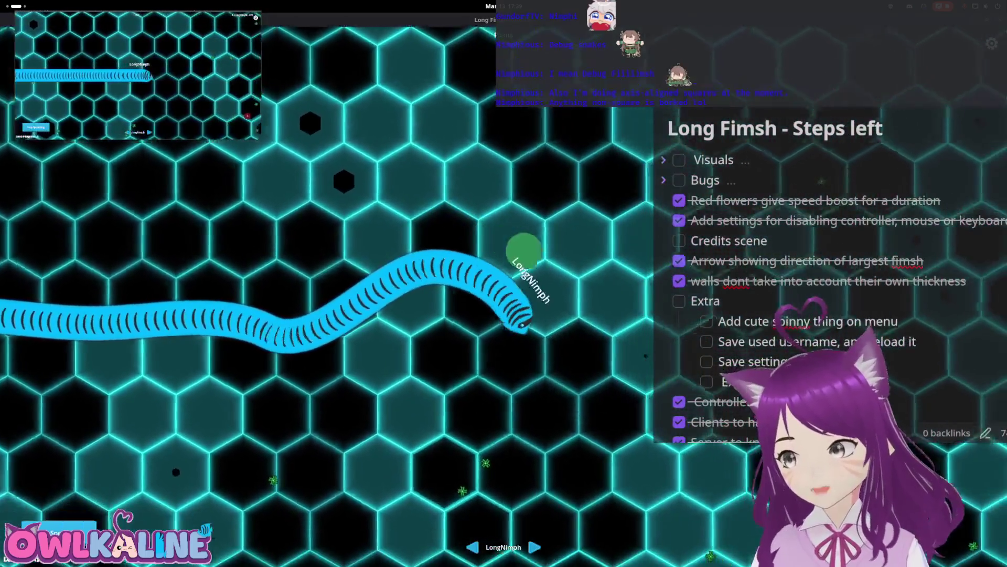
pyautogui.moveTo(786, 79)
pyautogui.mouseDown()
pyautogui.moveTo(735, 156)
pyautogui.moveTo(477, 359)
pyautogui.moveTo(419, 348)
pyautogui.moveTo(1006, 104)
pyautogui.mouseUp()
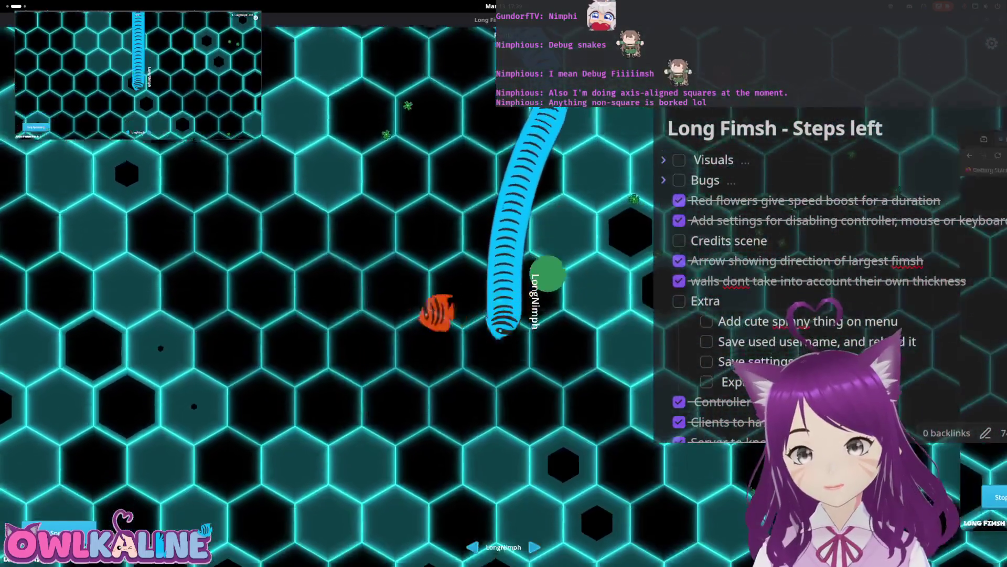
pyautogui.hotkey('alt', 'Tab')
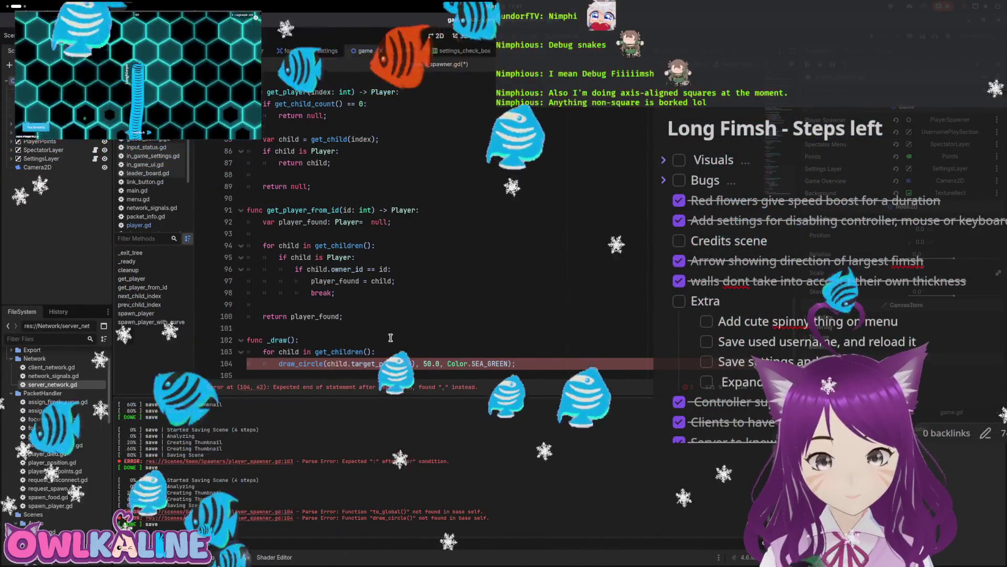
# - Delete the leftover closing parenthesis on line 104 of player_spawner.gd and save the script
pyautogui.press('BackSpace')
pyautogui.hotkey('ctrl', 's')
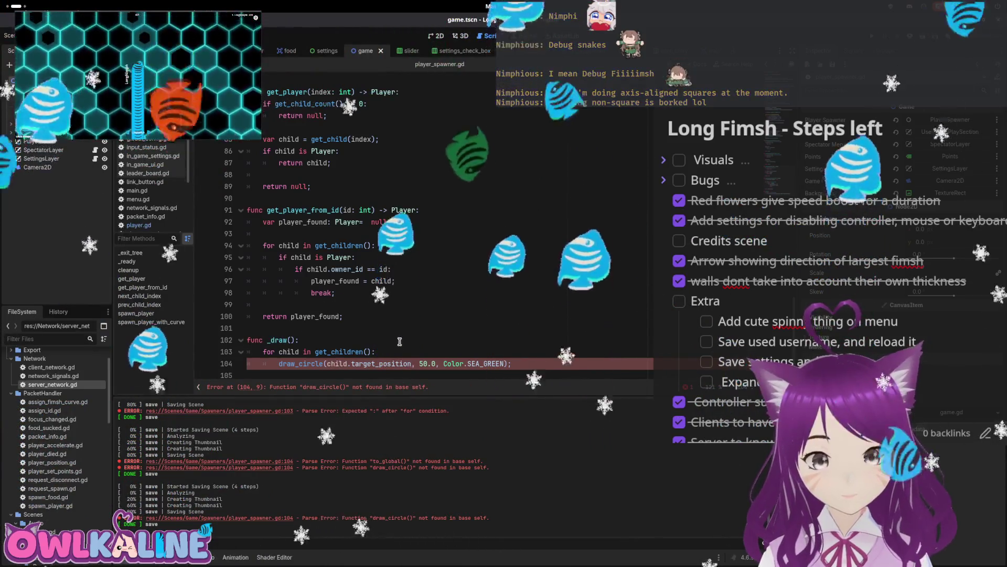
pyautogui.hotkey('ctrl', 's')
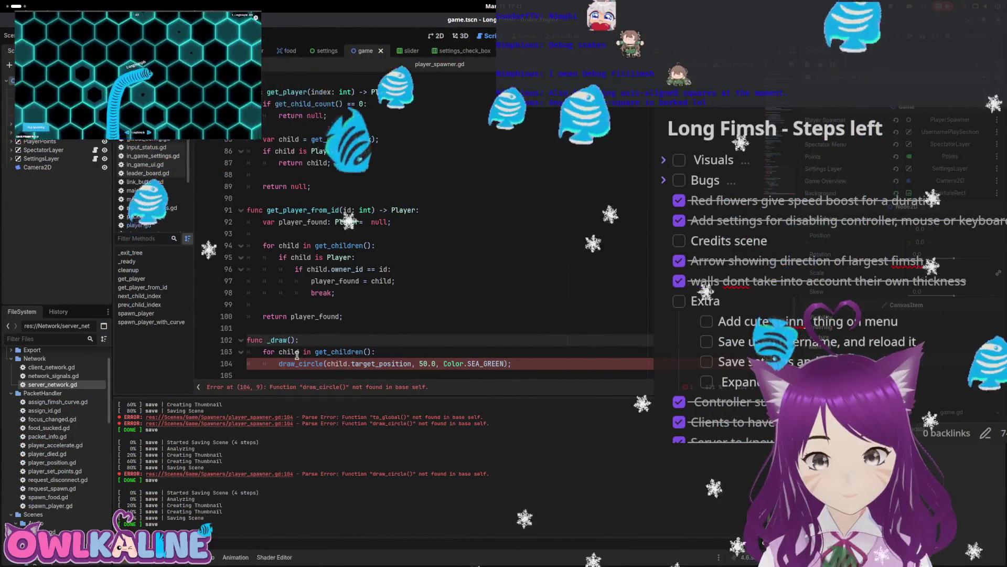
pyautogui.scroll(5, 297, 355)
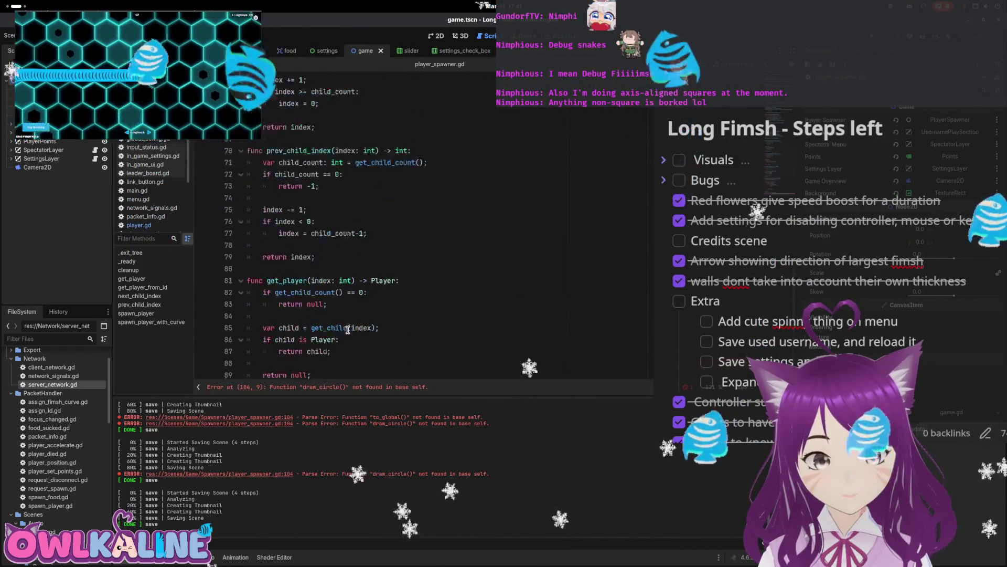
pyautogui.scroll(11, 348, 329)
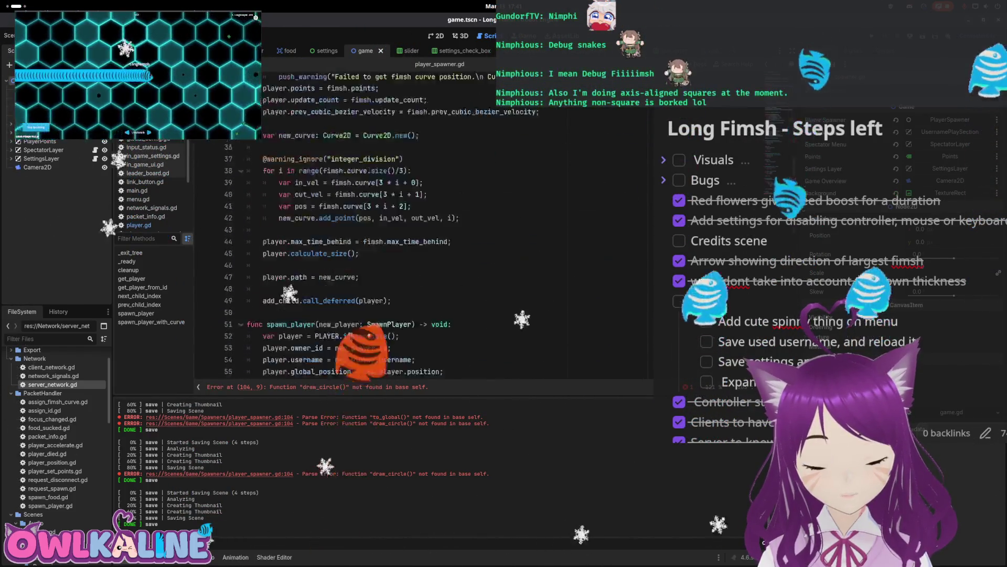
pyautogui.scroll(-16, 516, 365)
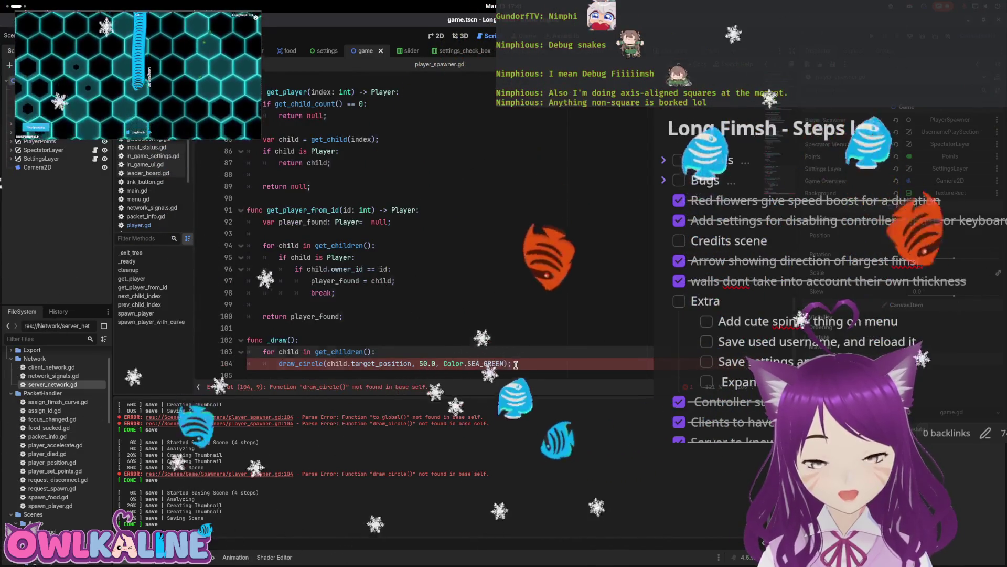
# - Move the _draw circle function to the end of game.gd, looping over player_spawner.get_children(), and run
pyautogui.moveTo(516, 364); pyautogui.dragTo(431, 315)
pyautogui.press('BackSpace')
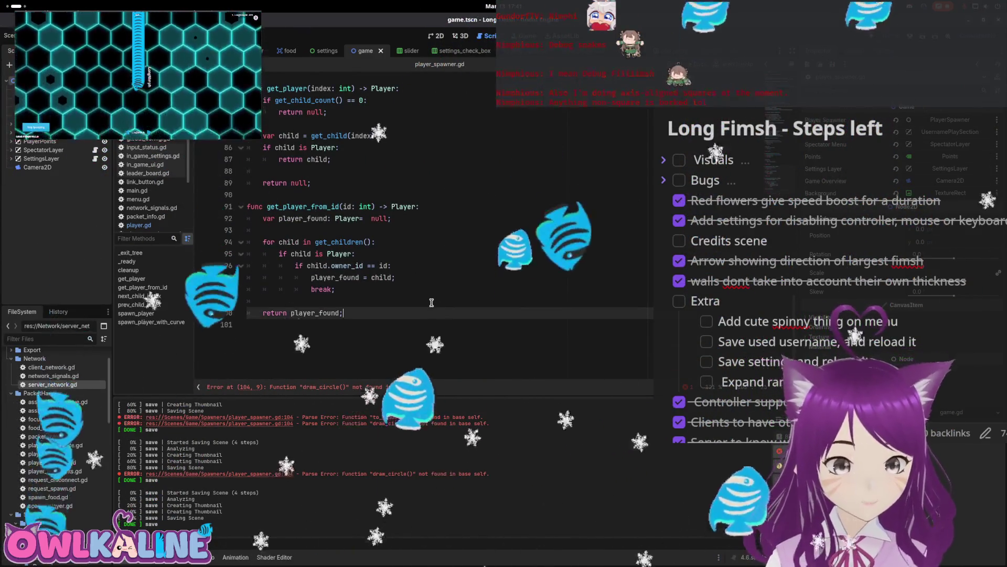
pyautogui.hotkey('alt', 'Left')
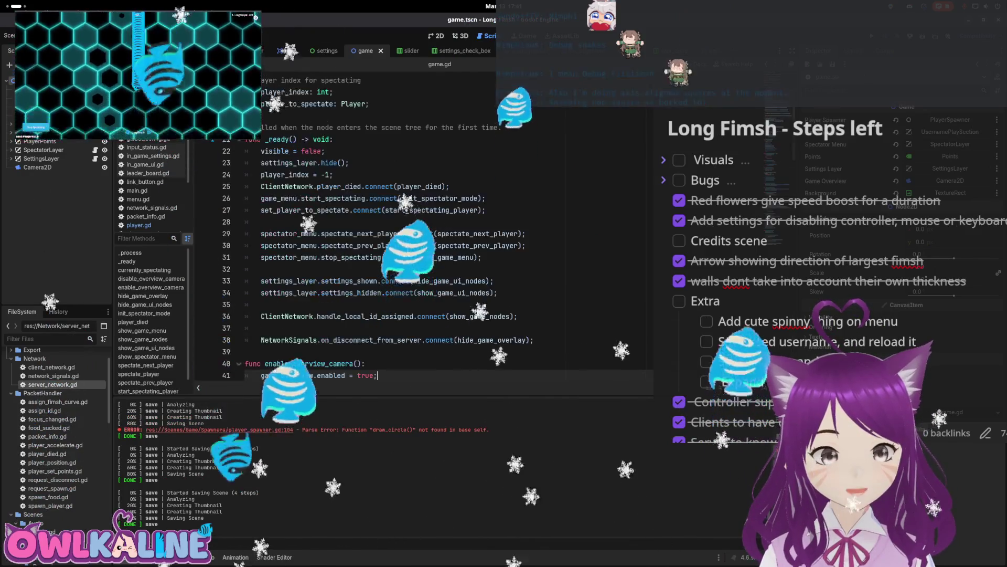
pyautogui.scroll(-20, 420, 236)
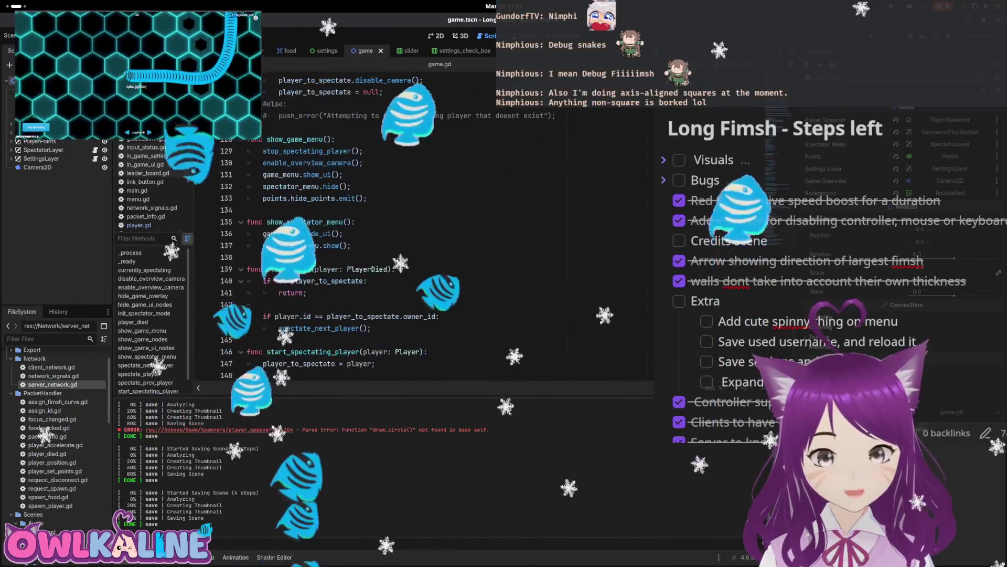
pyautogui.click(263, 375)
pyautogui.write('func _draw(): \tfor child in get_children(): \t\tdraw_circle(child.target_position, 50.0, Color.SEA_GREEN);')
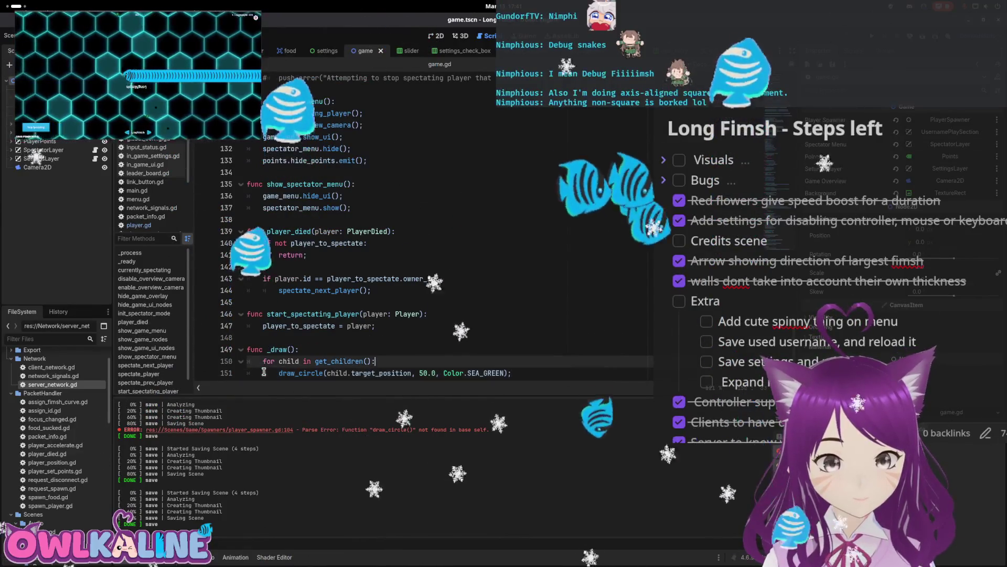
pyautogui.hotkey('ctrl', 'Left')
pyautogui.hotkey('ctrl', 'Left')
pyautogui.hotkey('ctrl', 'Left')
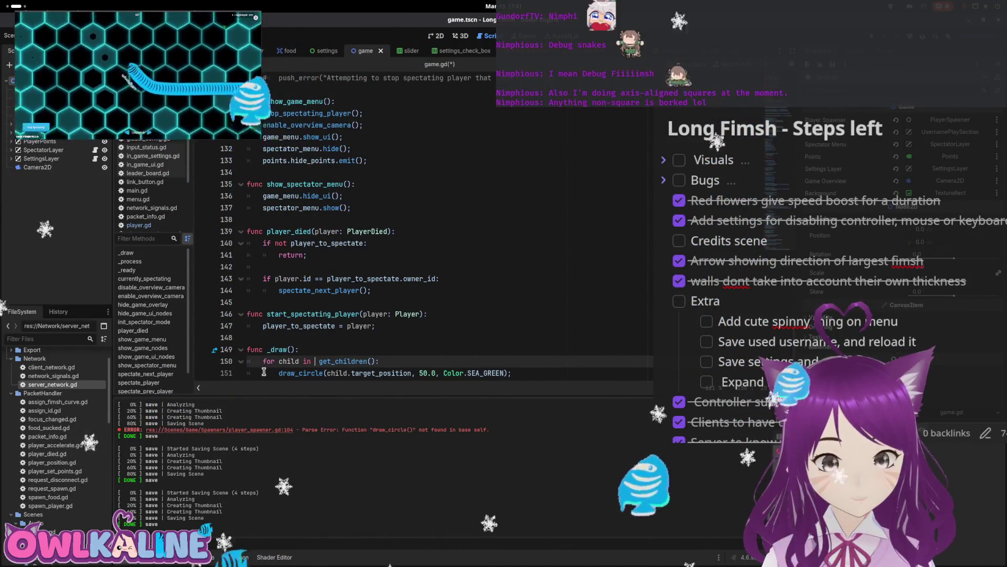
pyautogui.write('player_spawner.')
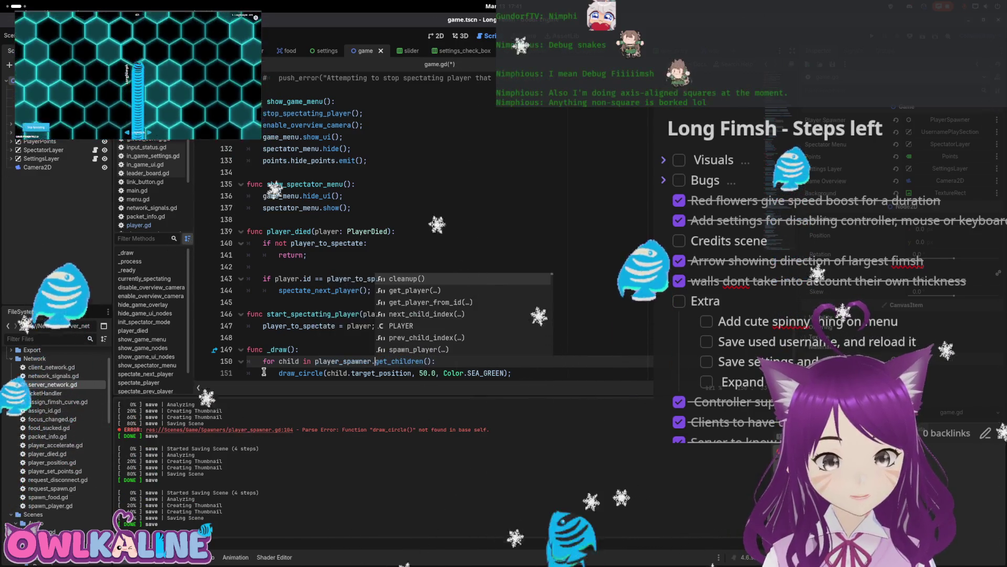
pyautogui.press('F5')
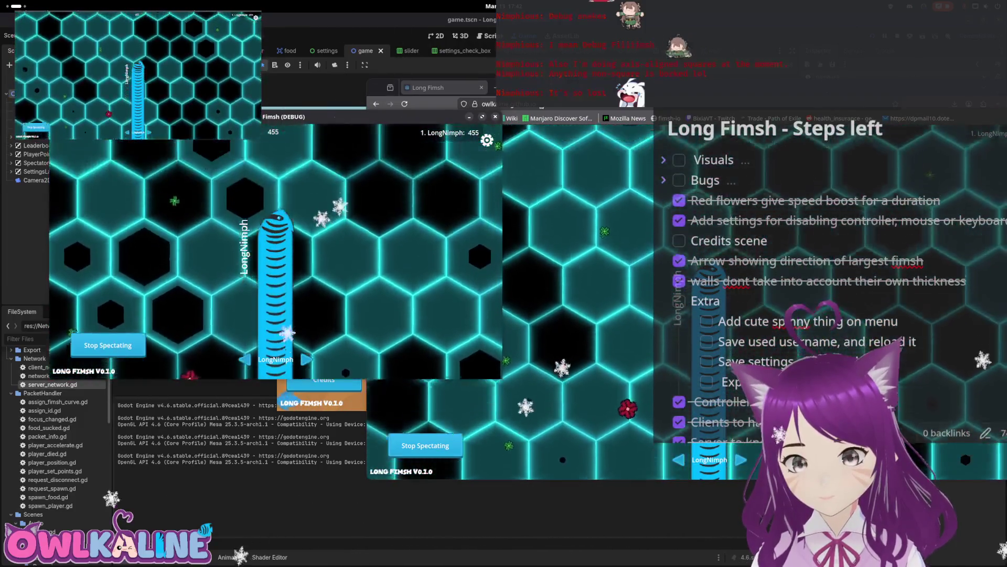
# - Join a game from the Long Fimsh main menu, rearrange the debug windows, and stop the run
pyautogui.moveTo(380, 82); pyautogui.dragTo(414, 84)
pyautogui.press('super')
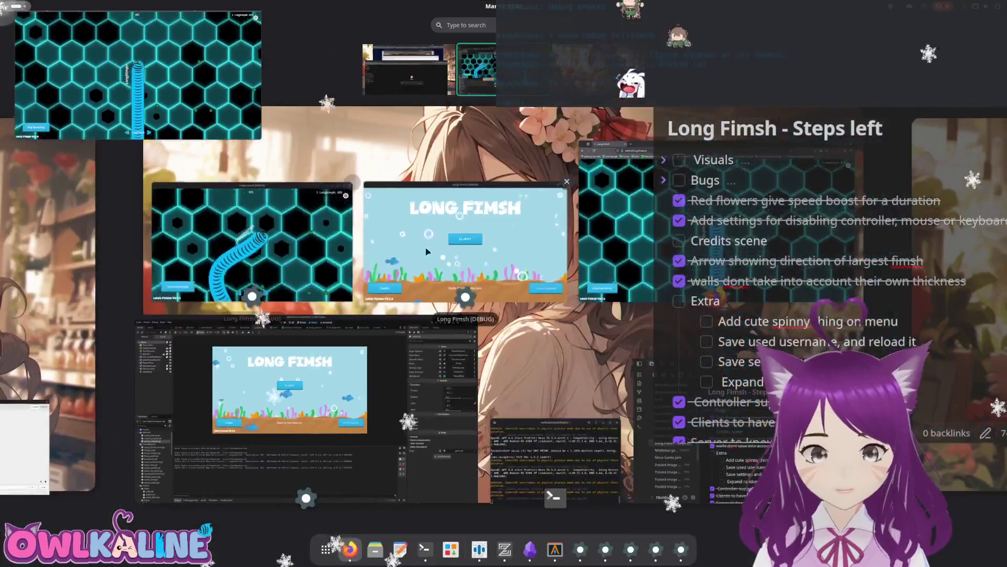
pyautogui.click(489, 268)
pyautogui.click(489, 268)
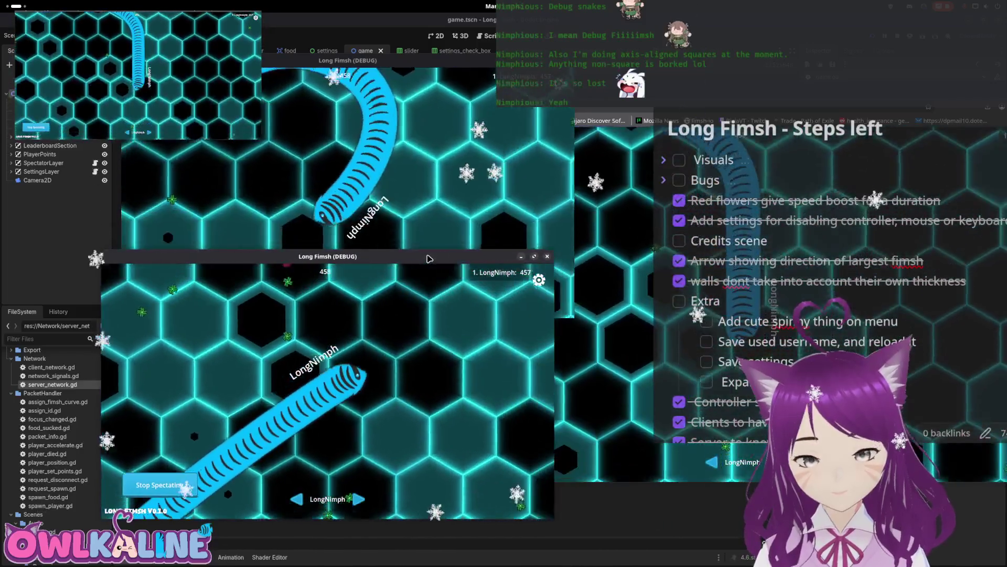
pyautogui.moveTo(429, 258); pyautogui.dragTo(447, 265)
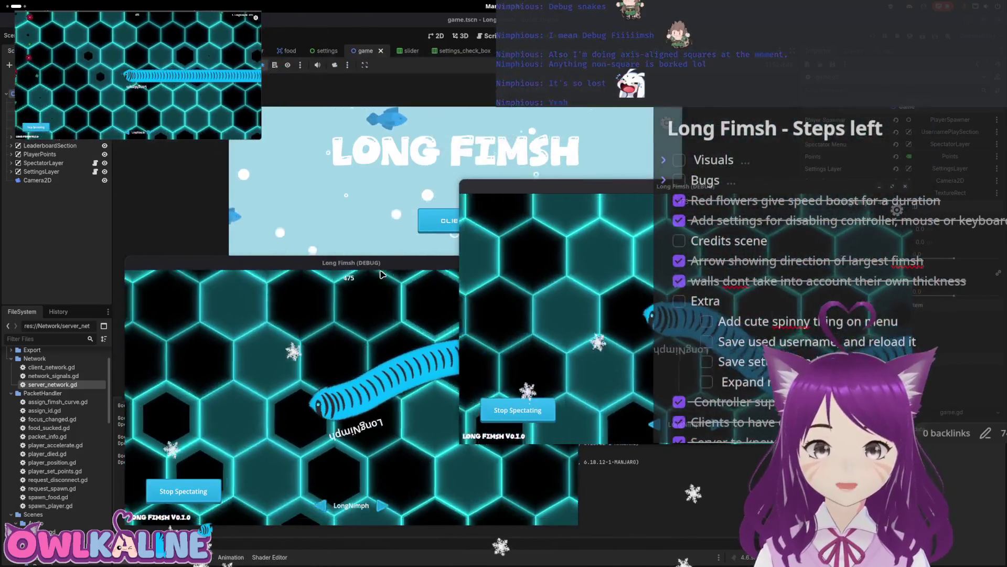
pyautogui.moveTo(381, 271)
pyautogui.mouseDown()
pyautogui.moveTo(294, 176)
pyautogui.moveTo(274, 203)
pyautogui.mouseUp()
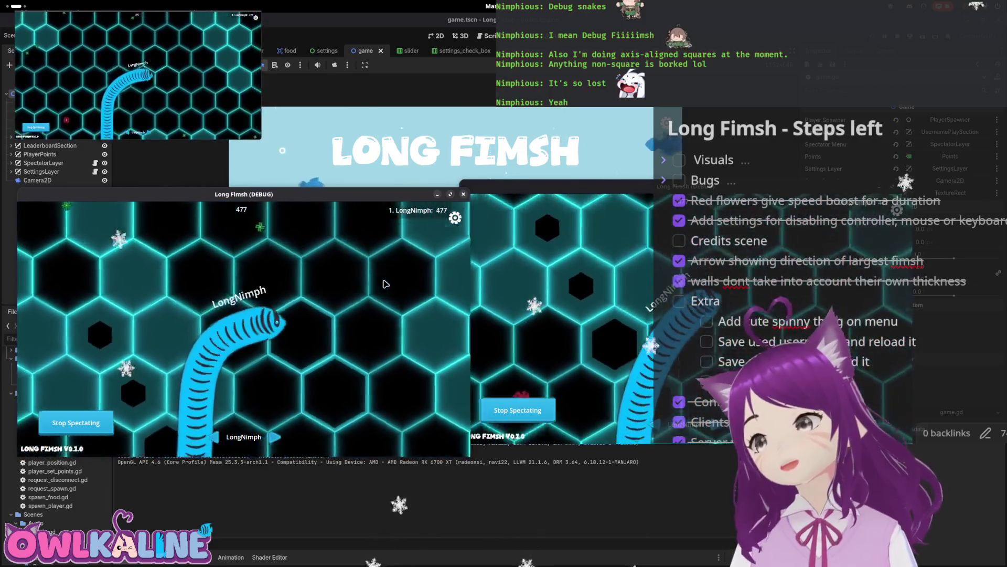
pyautogui.press('F8')
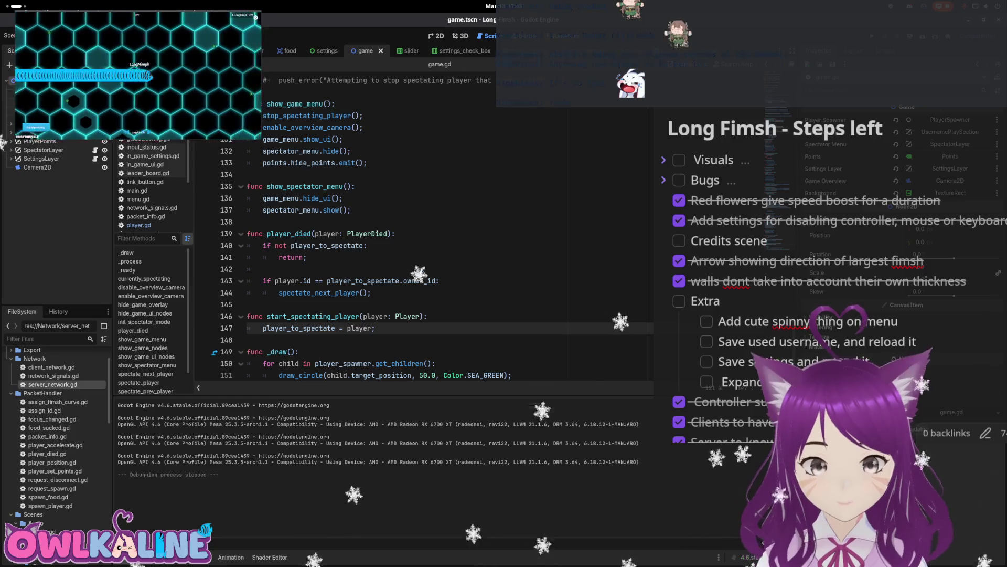
# - Change the draw_circle radius on line 151 to 500.0 and test it by joining as CLIENT
pyautogui.click(292, 374)
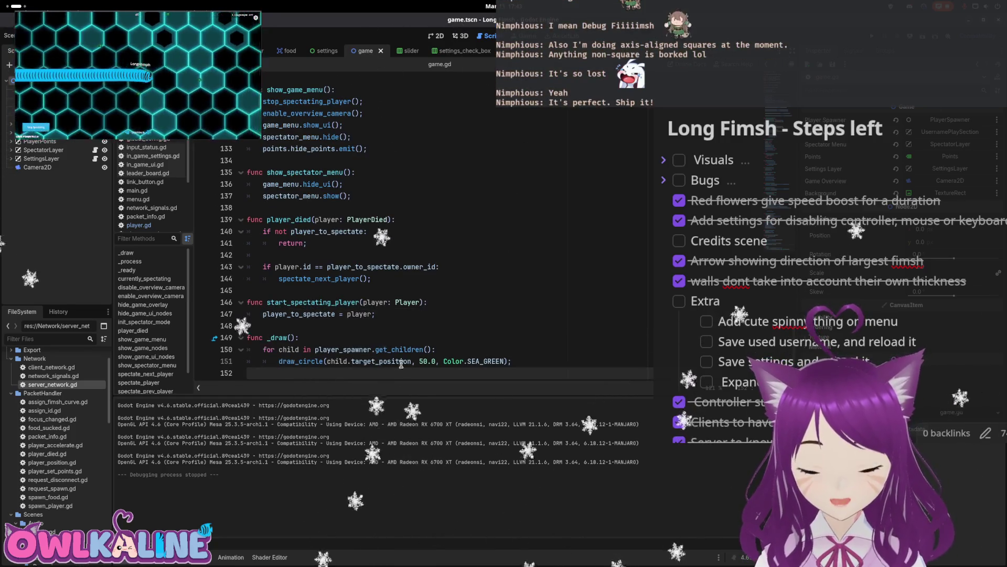
pyautogui.click(448, 350)
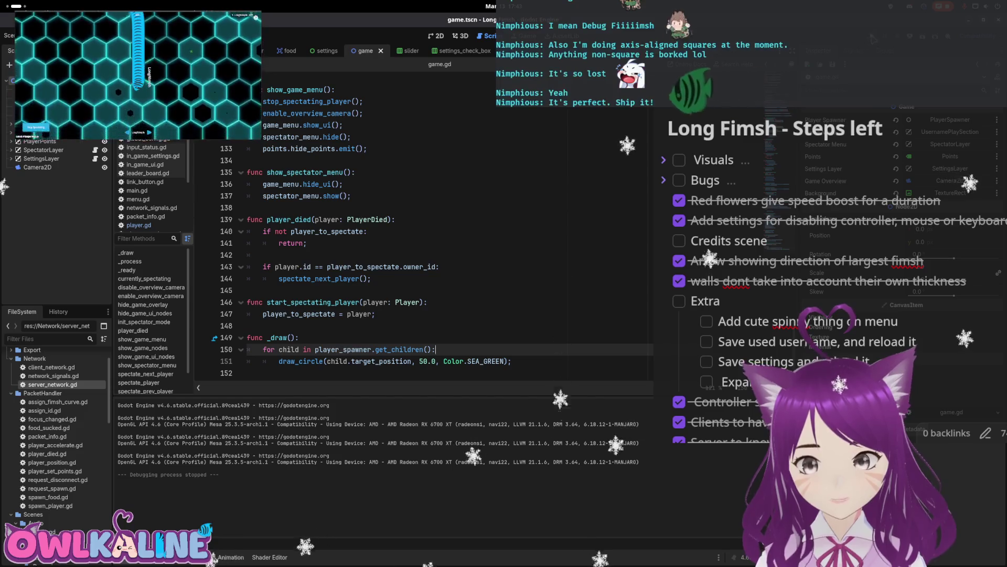
pyautogui.press('F5')
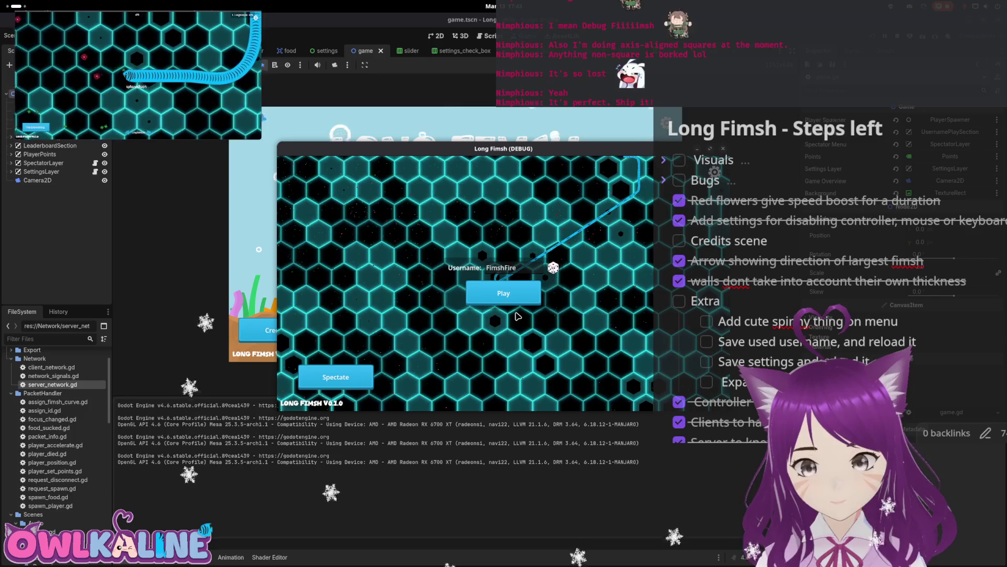
pyautogui.press('F8')
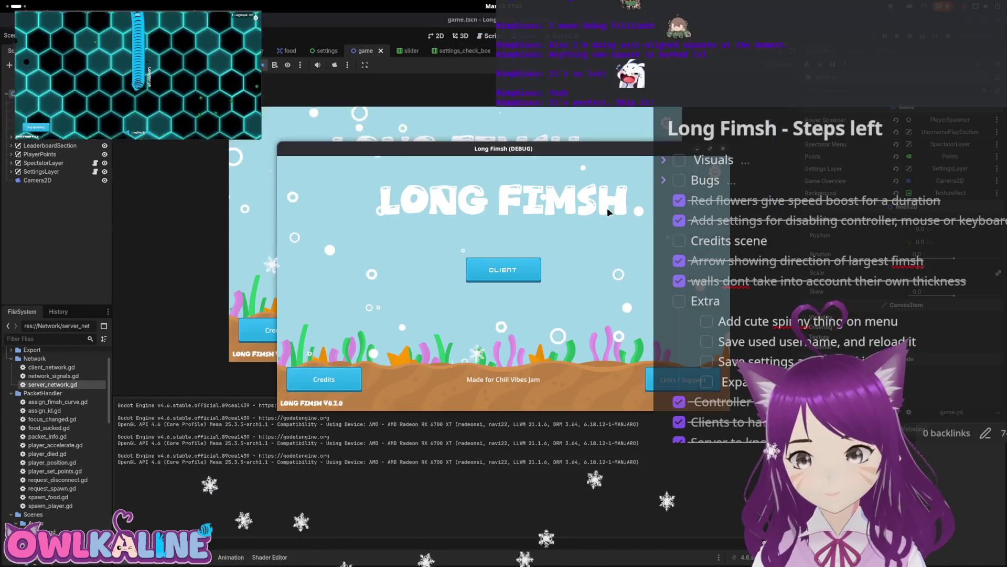
pyautogui.click(483, 276)
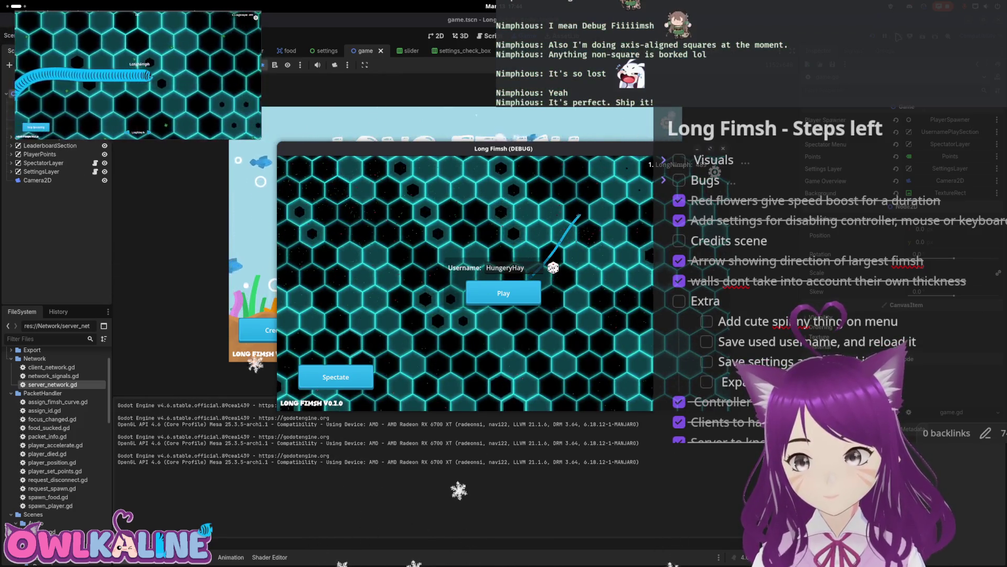
pyautogui.press('F8')
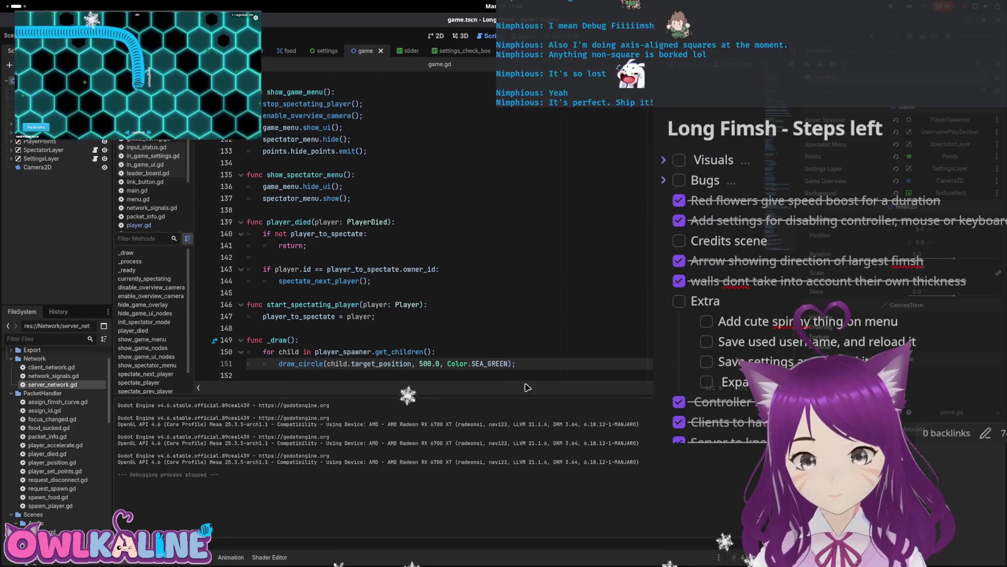
# - Delete the debug _draw function from game.gd, save, and bring up player.gd's movement code
pyautogui.press('BackSpace')
pyautogui.press('BackSpace')
pyautogui.press('BackSpace')
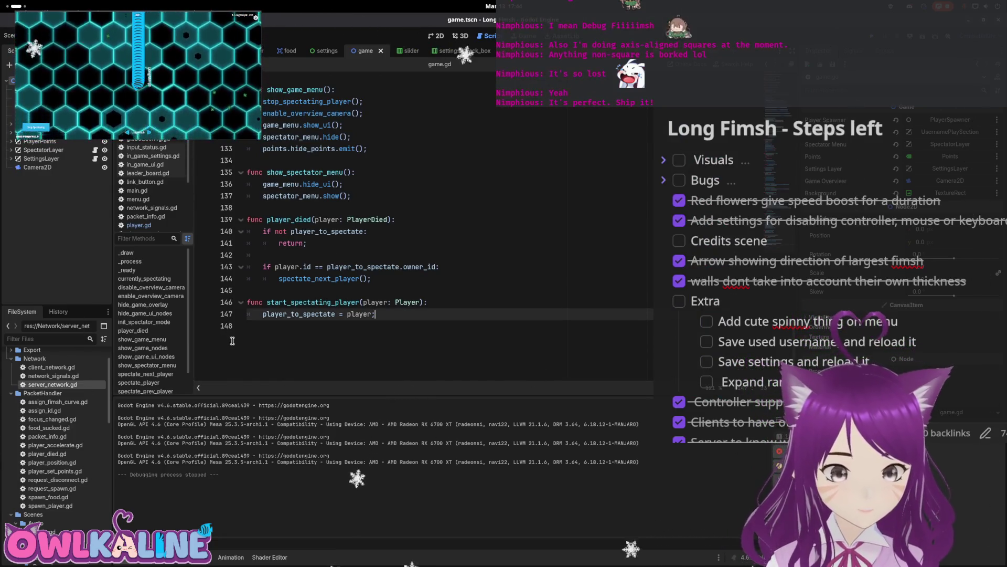
pyautogui.hotkey('ctrl', 's')
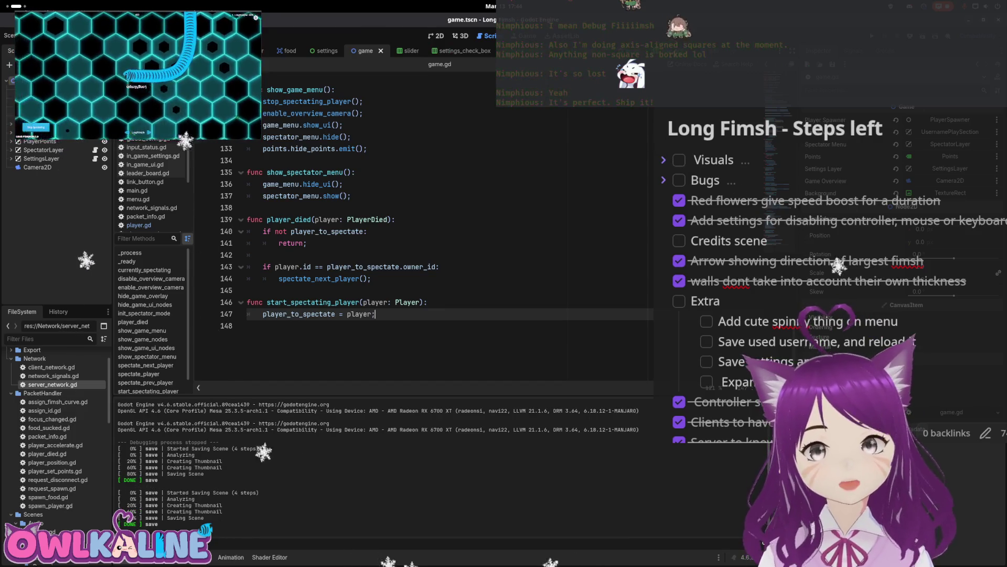
pyautogui.click(247, 50)
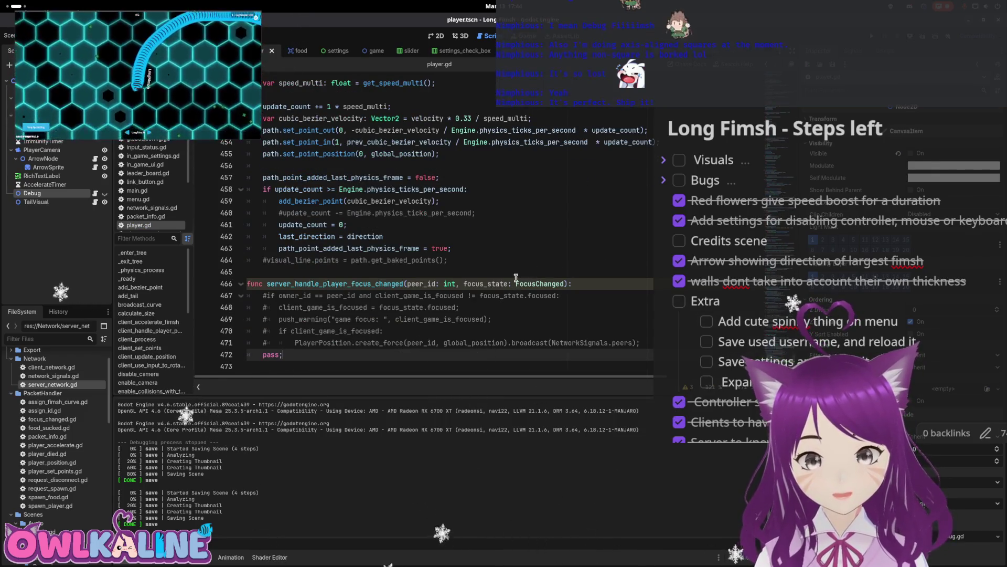
pyautogui.scroll(10, 516, 278)
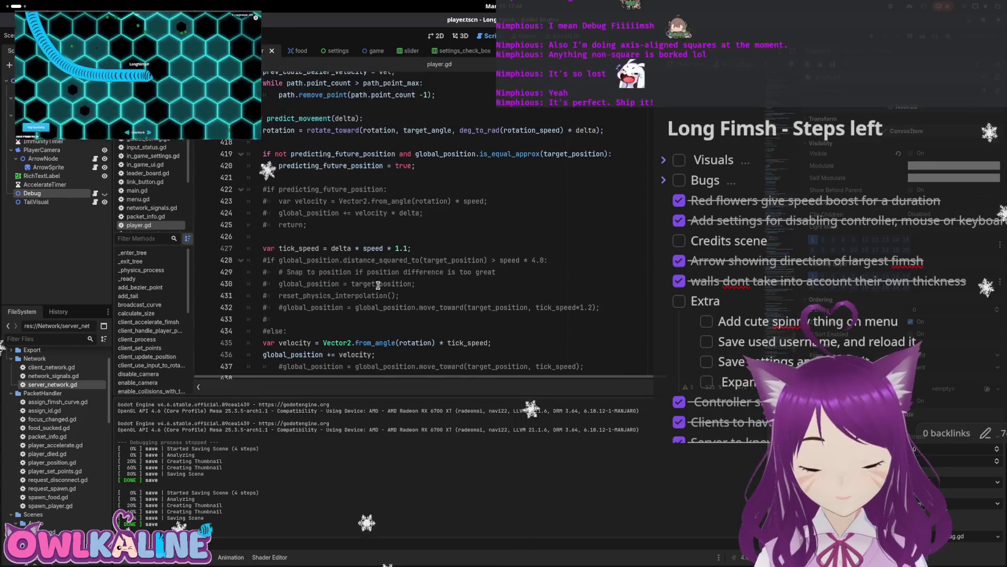
pyautogui.scroll(1, 352, 278)
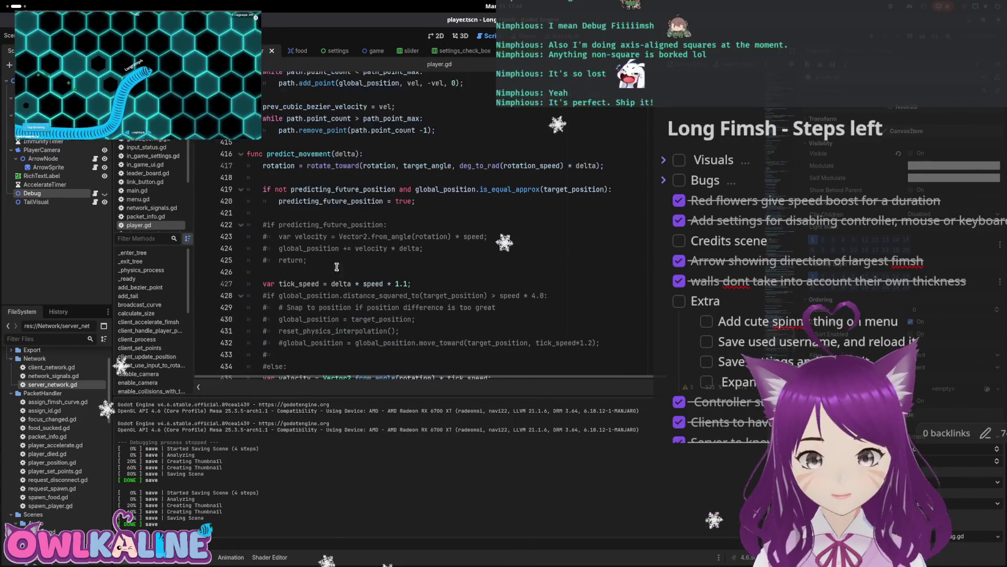
pyautogui.scroll(-1, 322, 226)
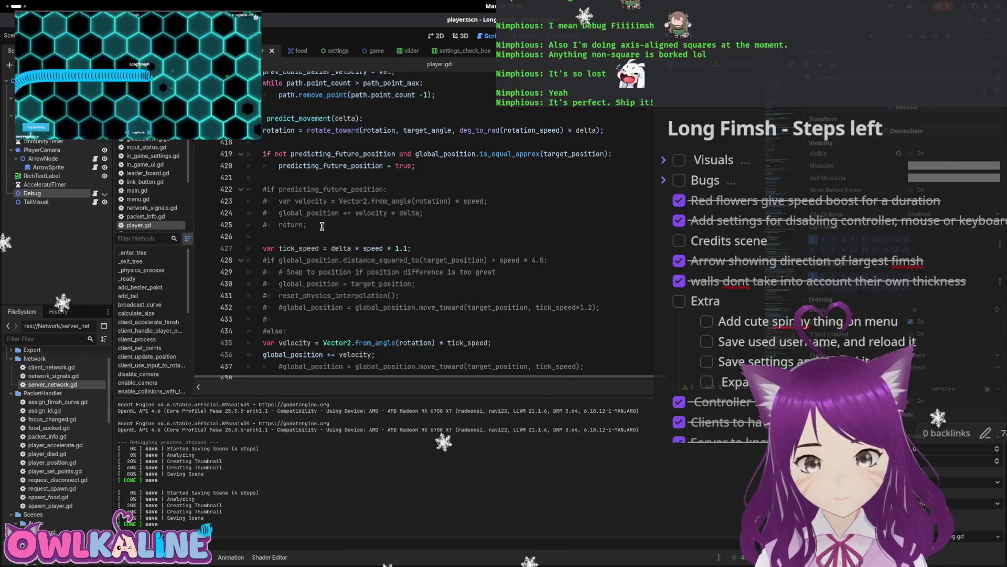
pyautogui.scroll(-1, 323, 226)
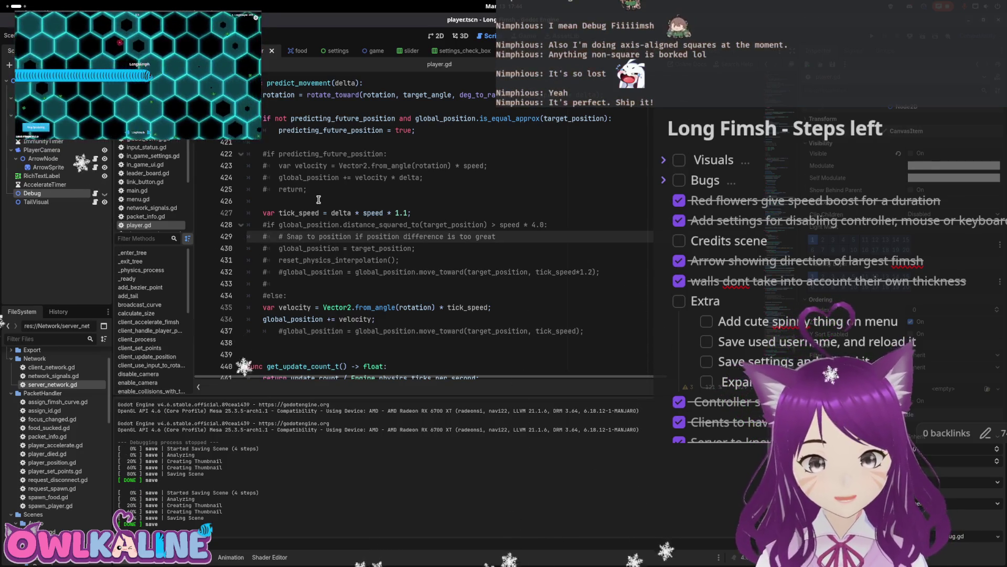
# - Uncomment global_position = target_position, comment out the velocity lines, save player.gd, and run the game
pyautogui.press('Down')
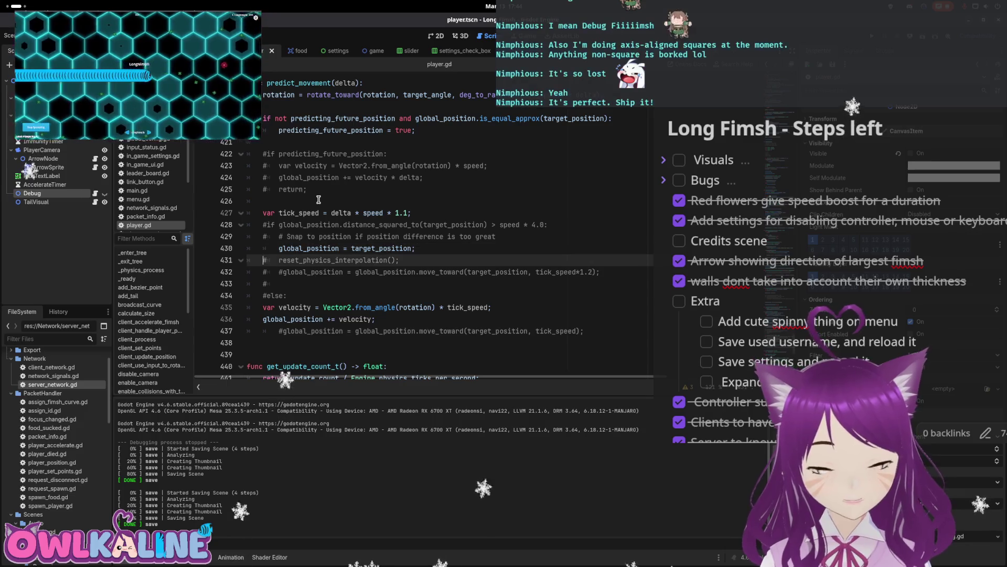
pyautogui.hotkey('ctrl', 'k')
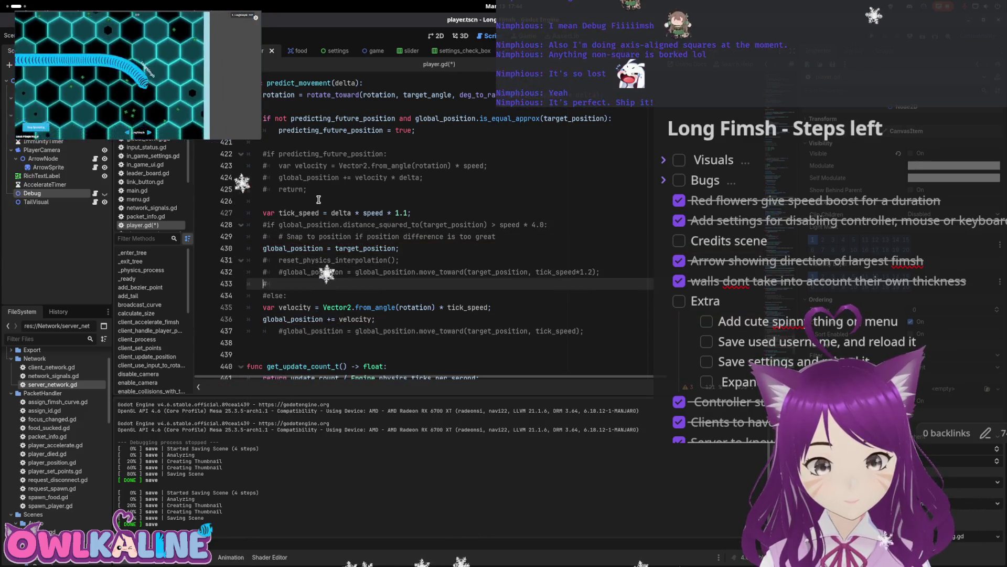
pyautogui.press('Down')
pyautogui.press('Down')
pyautogui.press('Down')
pyautogui.hotkey('ctrl', 'k')
pyautogui.press('Down')
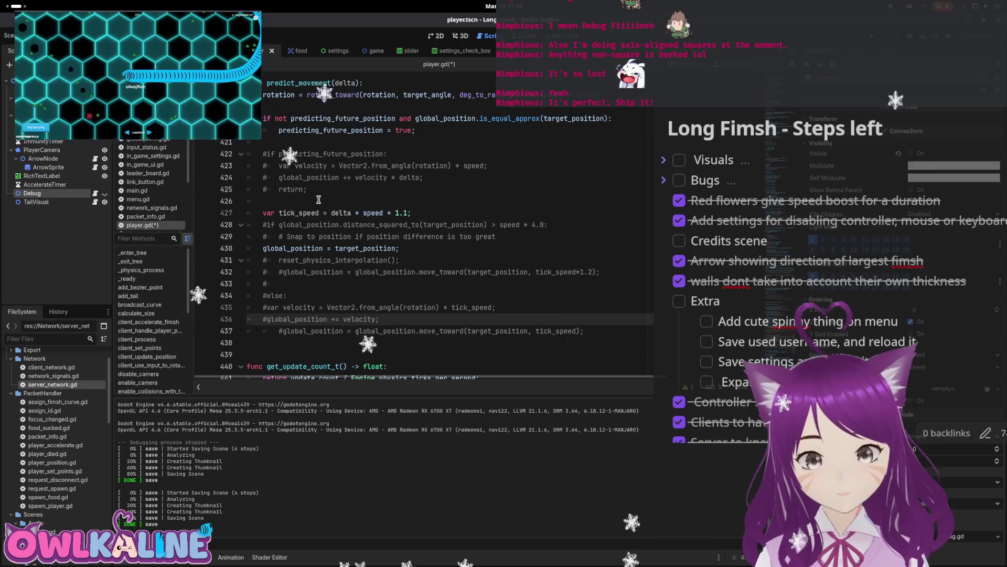
pyautogui.hotkey('ctrl', 's')
pyautogui.click(405, 211)
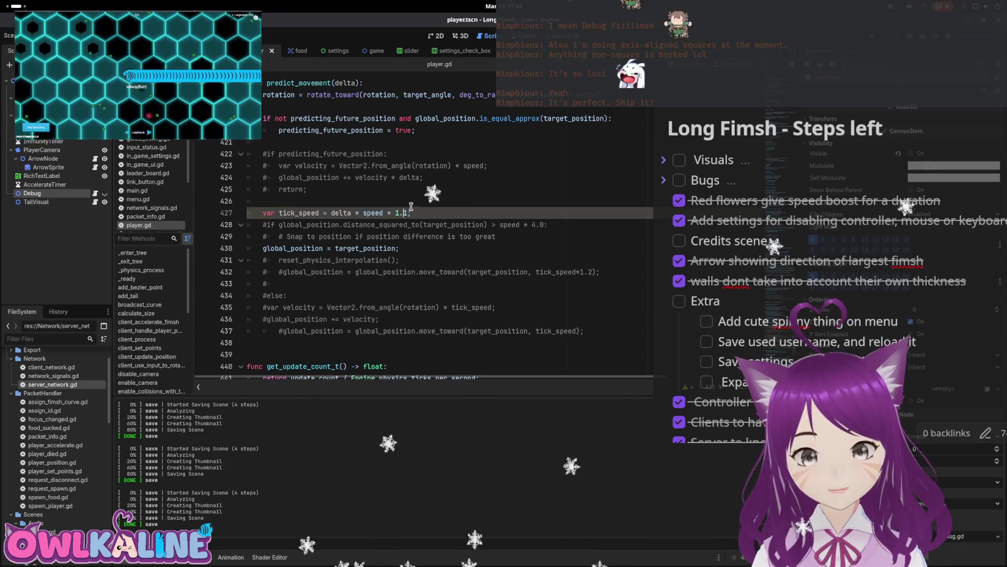
pyautogui.click(463, 191)
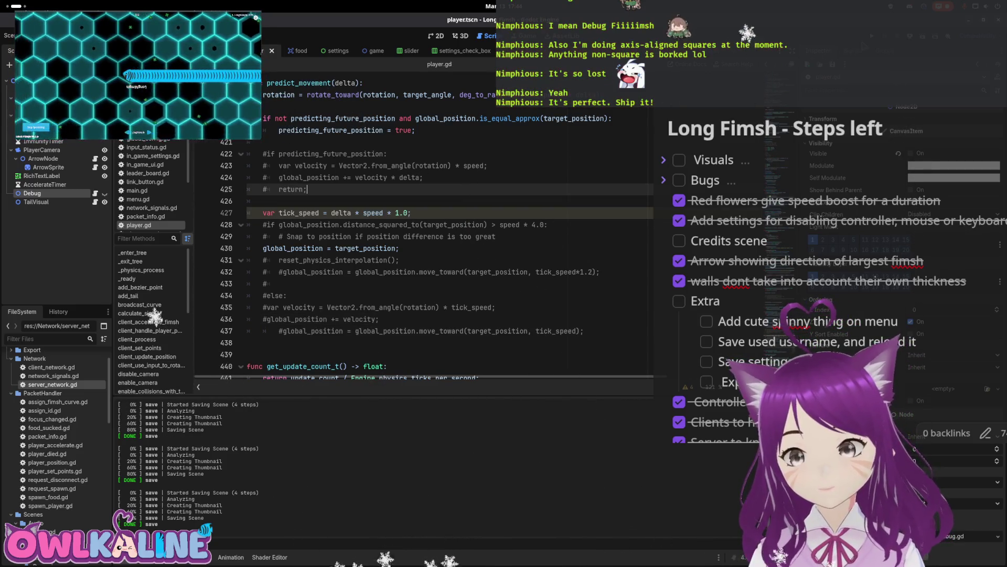
pyautogui.press('F5')
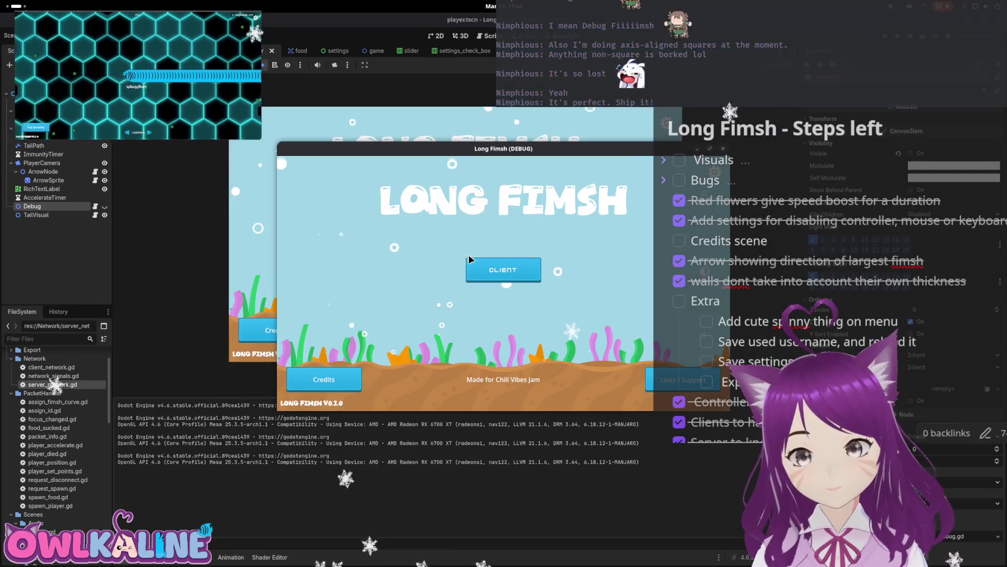
# - Join as CLIENT and watch the snapped fimsh movement reach a score of 538, then stop the game
pyautogui.click(503, 270)
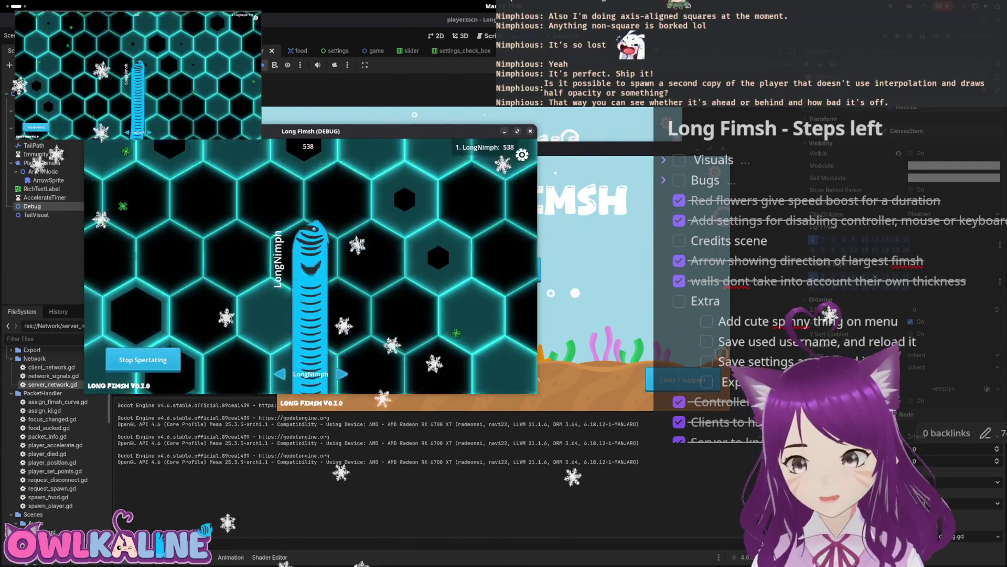
pyautogui.press('F8')
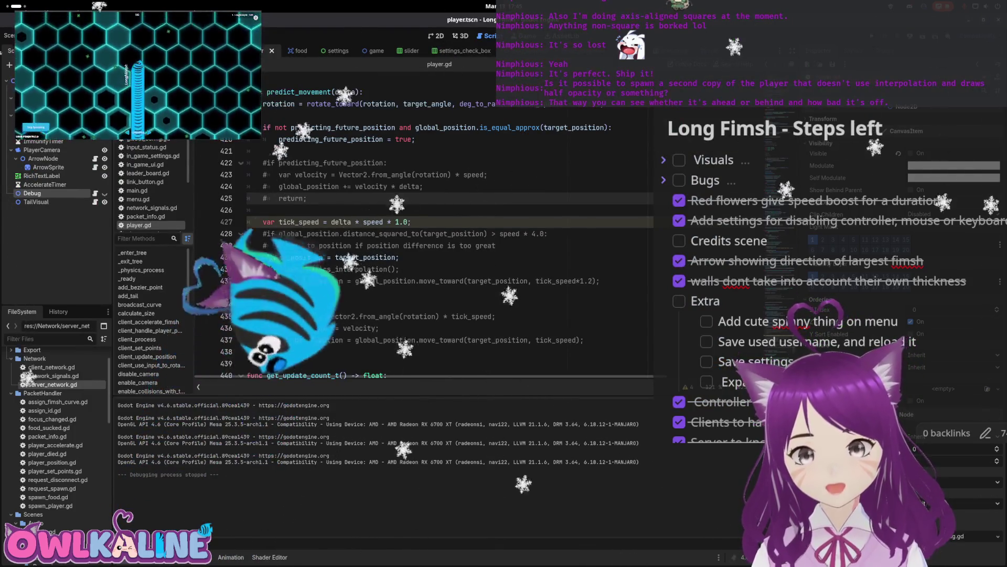
# - Open player_spawner.gd and duplicate the player spawning block below the original
pyautogui.hotkey('ctrl', 'Tab')
pyautogui.hotkey('ctrl', 'Tab')
pyautogui.hotkey('ctrl', 'Tab')
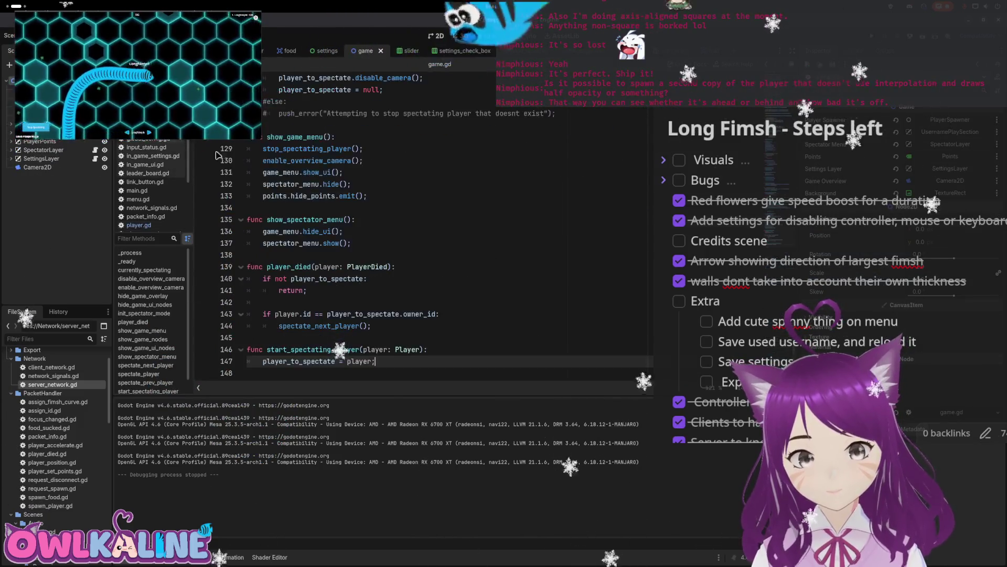
pyautogui.scroll(7, 360, 213)
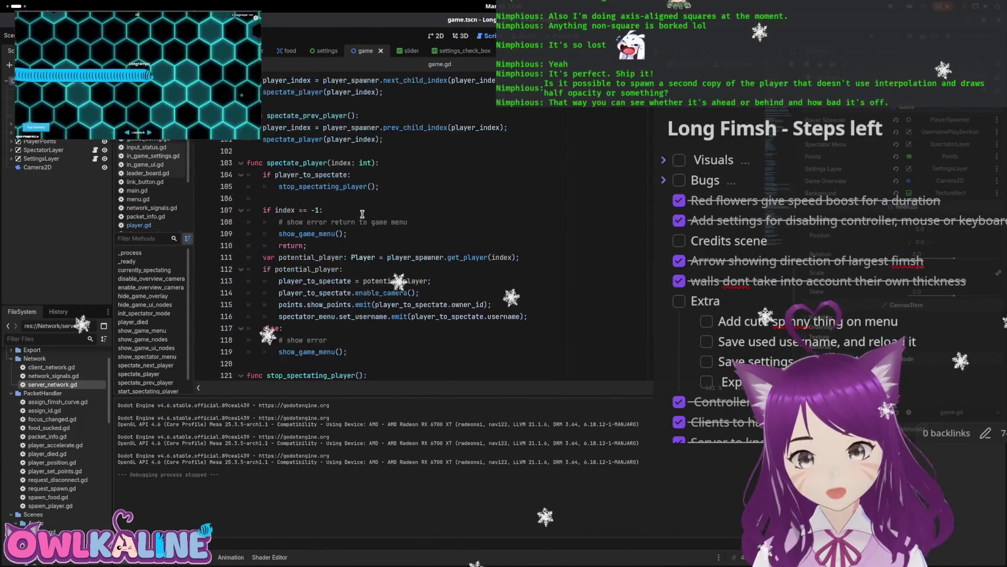
pyautogui.keyDown('ctrl'); pyautogui.click(462, 328); pyautogui.keyUp('ctrl')
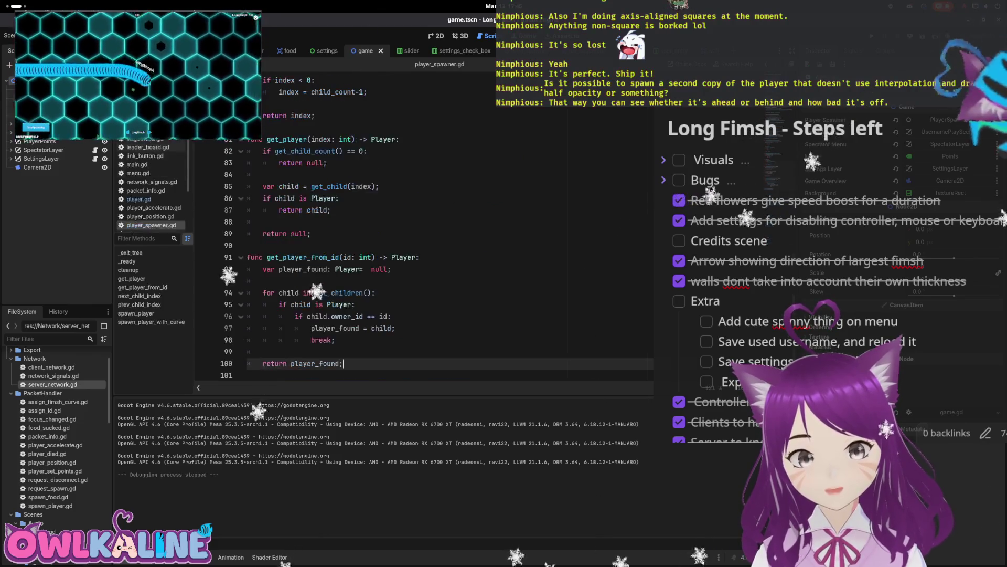
pyautogui.scroll(8, 374, 247)
pyautogui.scroll(3, 374, 247)
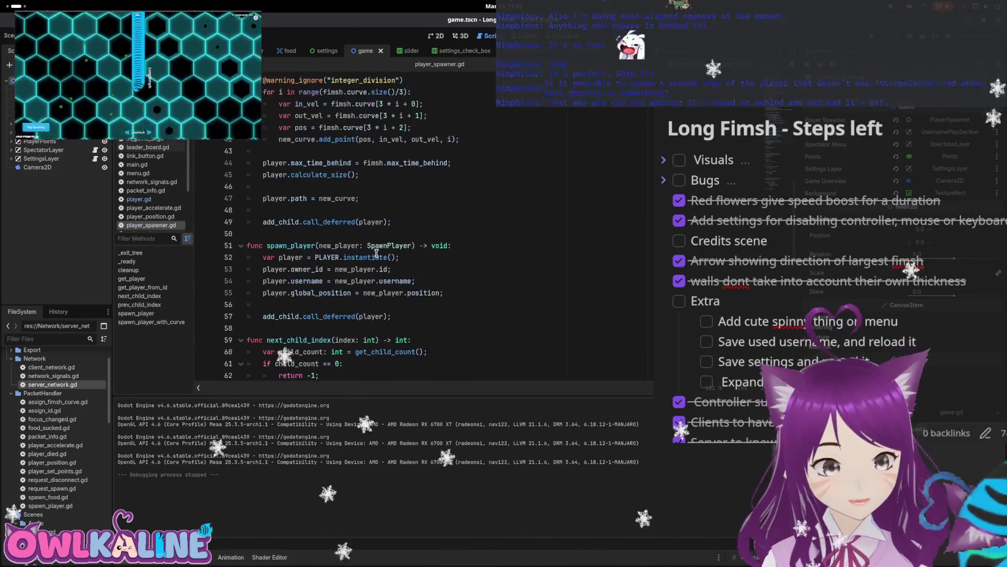
pyautogui.moveTo(392, 280)
pyautogui.mouseDown()
pyautogui.moveTo(302, 258)
pyautogui.moveTo(257, 221)
pyautogui.mouseUp()
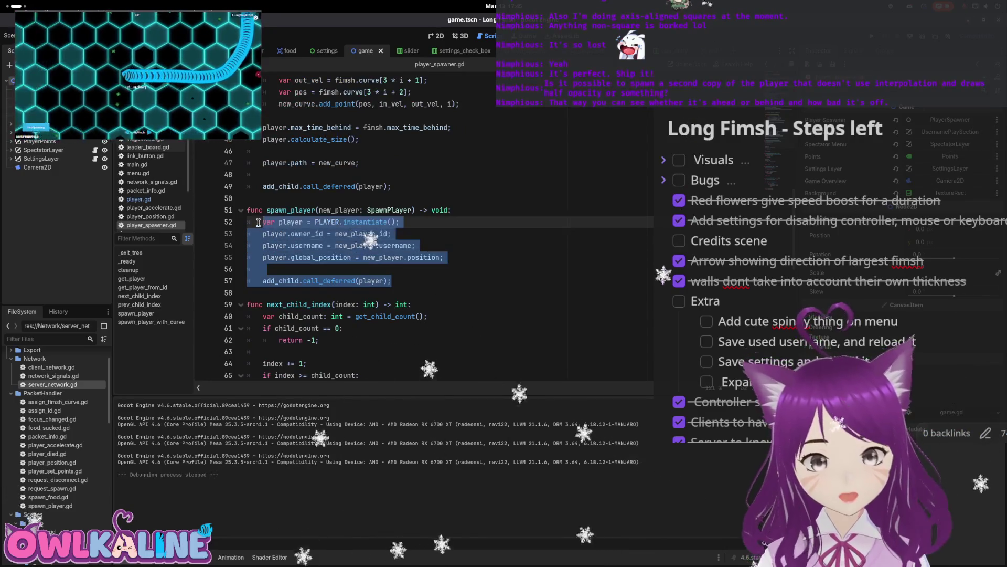
pyautogui.click(406, 281)
pyautogui.press('Return')
pyautogui.press('Return')
pyautogui.hotkey('ctrl', 'v')
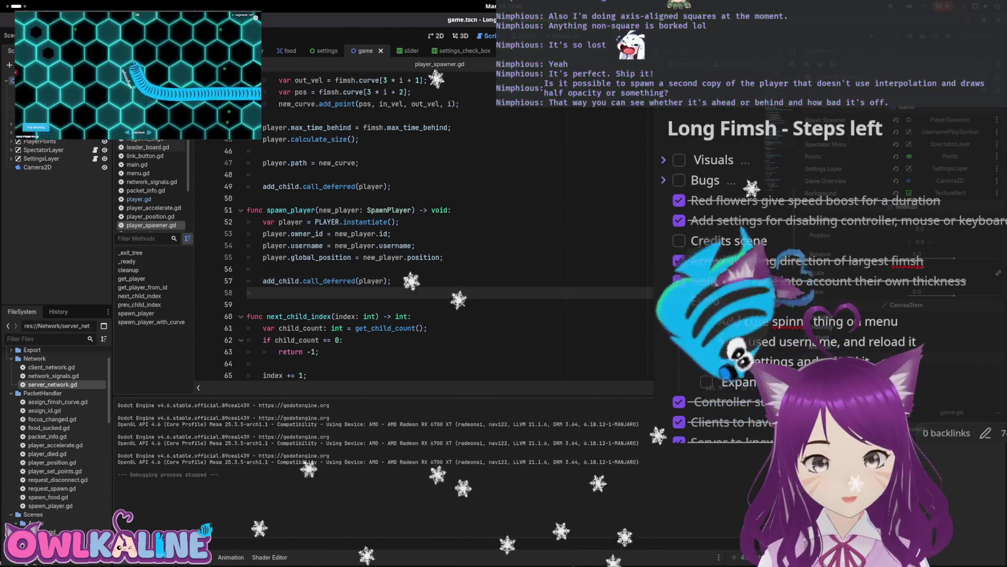
# - Add predicting_future_position = true to the copied block, checking the variable name in player.gd, and save
pyautogui.scroll(-2, 451, 272)
pyautogui.click(451, 272)
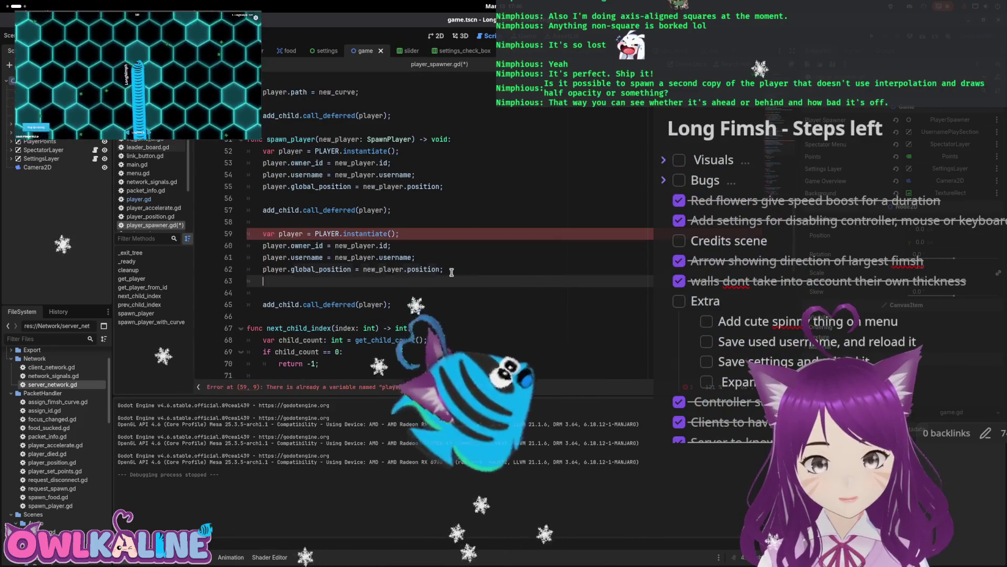
pyautogui.press('Return')
pyautogui.write('player.')
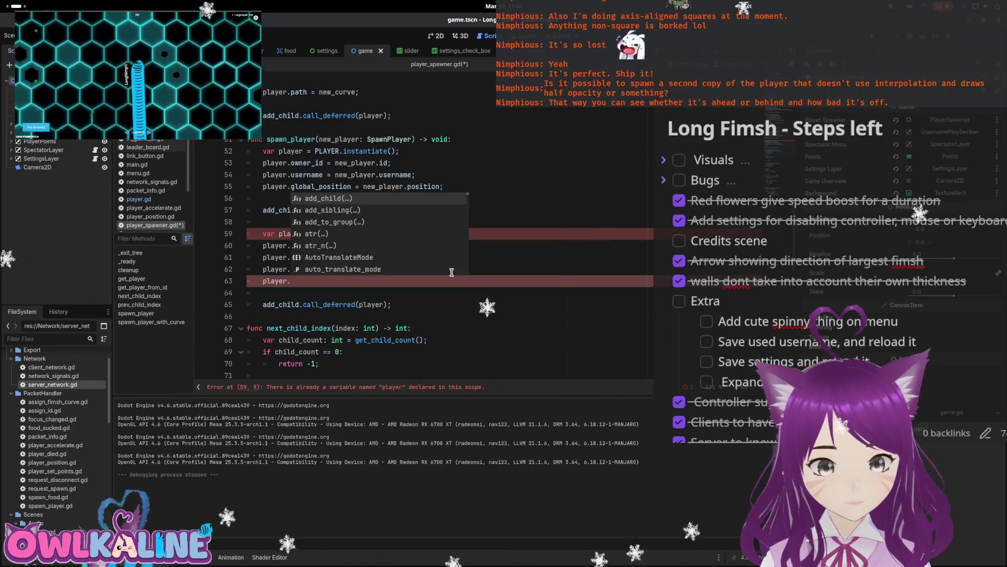
pyautogui.write('predic')
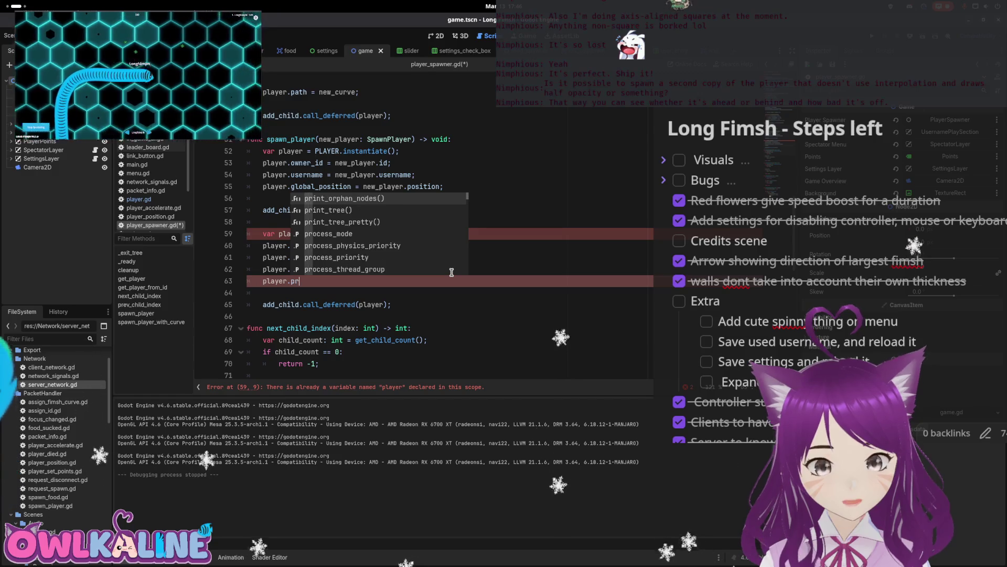
pyautogui.press('Escape')
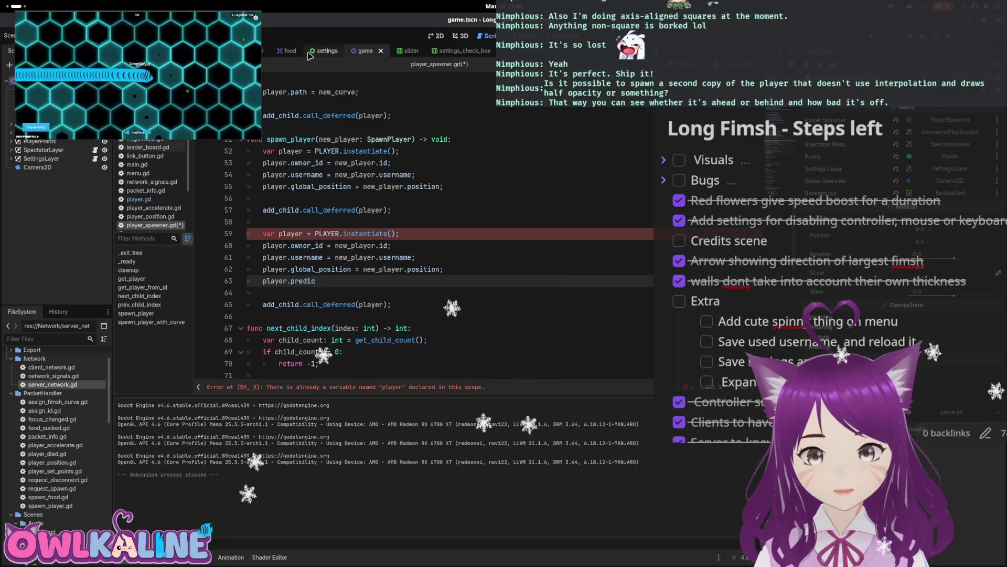
pyautogui.click(251, 50)
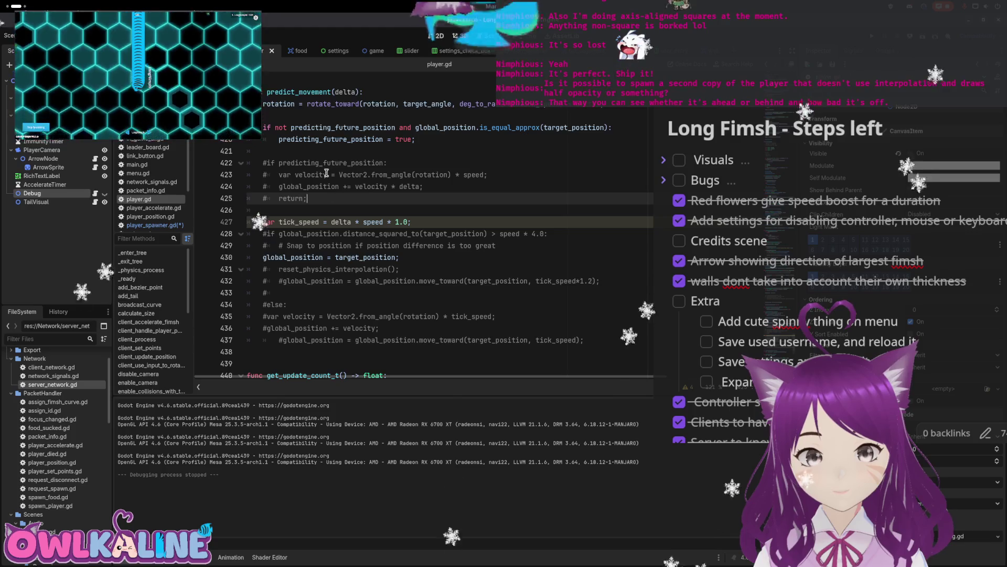
pyautogui.doubleClick(378, 162)
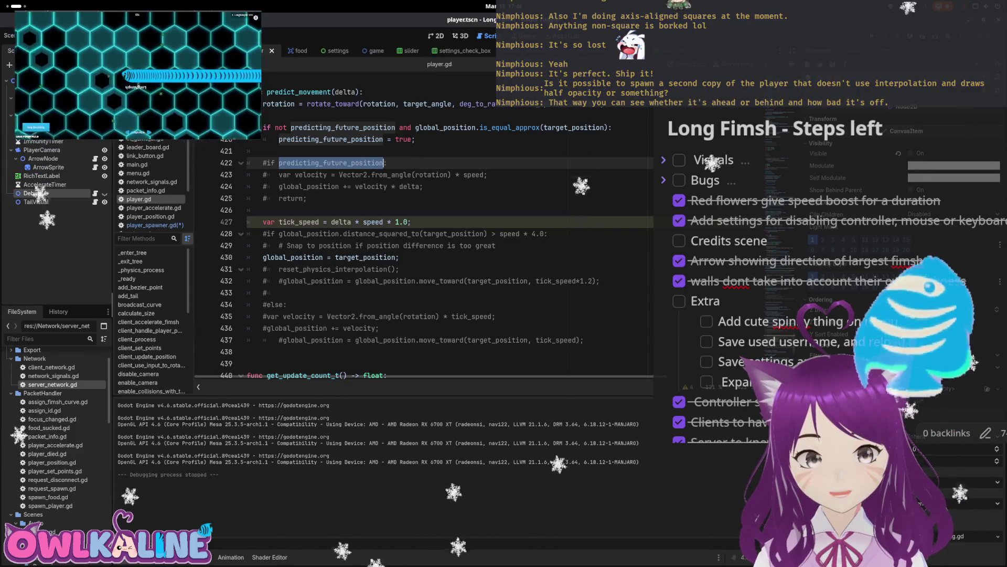
pyautogui.click(366, 51)
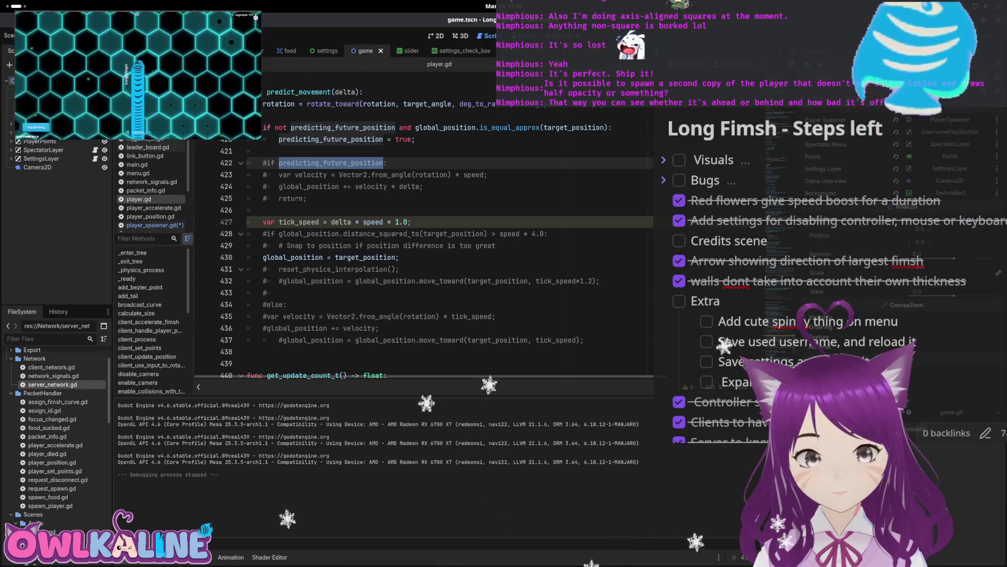
pyautogui.click(155, 225)
pyautogui.write('player.predicting_future_position = true;')
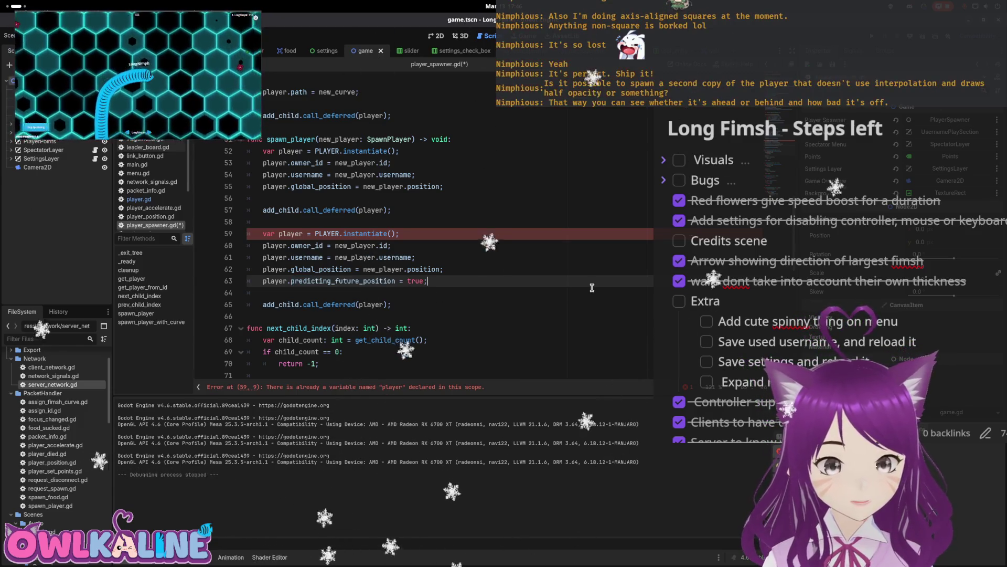
pyautogui.hotkey('ctrl', 's')
# - Start an extra line below line 63, then undo it and save the spawner script again
pyautogui.press('Return')
pyautogui.write('player.')
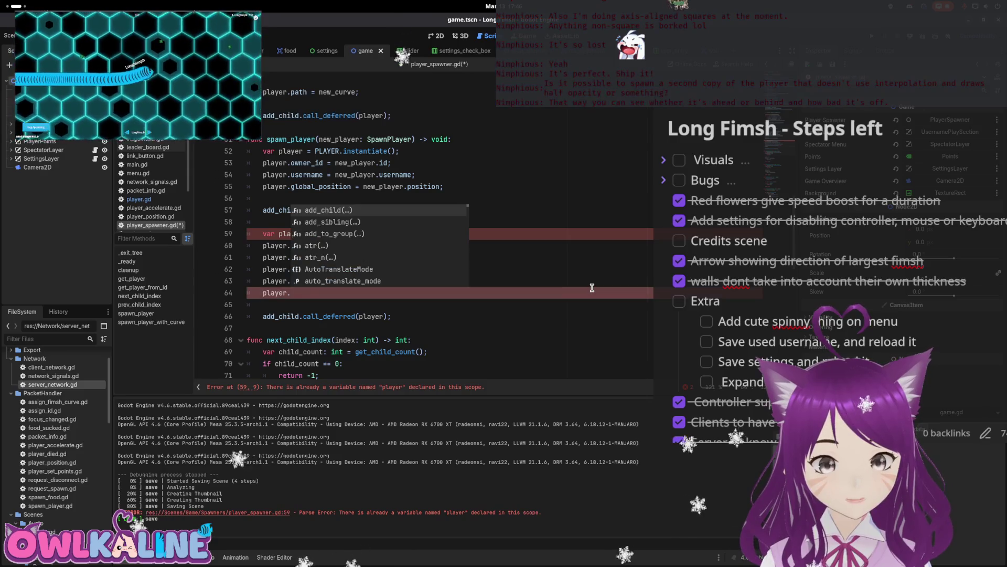
pyautogui.write('opa')
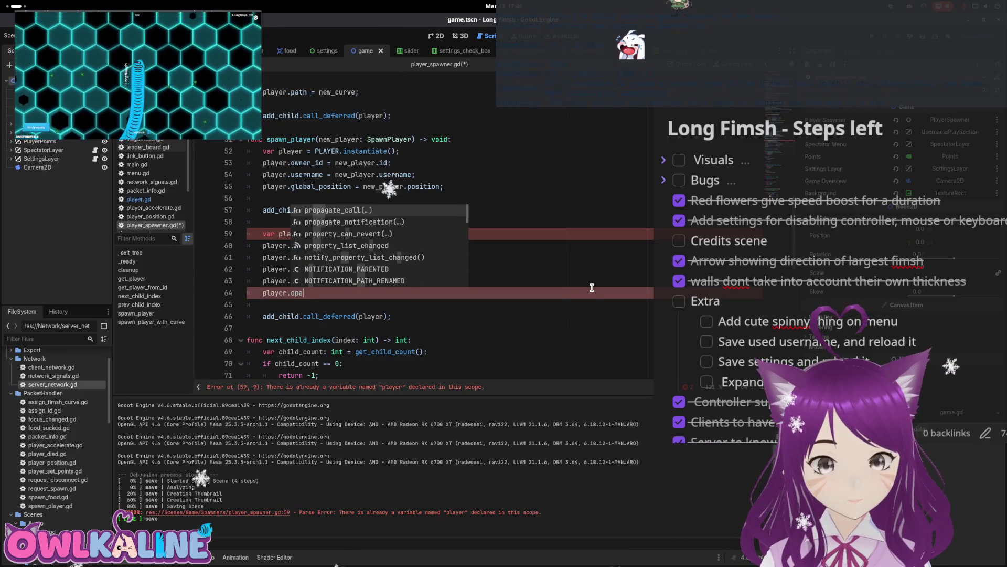
pyautogui.press('BackSpace')
pyautogui.press('BackSpace')
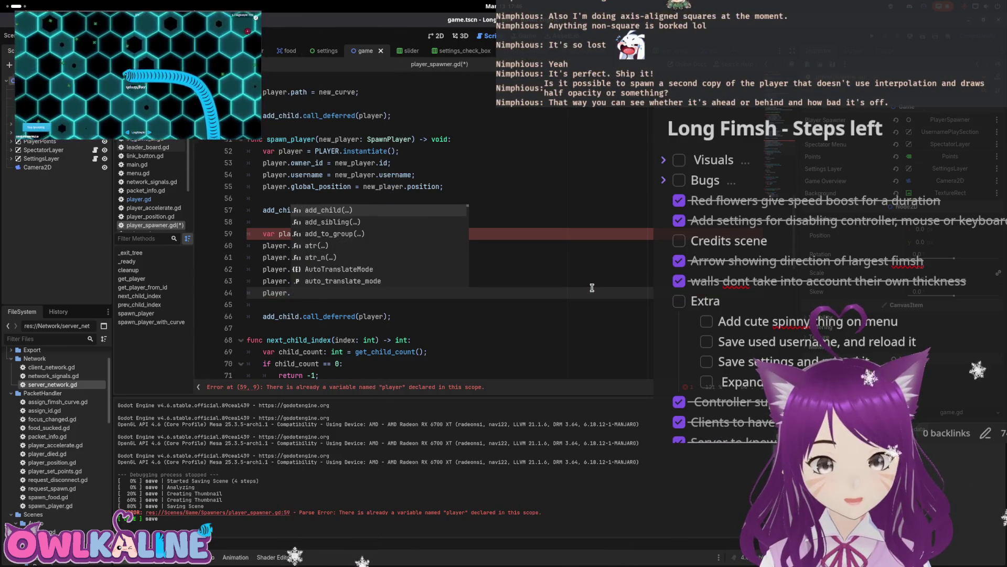
pyautogui.write('t')
pyautogui.press('BackSpace')
pyautogui.write('spr')
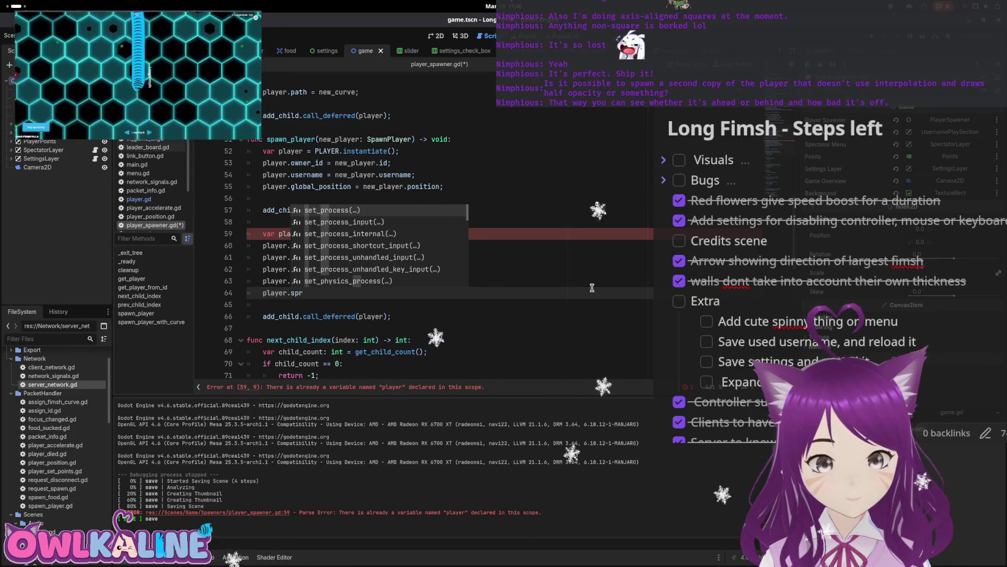
pyautogui.hotkey('ctrl', 'z')
pyautogui.hotkey('ctrl', 's')
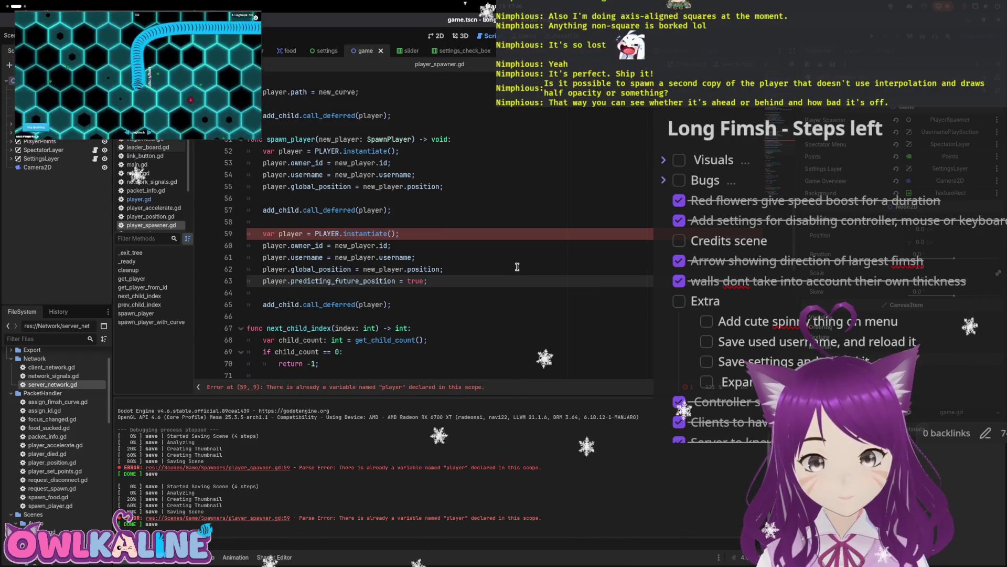
# - Rename player to debug_player throughout the copied block, including the add_child call, and save
pyautogui.click(302, 237)
pyautogui.write('debug_')
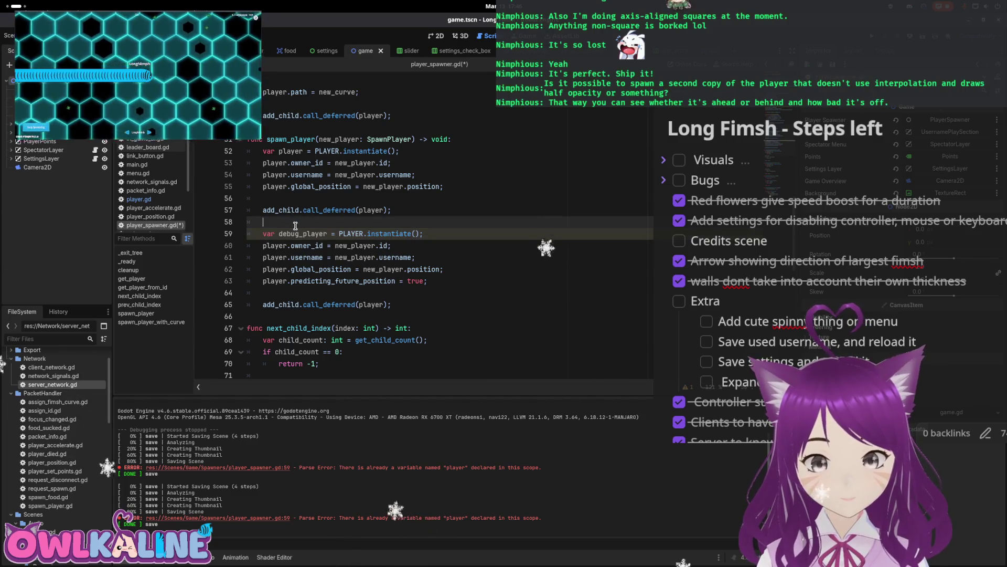
pyautogui.doubleClick(300, 231)
pyautogui.hotkey('ctrl', 'c')
pyautogui.doubleClick(281, 246)
pyautogui.hotkey('ctrl', 'v')
pyautogui.doubleClick(279, 258)
pyautogui.hotkey('ctrl', 'v')
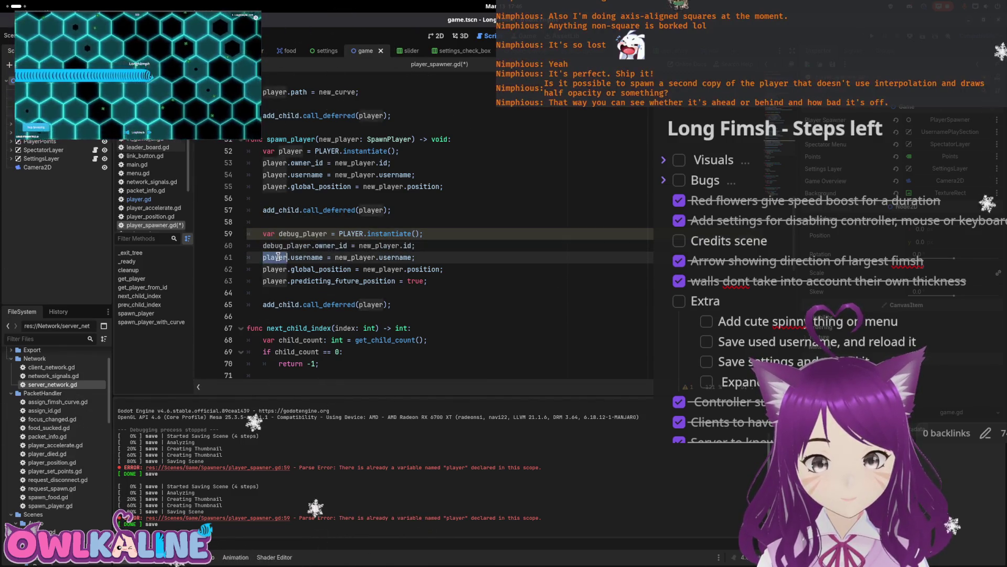
pyautogui.click(278, 268)
pyautogui.doubleClick(280, 280)
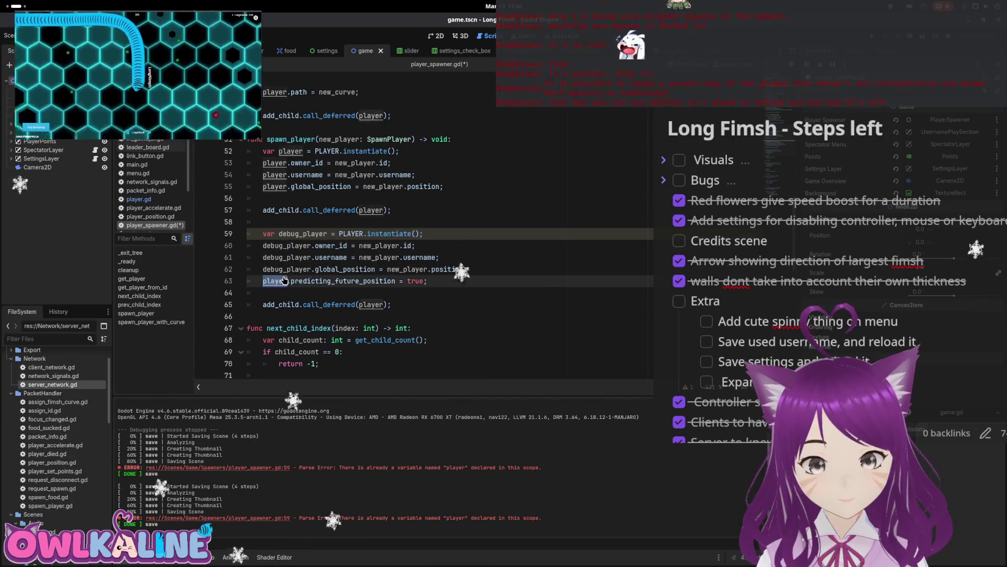
pyautogui.doubleClick(372, 304)
pyautogui.hotkey('ctrl', 'v')
pyautogui.hotkey('ctrl', 's')
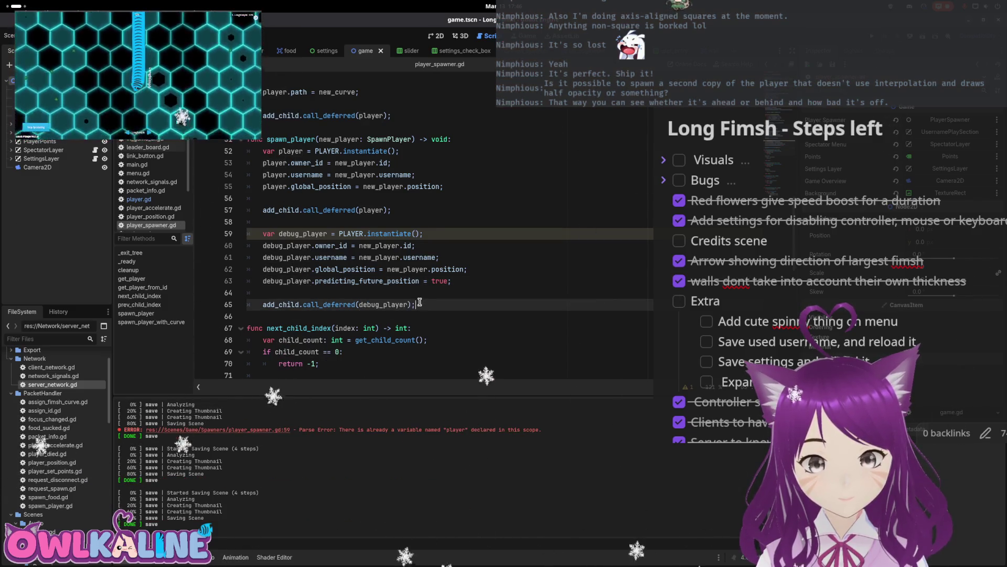
pyautogui.click(417, 294)
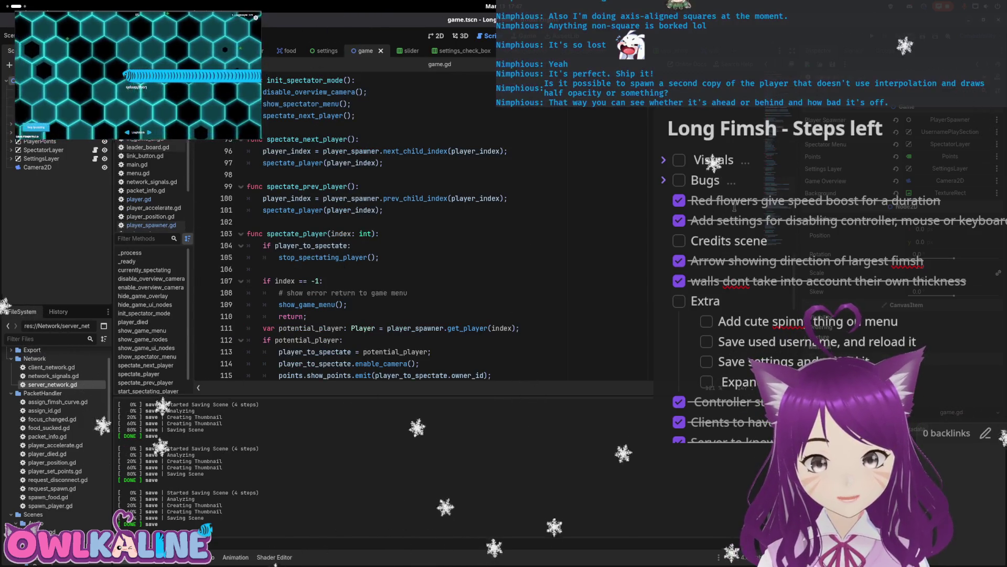
# - Look over game.gd and player.gd, then return to the player_spawner.gd script
pyautogui.click(375, 361)
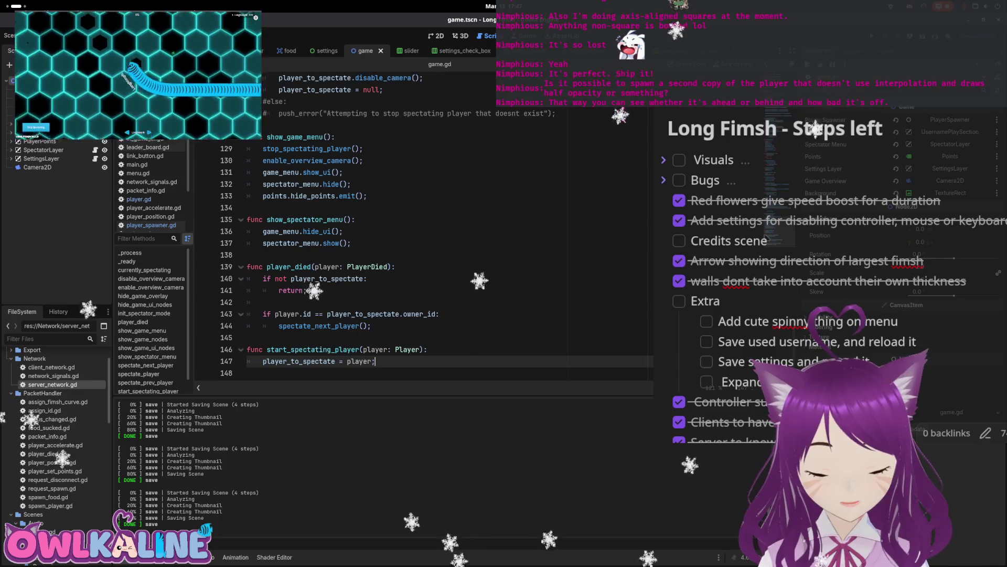
pyautogui.scroll(2, 420, 226)
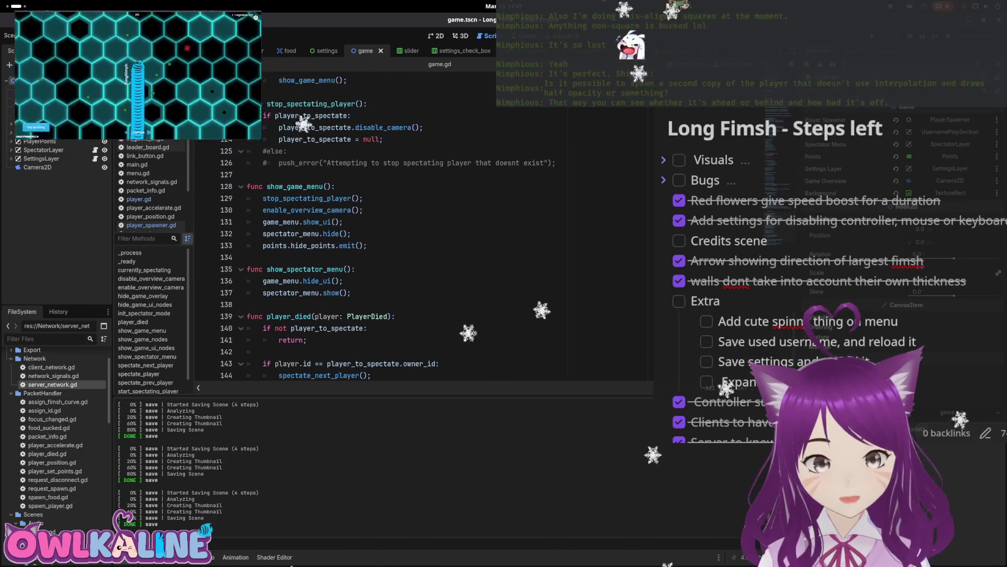
pyautogui.scroll(20, 564, 188)
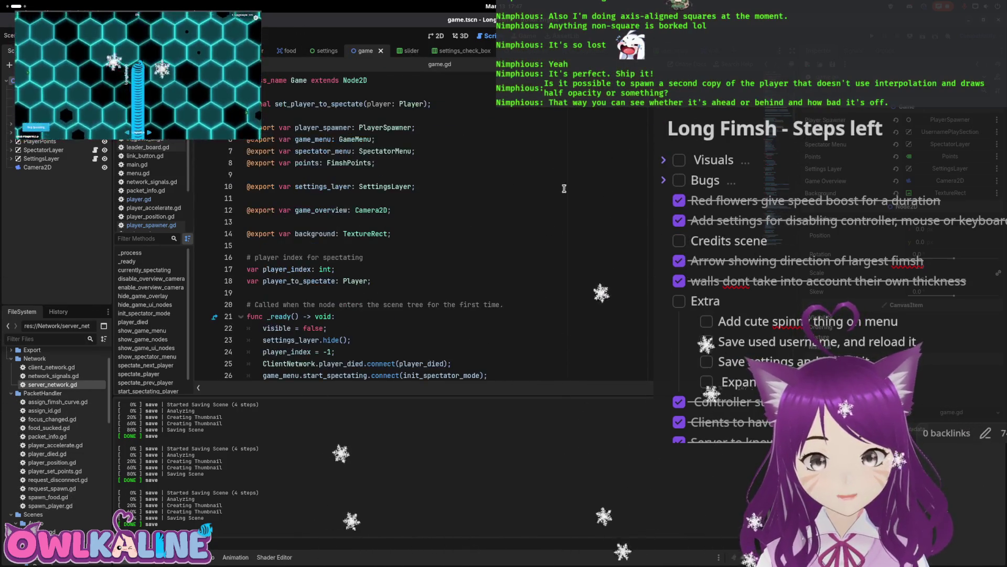
pyautogui.click(257, 51)
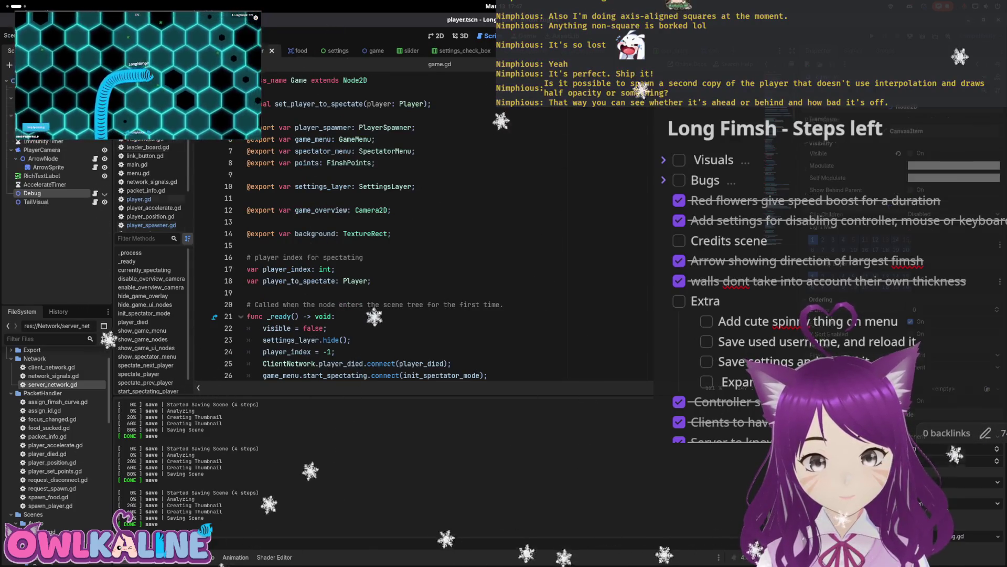
pyautogui.scroll(2, 373, 165)
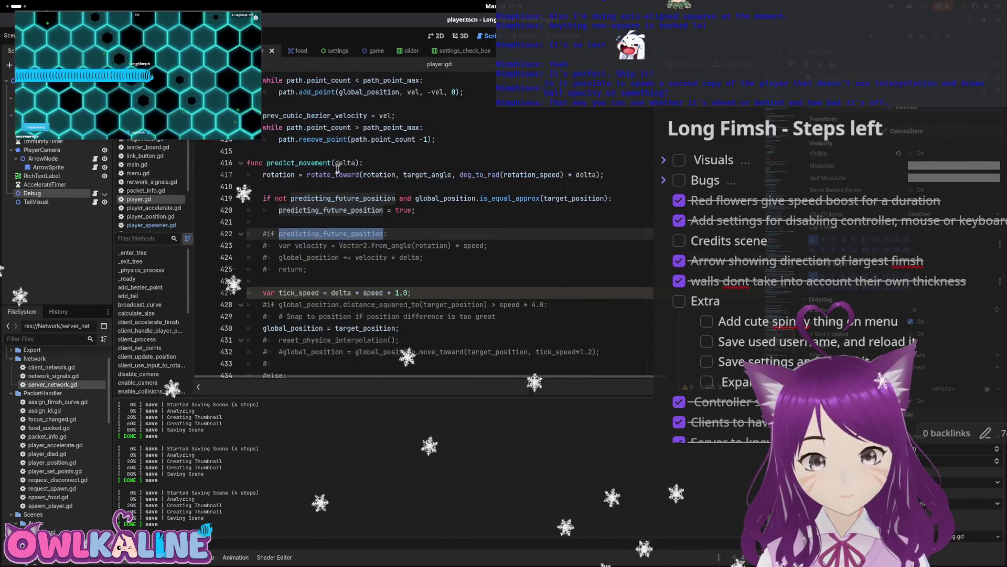
pyautogui.click(365, 50)
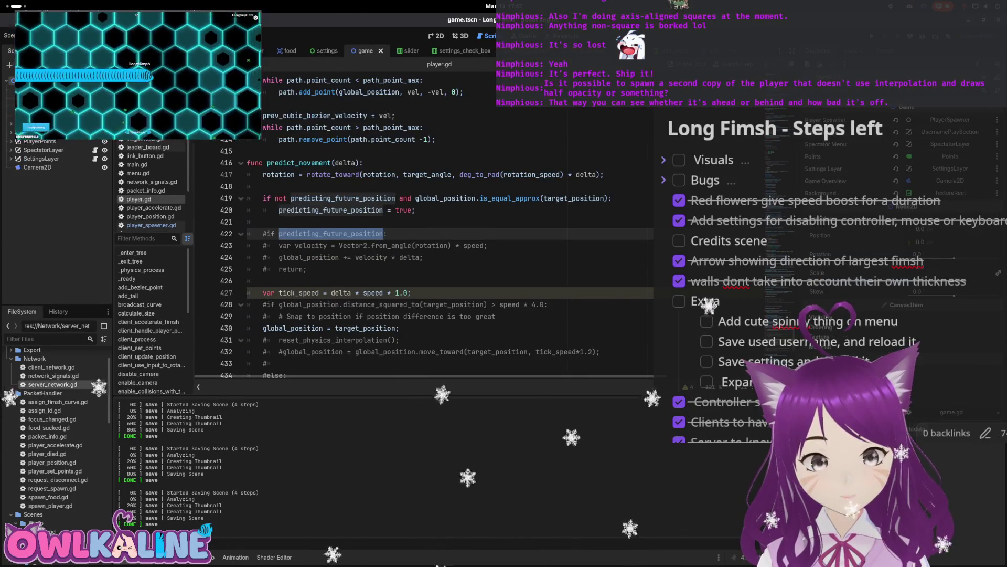
pyautogui.click(152, 225)
# - Copy the prediction line to line 56 for the main player, changing debug_player to player, and save
pyautogui.click(433, 280)
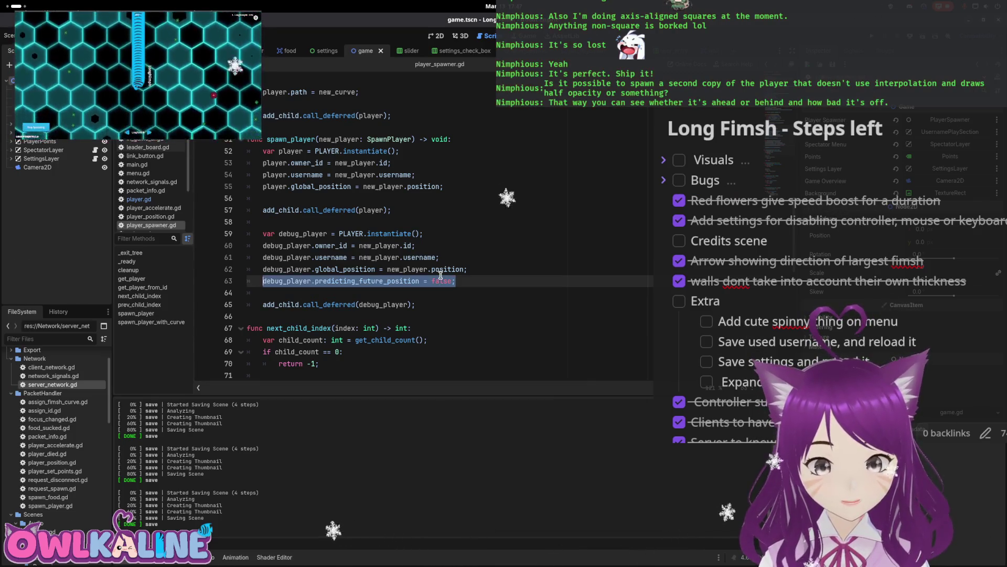
pyautogui.hotkey('ctrl', 'c')
pyautogui.press('Up')
pyautogui.press('Up')
pyautogui.press('Up')
pyautogui.press('Return')
pyautogui.hotkey('ctrl', 'v')
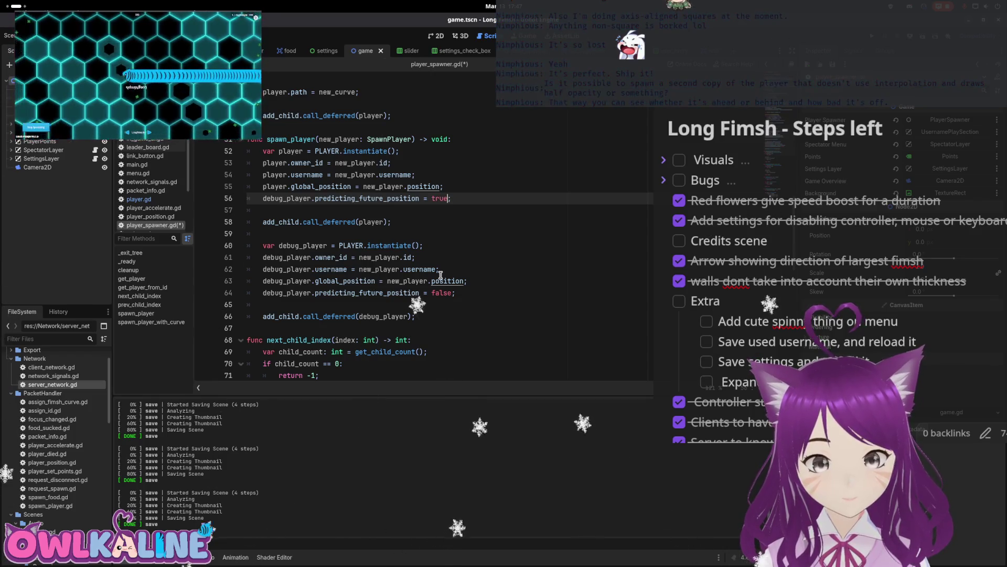
pyautogui.hotkey('ctrl', 's')
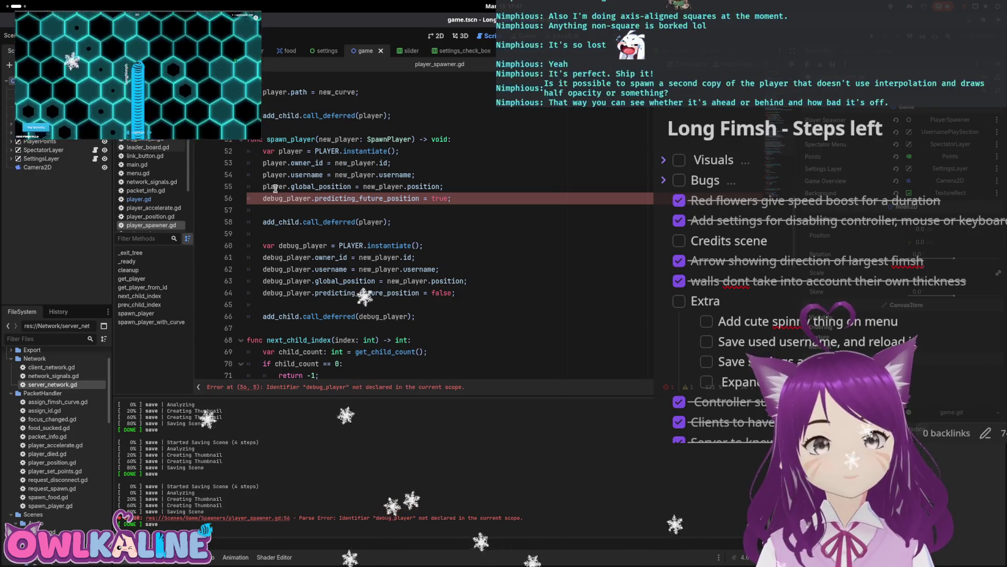
pyautogui.doubleClick(288, 198)
pyautogui.write('player')
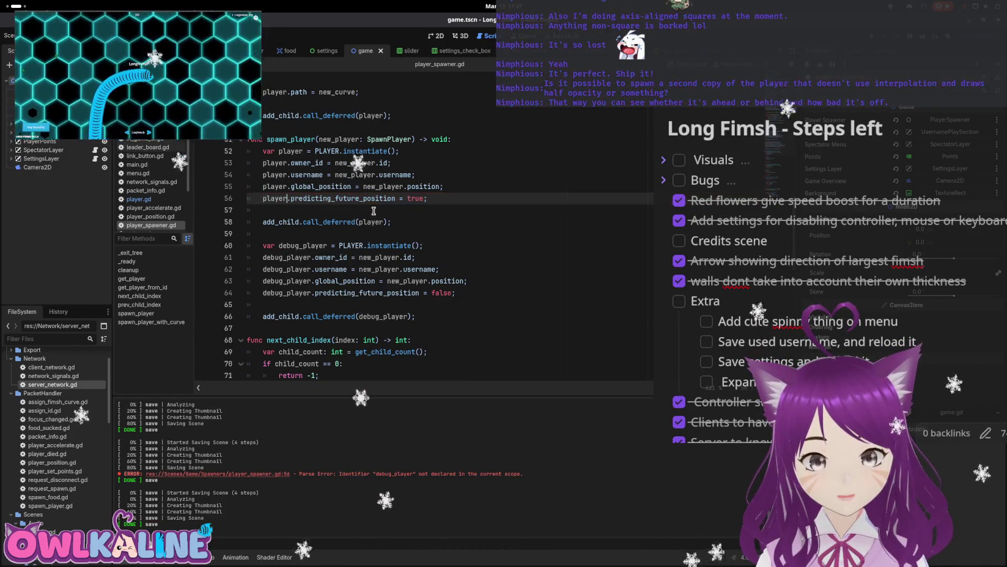
pyautogui.click(373, 210)
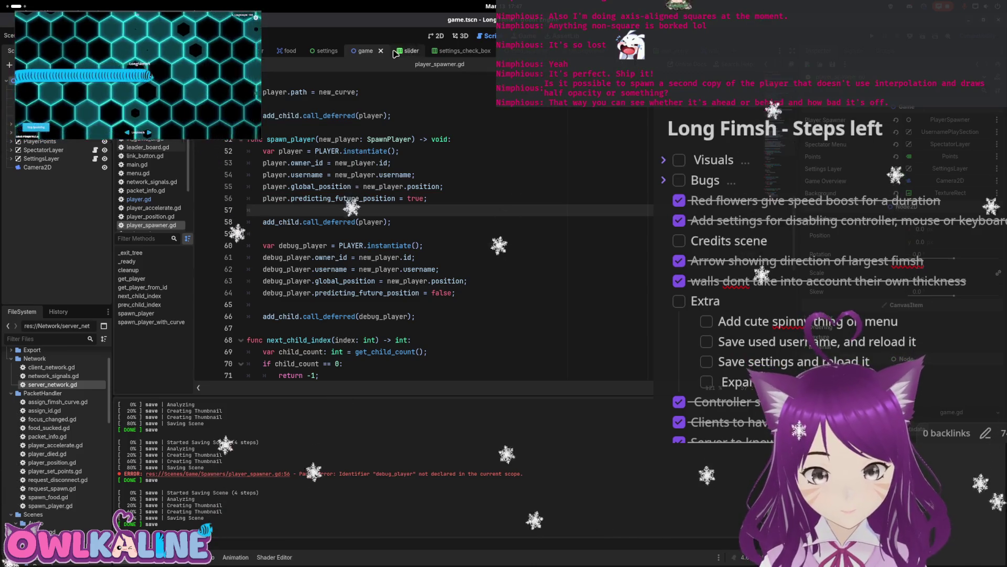
pyautogui.click(246, 50)
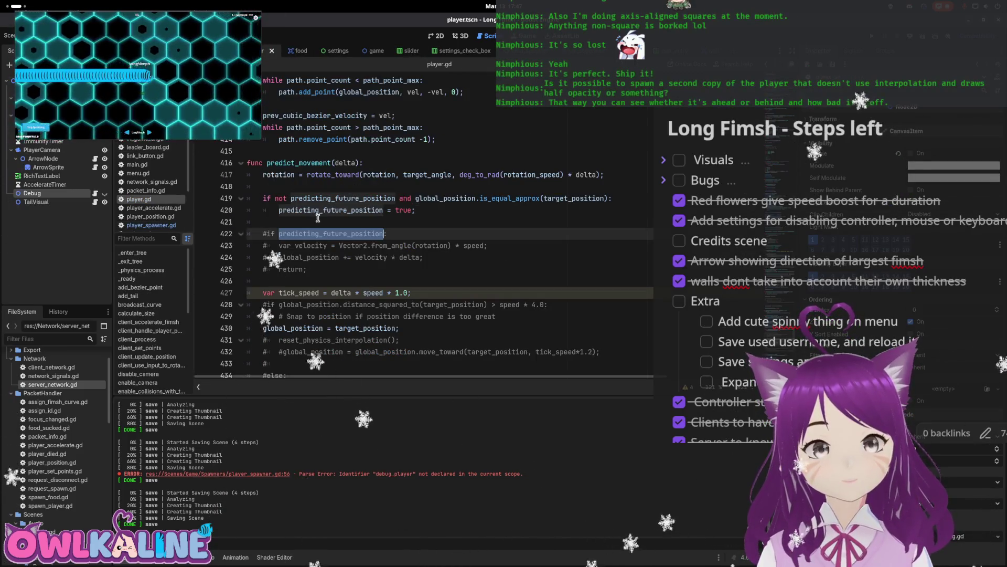
# - Comment out the is_equal_approx check, the snap to target_position and the tick_speed line, and save
pyautogui.click(318, 217)
pyautogui.scroll(-1, 305, 213)
pyautogui.press('Up')
pyautogui.press('Up')
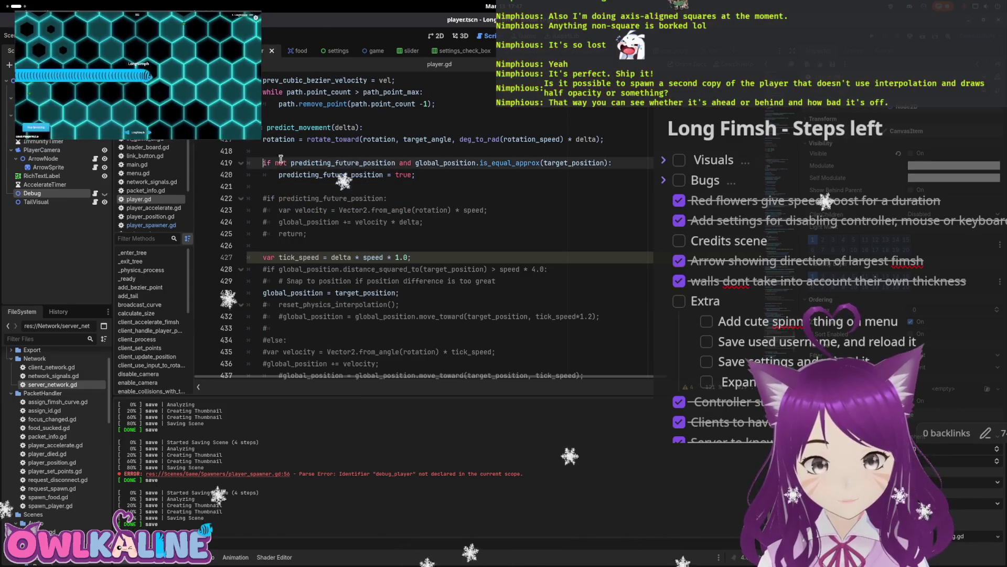
pyautogui.press('Down')
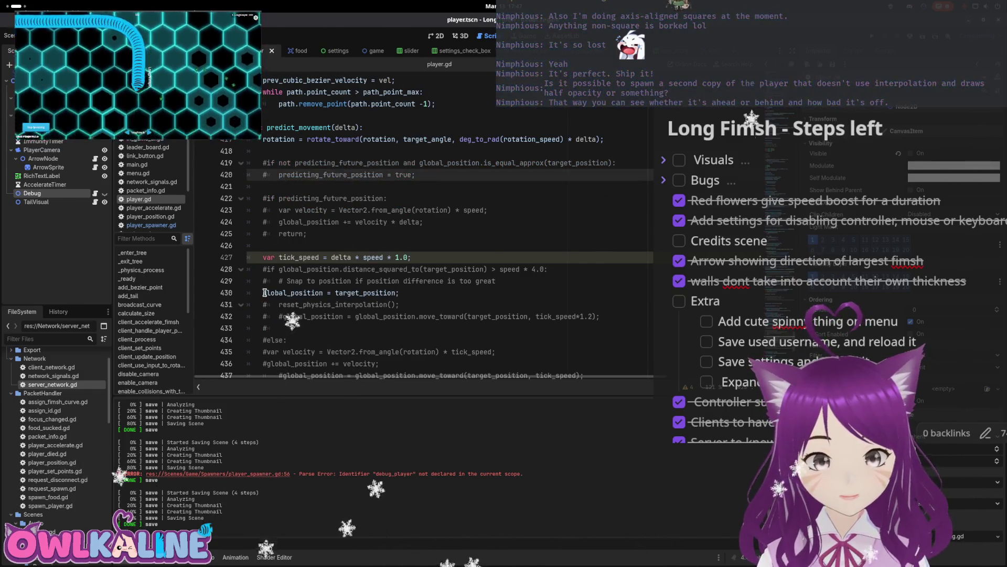
pyautogui.click(265, 292)
pyautogui.write('#')
pyautogui.scroll(-1, 272, 290)
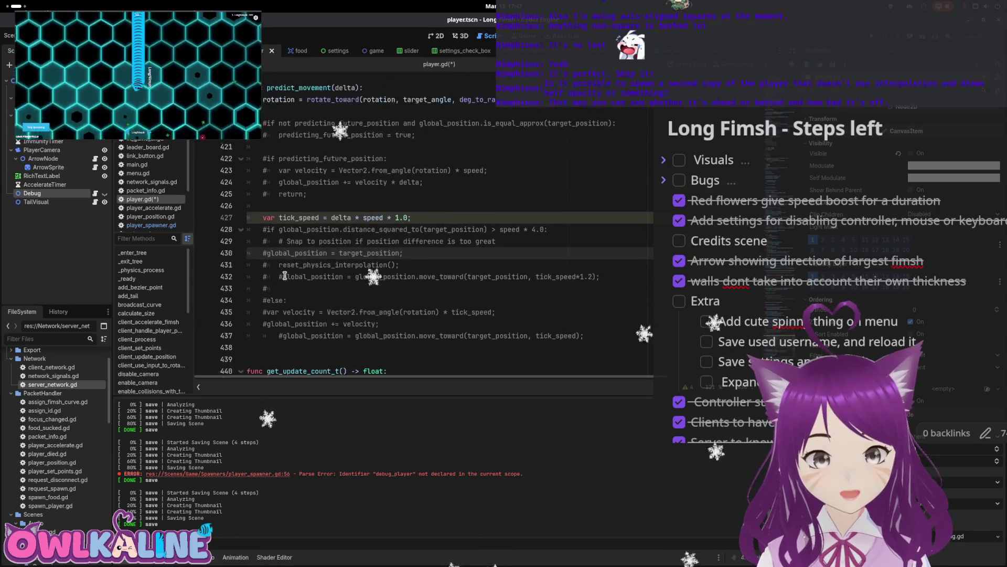
pyautogui.click(255, 223)
pyautogui.hotkey('ctrl', 's')
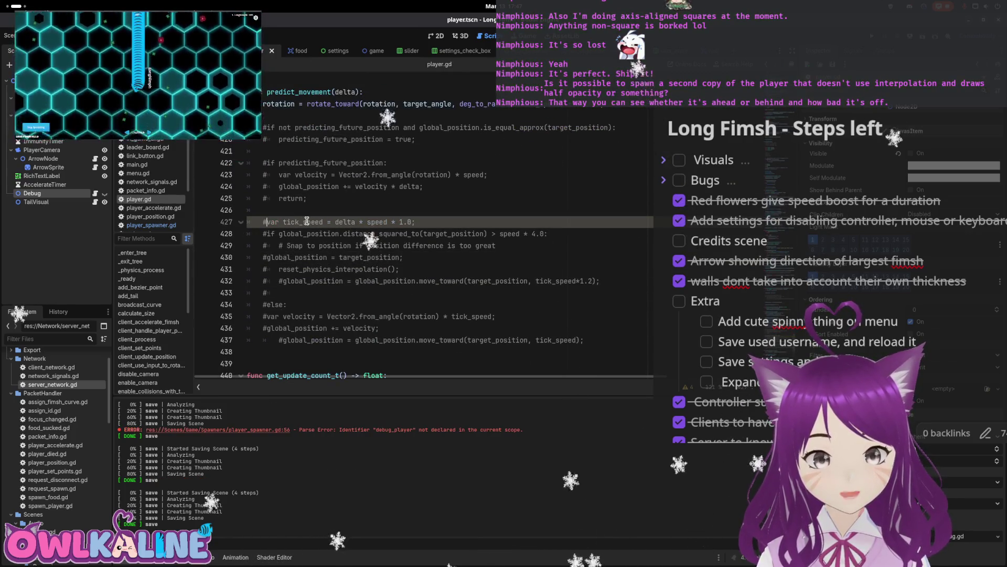
# - Insert a blank line just below the predict_movement function header
pyautogui.scroll(2, 307, 221)
pyautogui.click(298, 192)
pyautogui.press('Return')
pyautogui.press('Return')
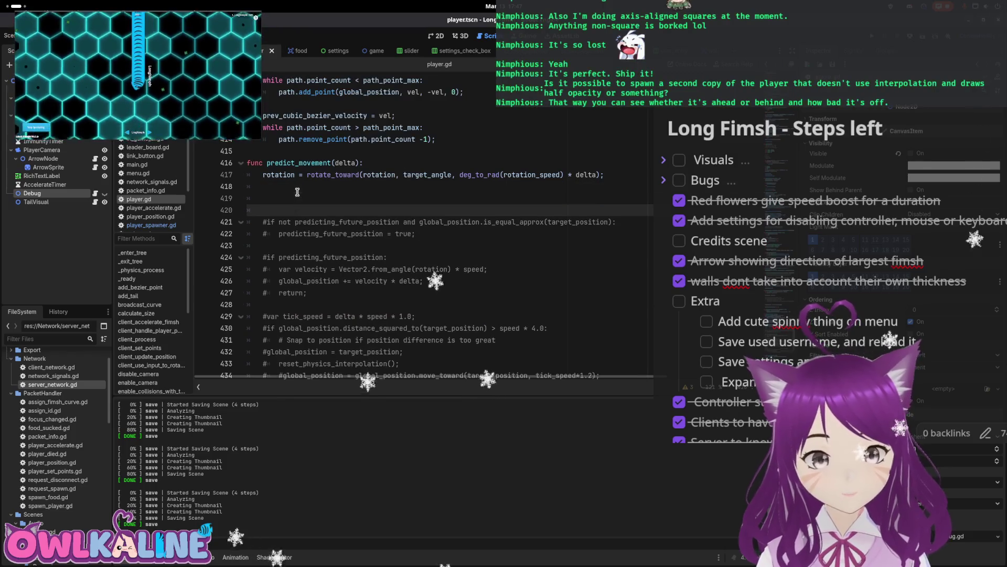
# - Add an 'if predicting_future_position:' line at the top of predict_movement
pyautogui.press('Up')
pyautogui.write('if pred')
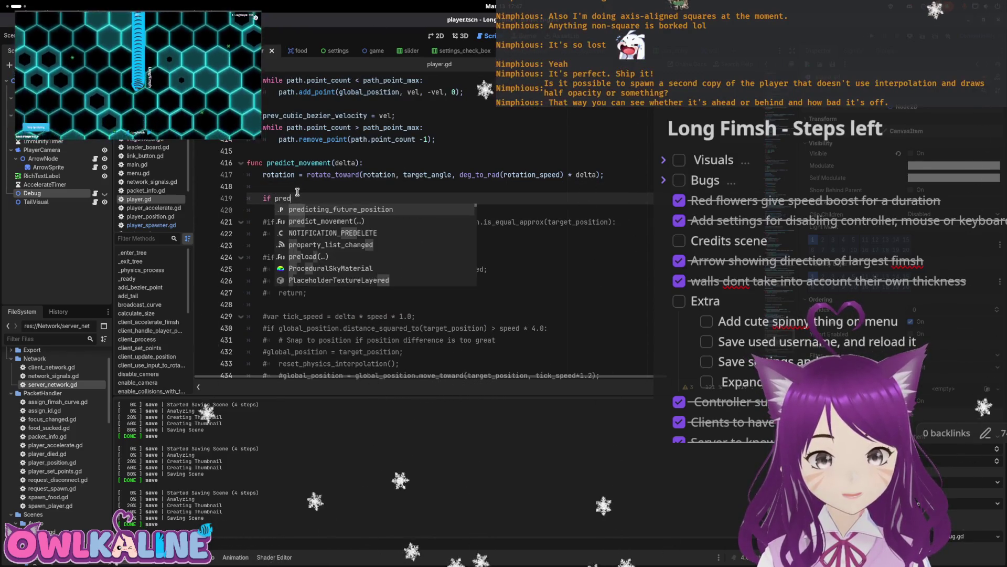
pyautogui.press('Return')
pyautogui.write(':')
pyautogui.press('Return')
pyautogui.press('Return')
pyautogui.press('BackSpace')
pyautogui.write('else:')
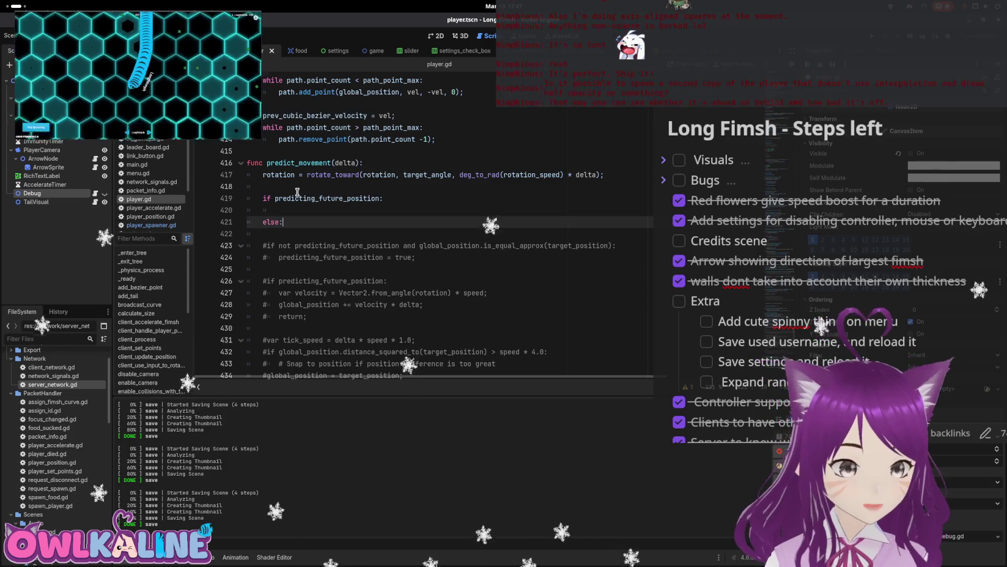
pyautogui.press('Return')
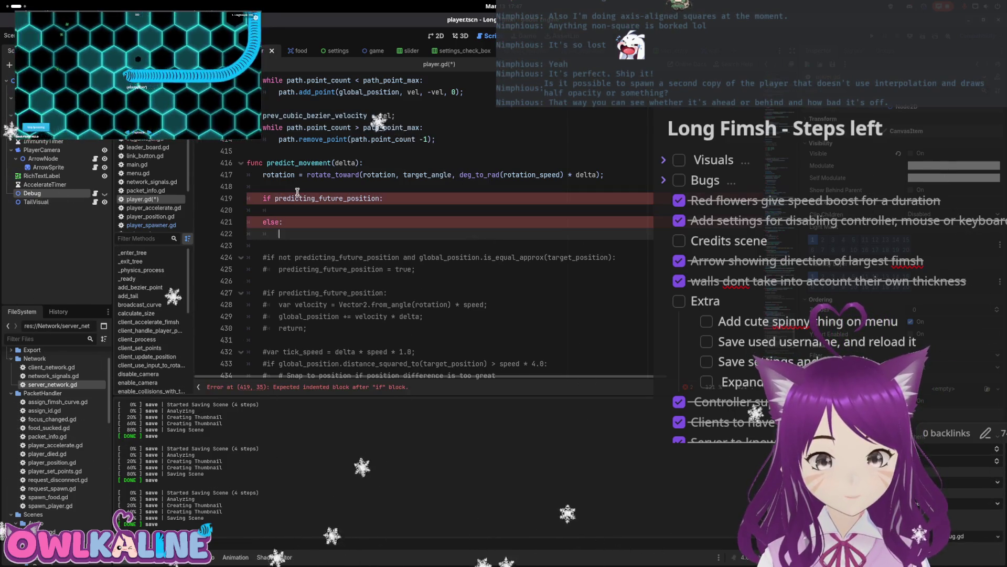
pyautogui.press('BackSpace')
pyautogui.press('BackSpace')
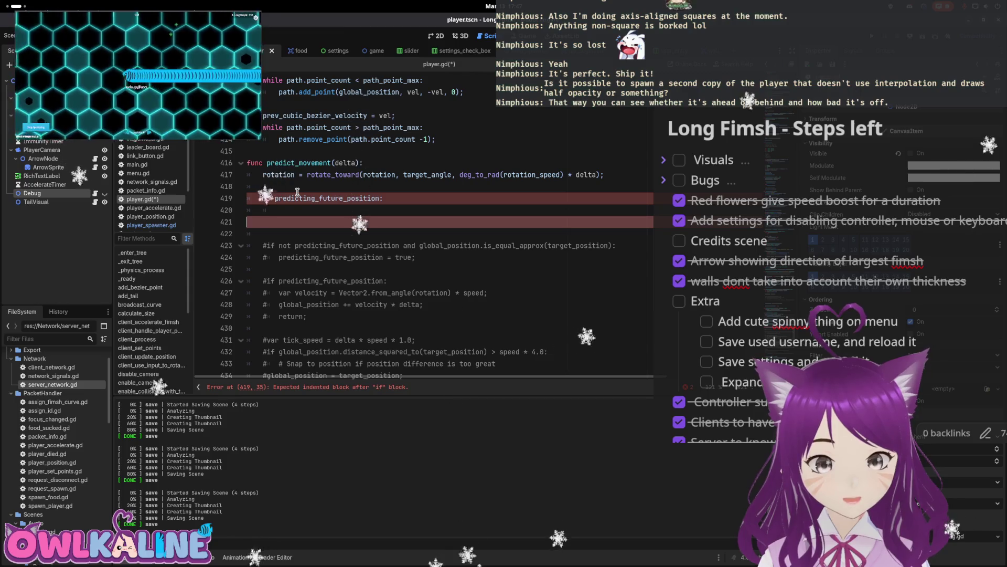
pyautogui.press('BackSpace')
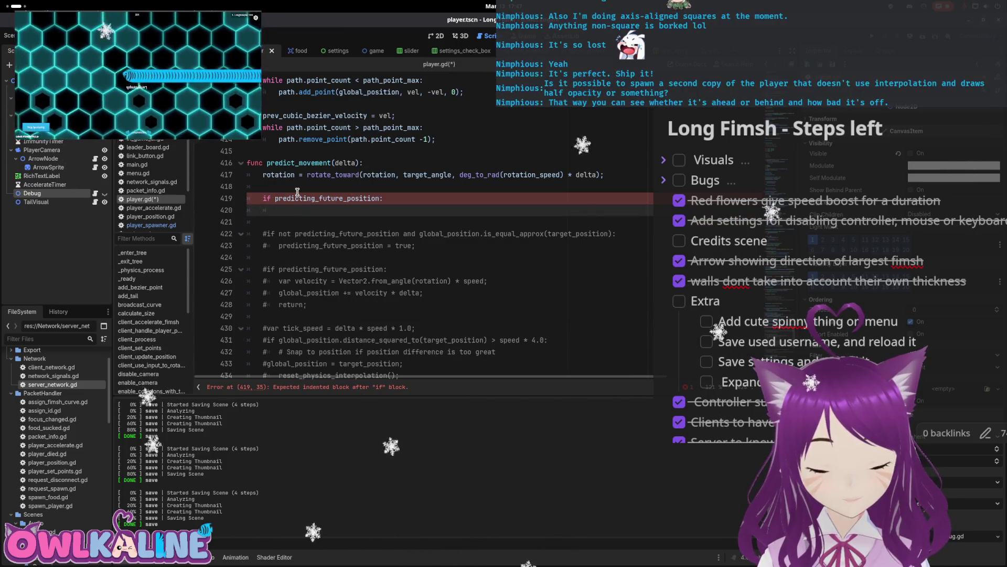
# - Paste the commented velocity and position lines into the if block and uncomment them
pyautogui.press('Down')
pyautogui.press('Down')
pyautogui.press('Down')
pyautogui.hotkey('shift', 'Down')
pyautogui.hotkey('shift', 'Down')
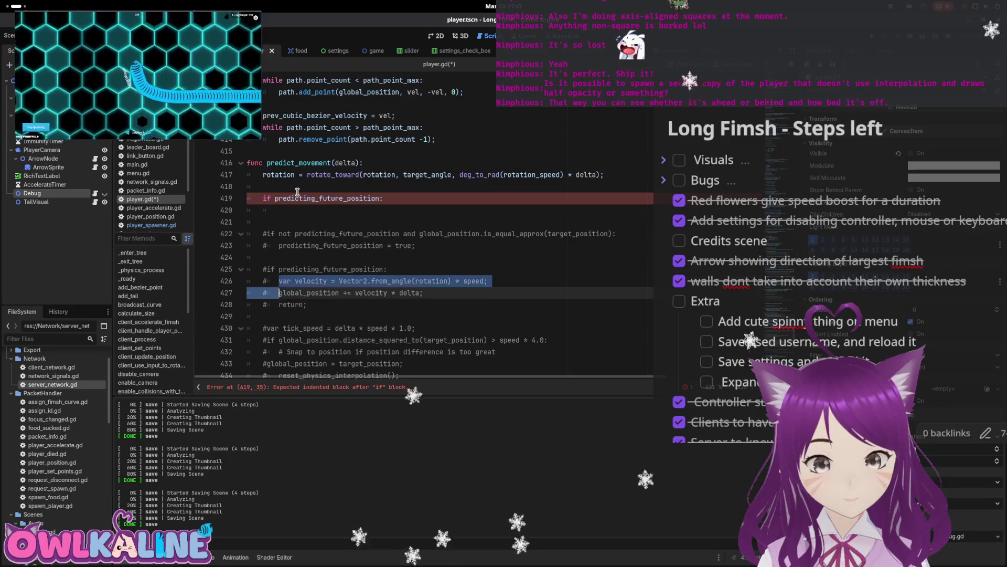
pyautogui.hotkey('shift', 'Up')
pyautogui.hotkey('shift', 'Up')
pyautogui.press('Up')
pyautogui.press('Up')
pyautogui.press('Up')
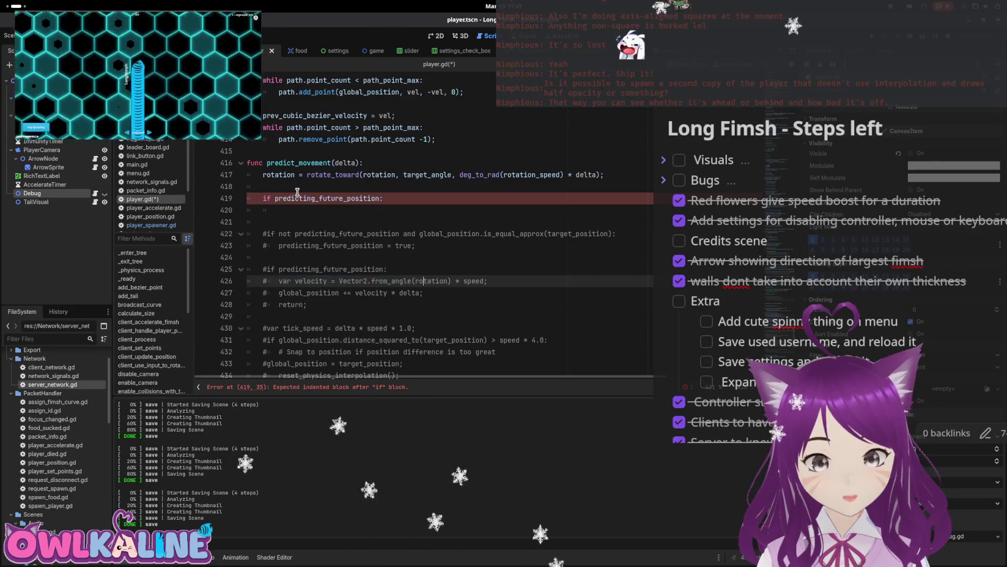
pyautogui.press('End')
pyautogui.press('Up')
pyautogui.press('Up')
pyautogui.press('Up')
pyautogui.hotkey('ctrl', 'v')
pyautogui.hotkey('ctrl', 'k')
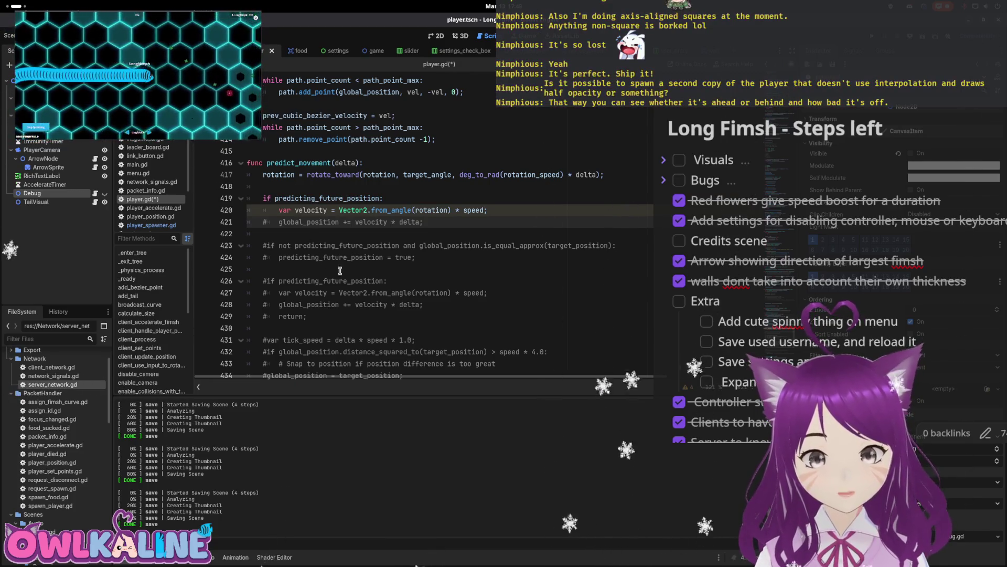
# - Declare tick_speed above the if block and use tick_speed instead of speed in the velocity line
pyautogui.scroll(-1, 340, 271)
pyautogui.moveTo(388, 304); pyautogui.dragTo(283, 303)
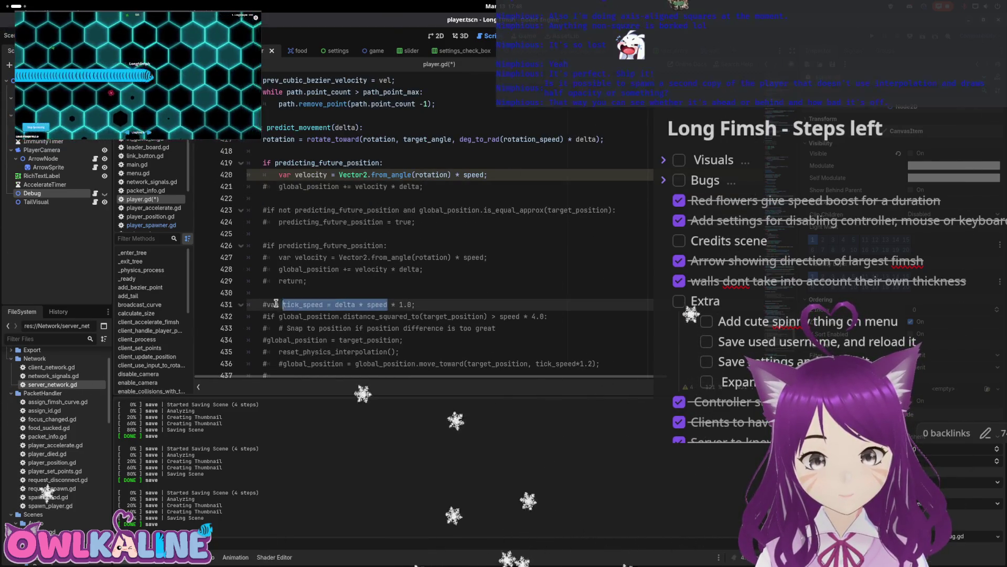
pyautogui.click(283, 146)
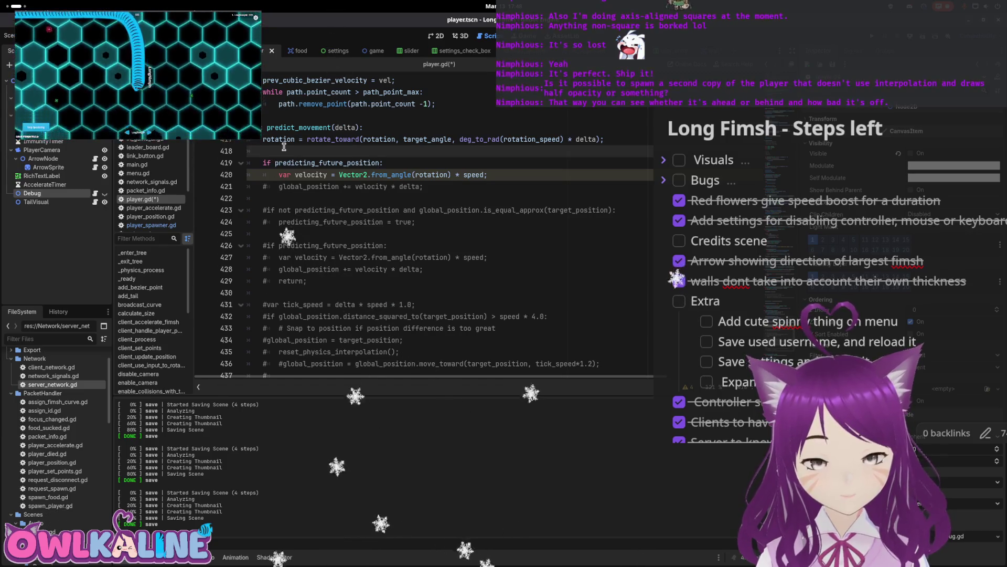
pyautogui.press('Return')
pyautogui.press('Return')
pyautogui.press('Up')
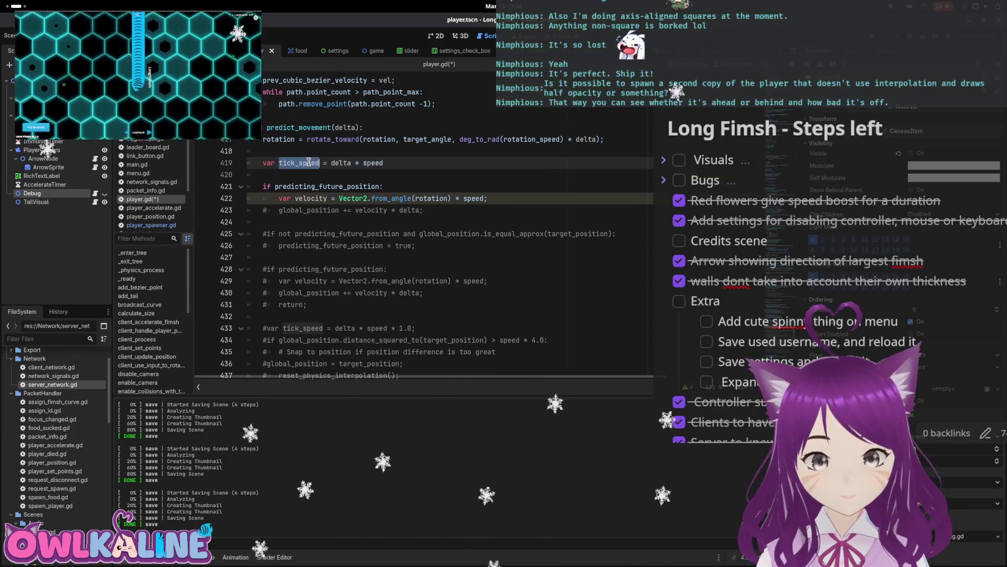
pyautogui.doubleClick(477, 198)
pyautogui.write('tick_speed')
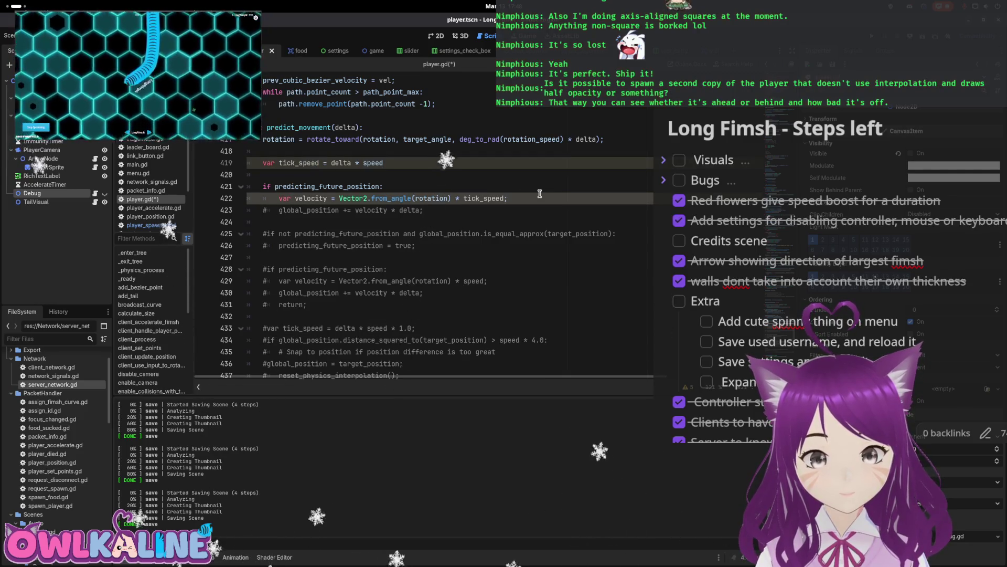
pyautogui.click(534, 198)
# - Move the rotate_toward statement into the if block and delete the leftover blank lines
pyautogui.click(268, 210)
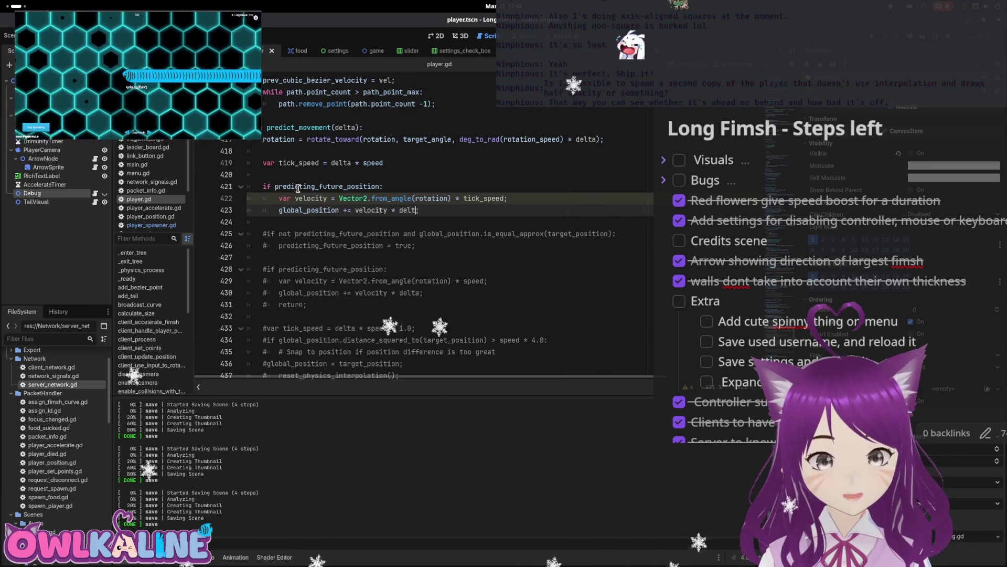
pyautogui.click(286, 223)
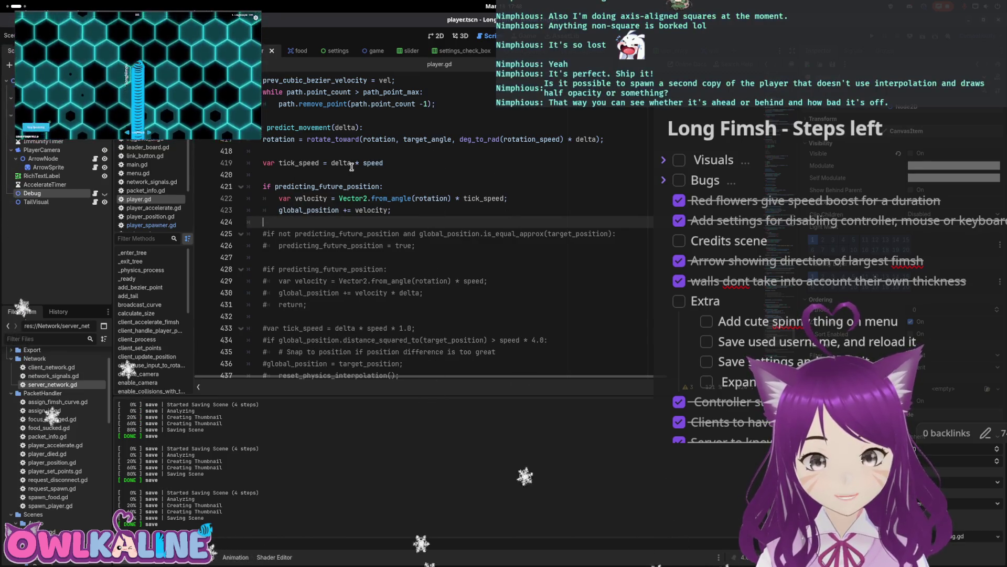
pyautogui.click(342, 139)
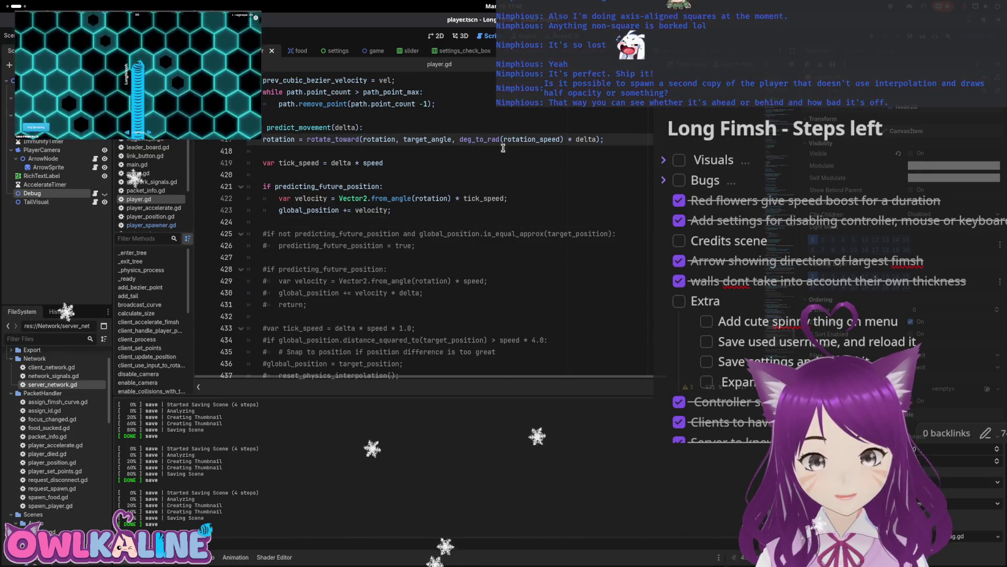
pyautogui.moveTo(544, 143); pyautogui.dragTo(264, 139)
pyautogui.hotkey('ctrl', 'x')
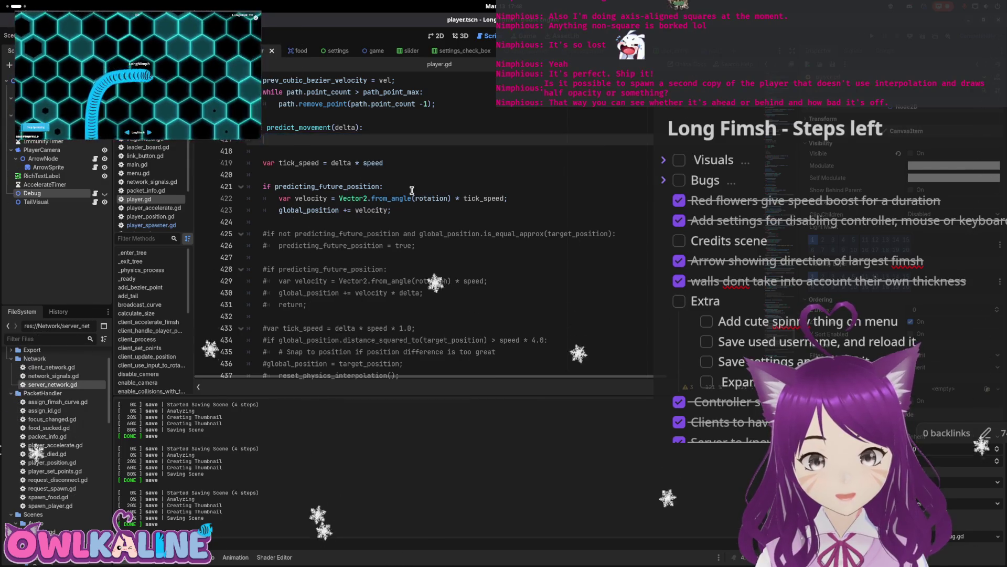
pyautogui.click(415, 188)
pyautogui.click(417, 211)
pyautogui.press('Up')
pyautogui.press('Up')
pyautogui.press('End')
pyautogui.press('Return')
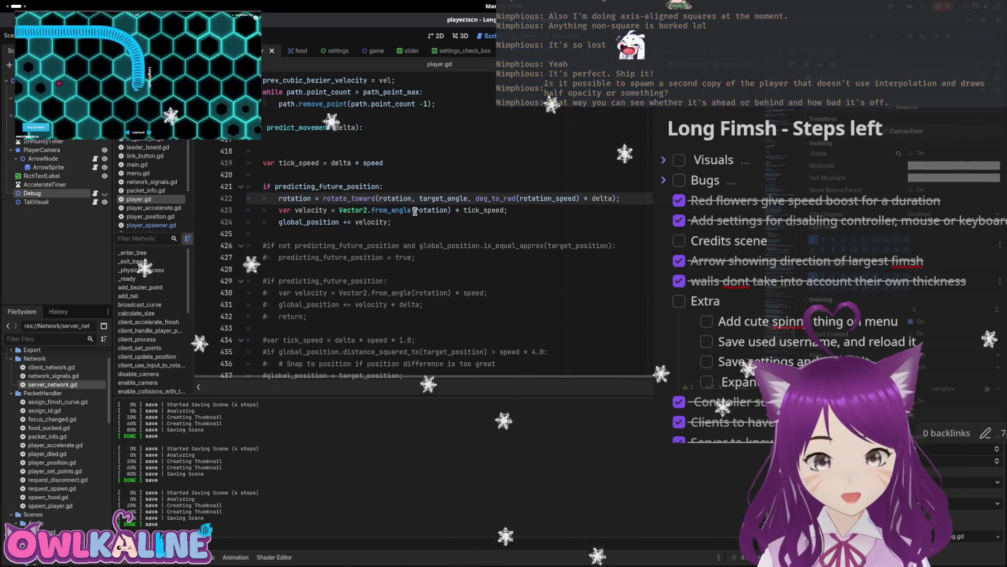
pyautogui.click(349, 154)
pyautogui.press('BackSpace')
pyautogui.press('BackSpace')
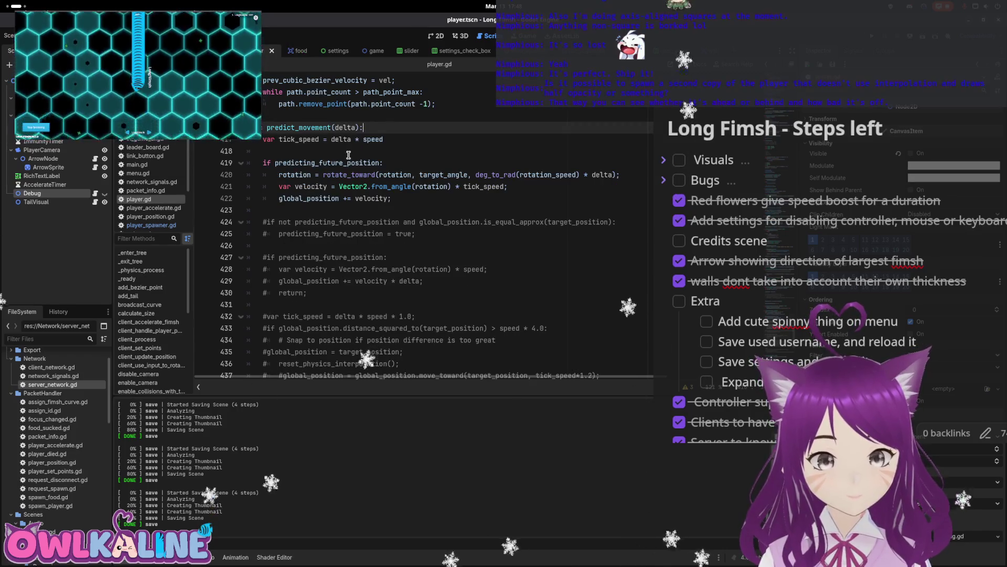
# - Review handle_player_position_data, highlighting the target_angle uses and the player_position.position expression
pyautogui.scroll(-10, 348, 155)
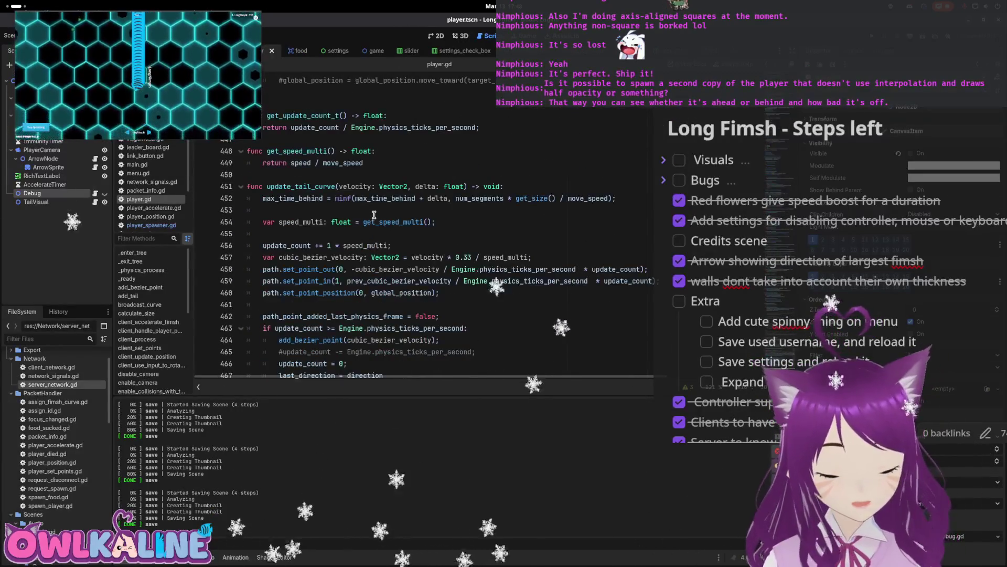
pyautogui.scroll(10, 374, 215)
pyautogui.scroll(-10, 409, 240)
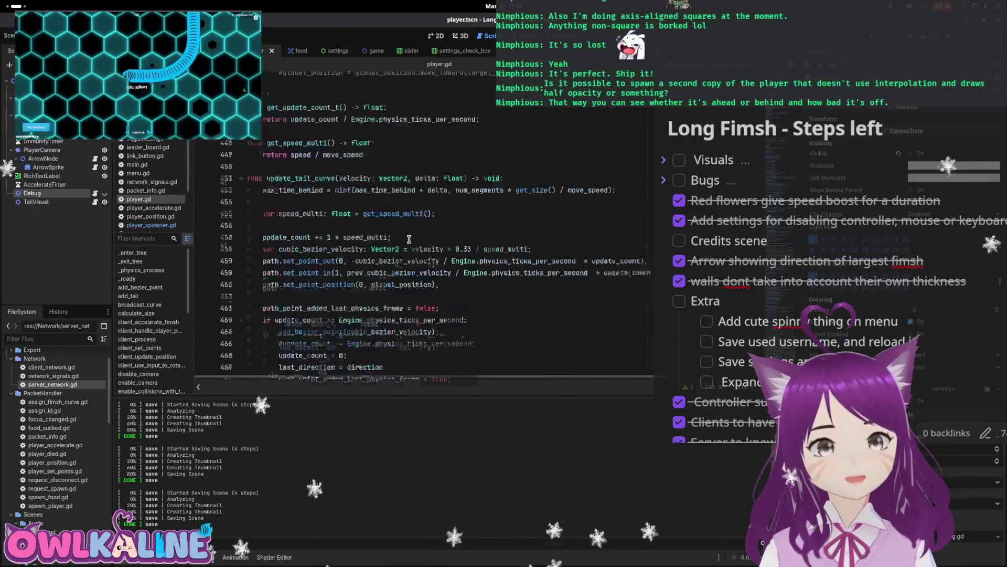
pyautogui.scroll(-4, 408, 238)
pyautogui.scroll(12, 333, 276)
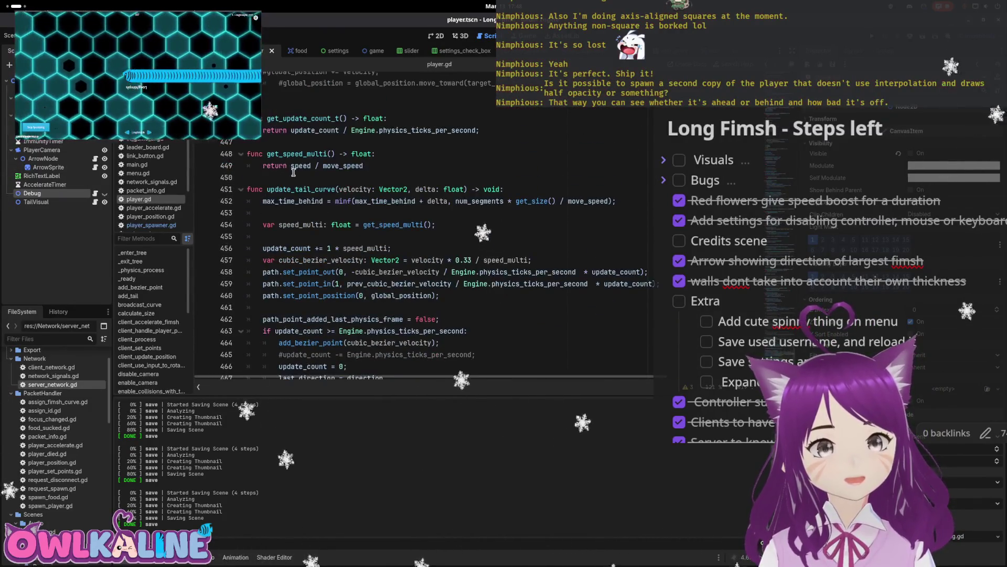
pyautogui.scroll(12, 313, 213)
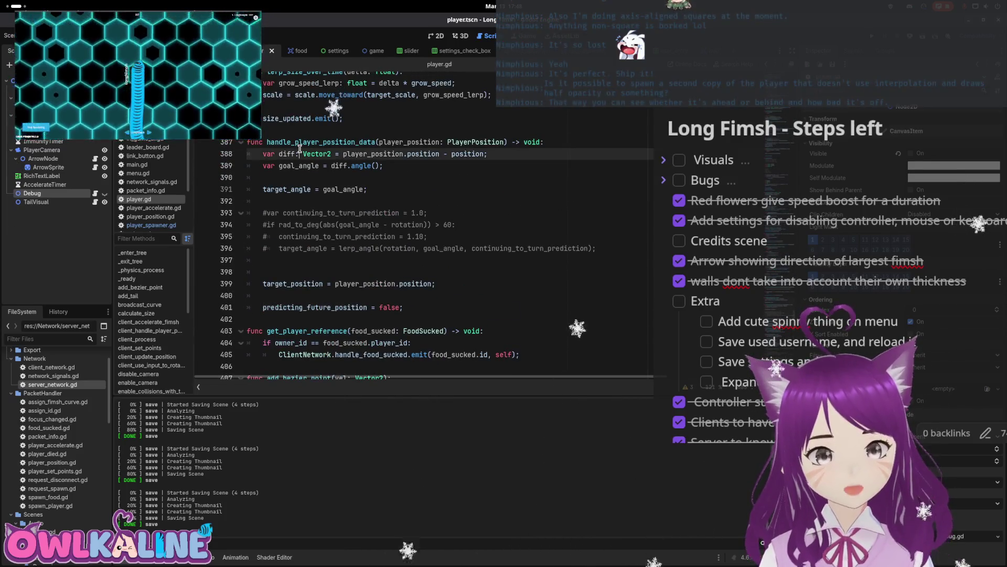
pyautogui.doubleClick(294, 189)
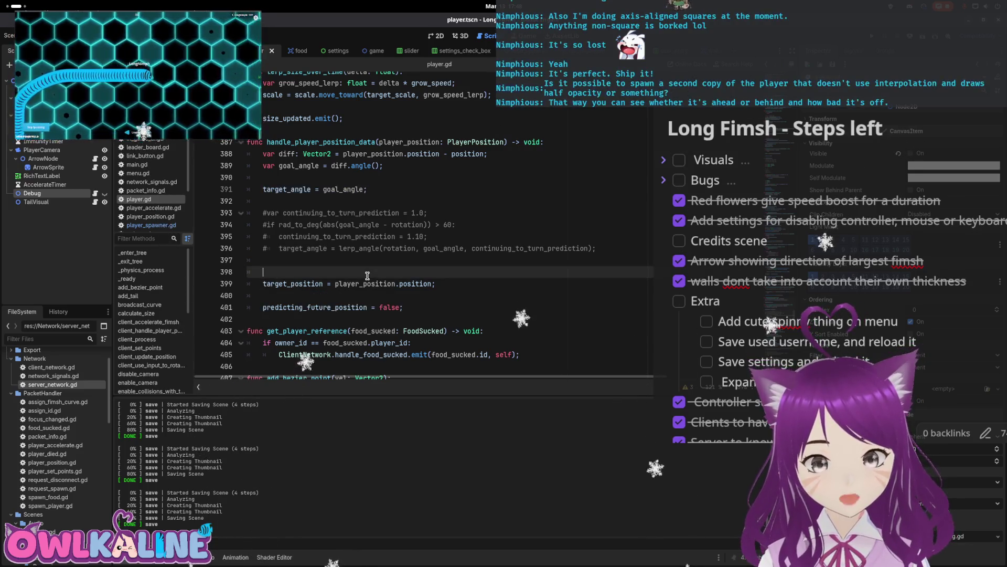
pyautogui.moveTo(435, 284); pyautogui.dragTo(359, 284)
pyautogui.click(370, 178)
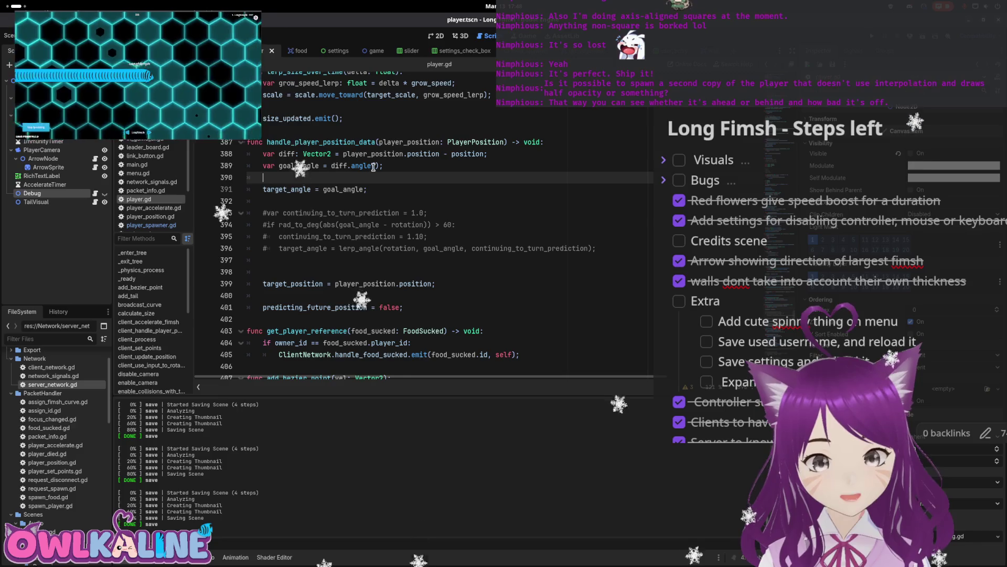
# - Add an 'if predicting_future_position:' condition and indent the following line into it
pyautogui.press('Down')
pyautogui.press('Down')
pyautogui.press('Down')
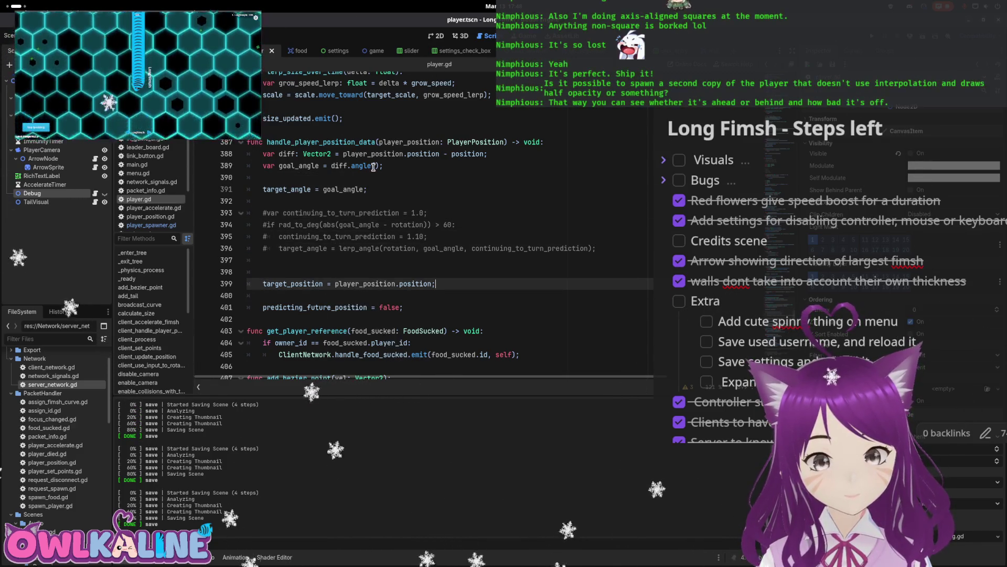
pyautogui.press('Return')
pyautogui.press('Return')
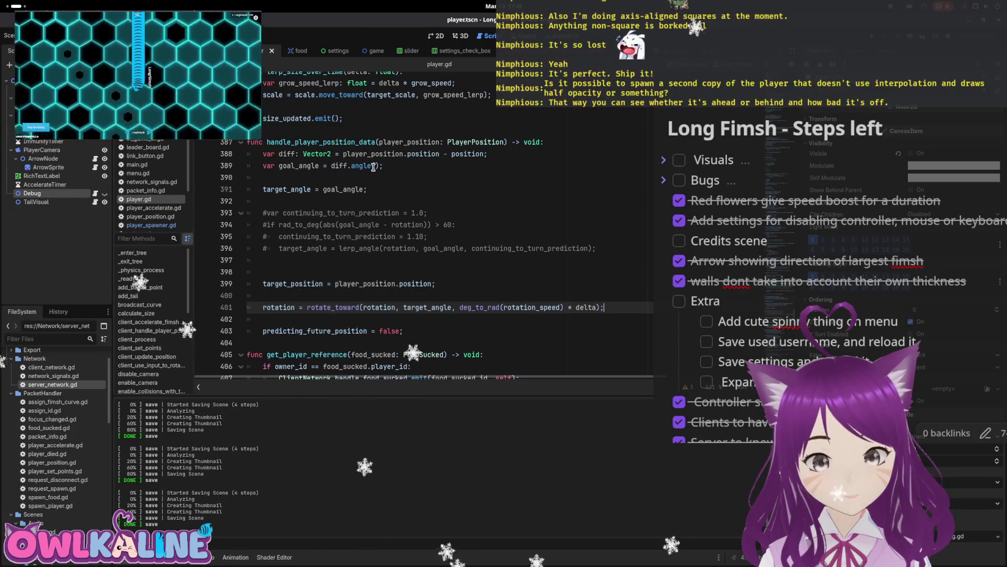
pyautogui.hotkey('ctrl', 'shift', 'Return')
pyautogui.write('if')
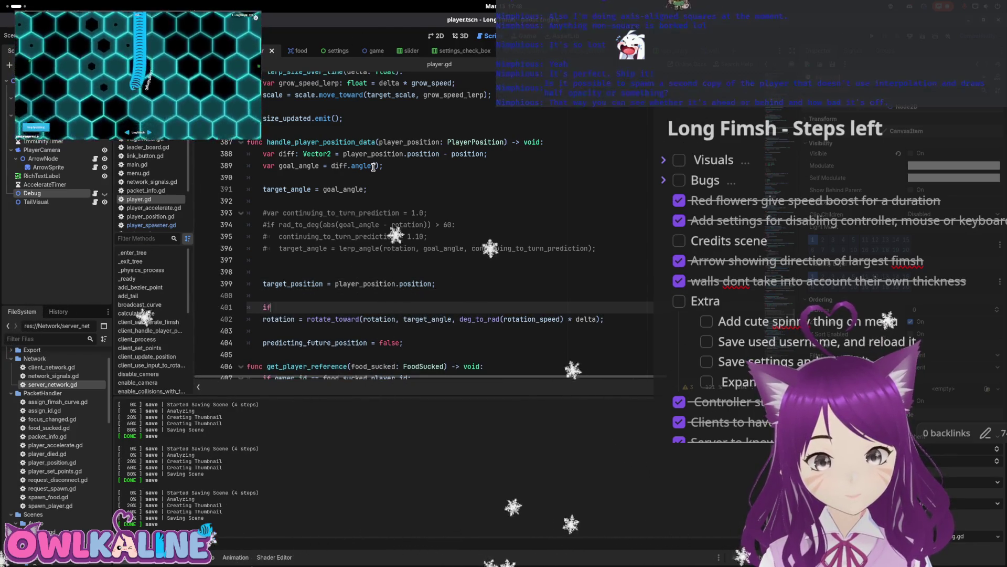
pyautogui.write(' pred')
pyautogui.press('Return')
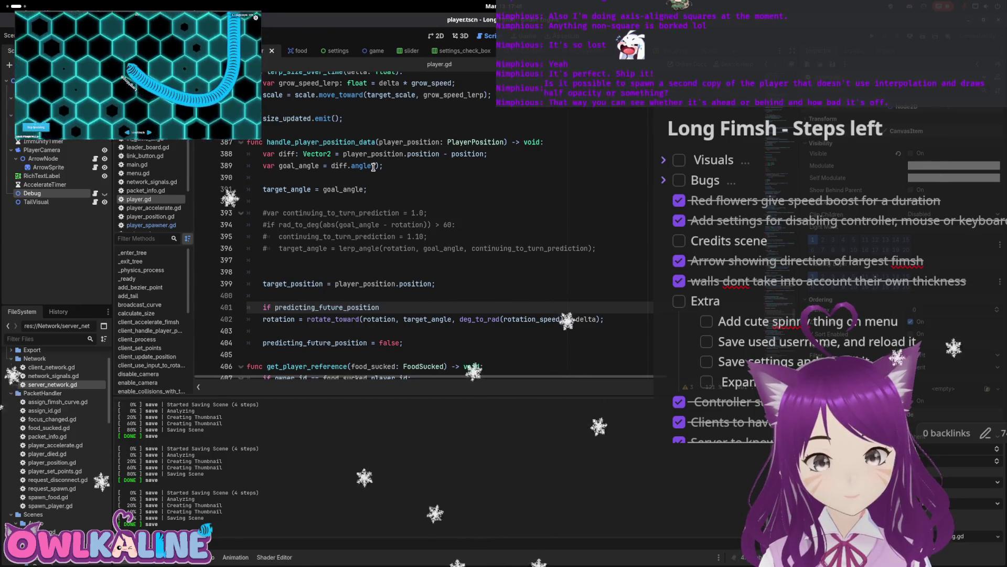
pyautogui.press('Down')
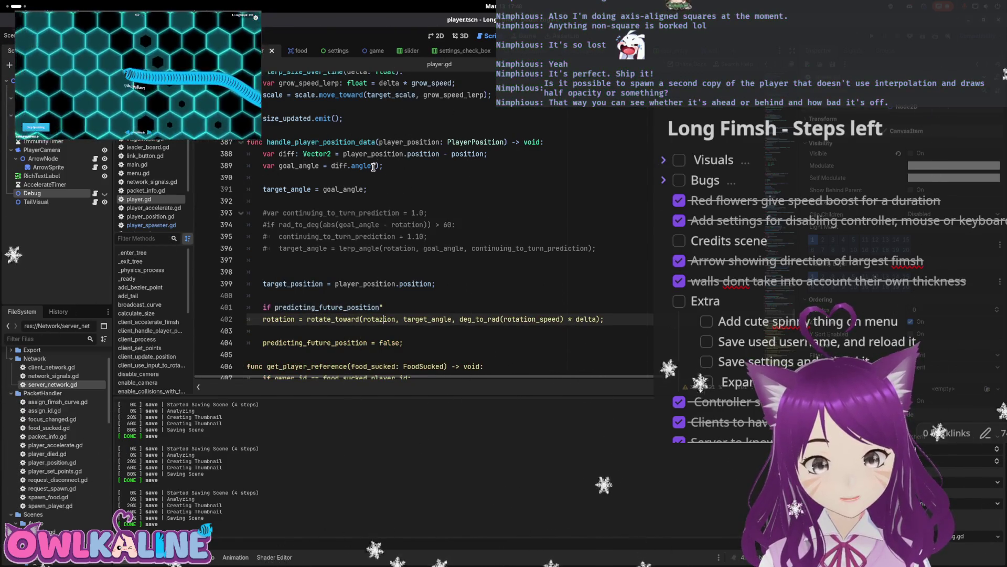
pyautogui.press('Up')
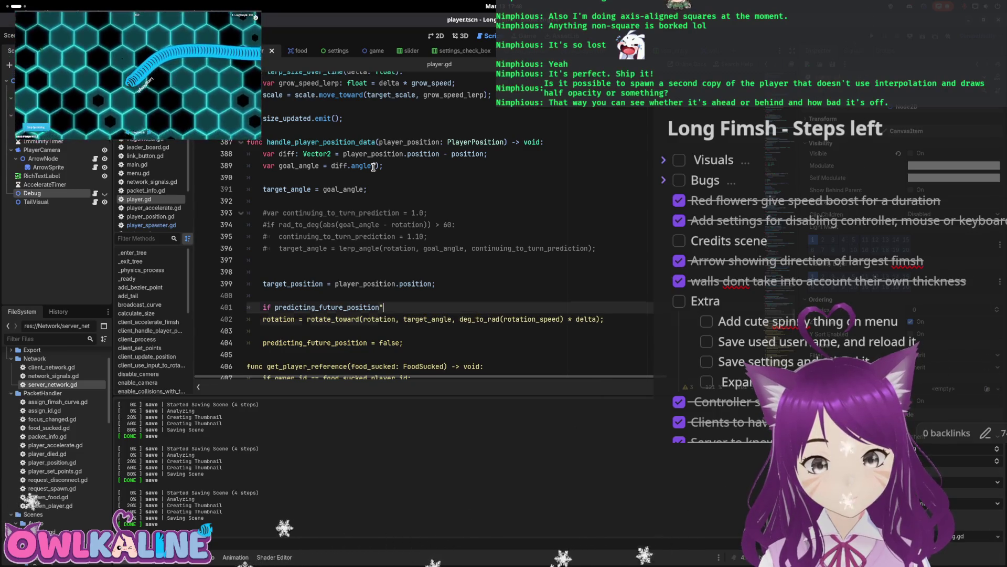
pyautogui.press('Down')
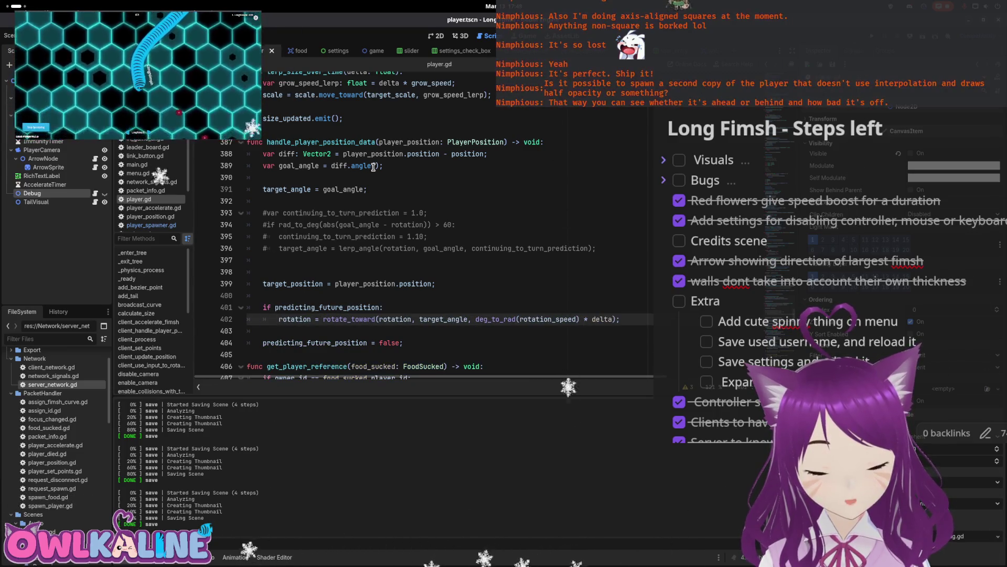
pyautogui.press('BackSpace')
pyautogui.press('Tab')
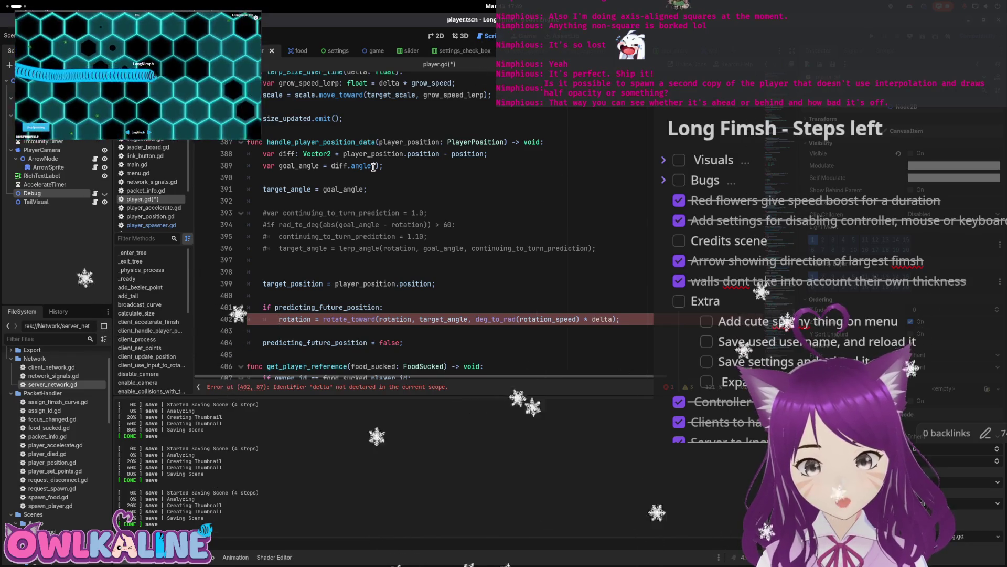
# - Replace the old rotation statement with 'global_position = target_position' inside the if block
pyautogui.hotkey('shift', 'Home')
pyautogui.press('BackSpace')
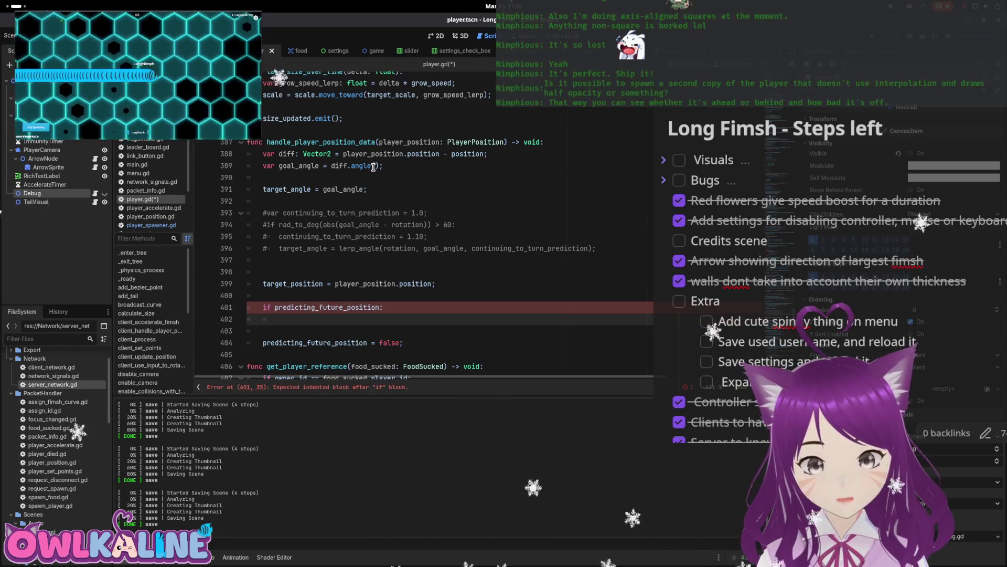
pyautogui.press('BackSpace')
pyautogui.press('BackSpace')
pyautogui.write('gl')
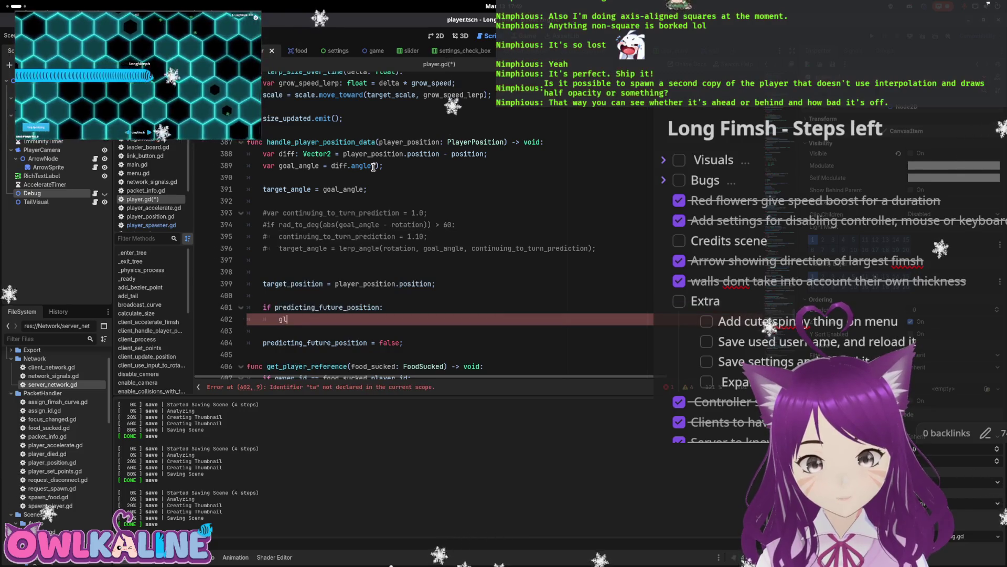
pyautogui.write('obal_position = ta')
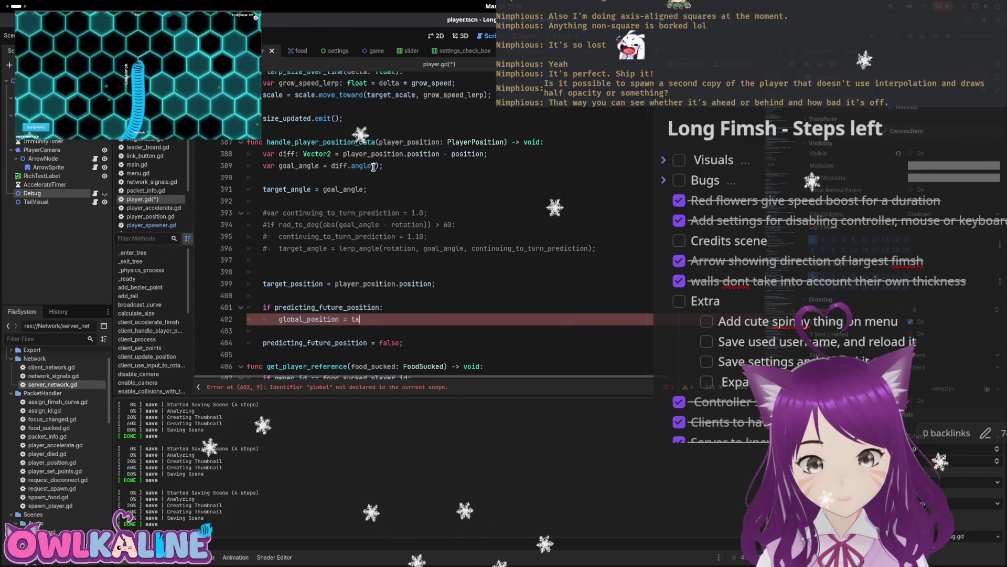
pyautogui.write('rg')
pyautogui.press('Down')
pyautogui.press('Return')
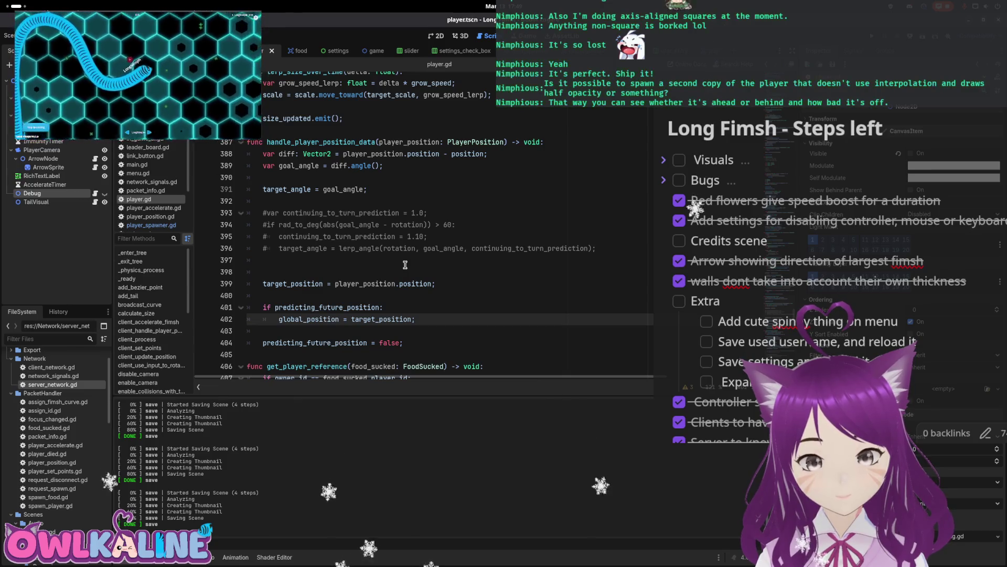
# - Add the target_angle lerp_angle line below it with a weight of 1.05
pyautogui.scroll(-1, 405, 264)
pyautogui.press('Up')
pyautogui.press('Up')
pyautogui.press('Up')
pyautogui.press('End')
pyautogui.hotkey('ctrl', 'shift', 'Left')
pyautogui.hotkey('ctrl', 'shift', 'Left')
pyautogui.hotkey('ctrl', 'shift', 'Left')
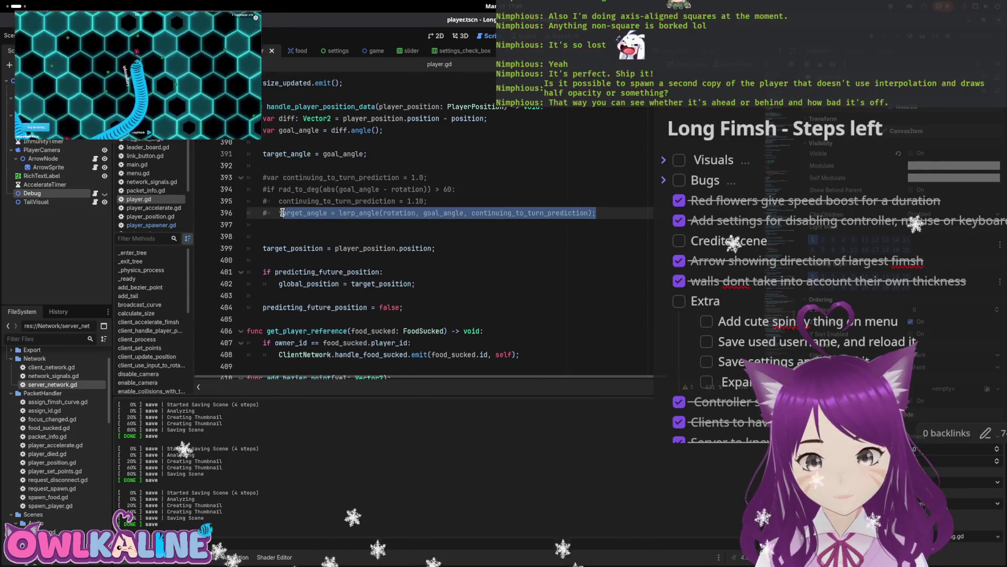
pyautogui.click(424, 290)
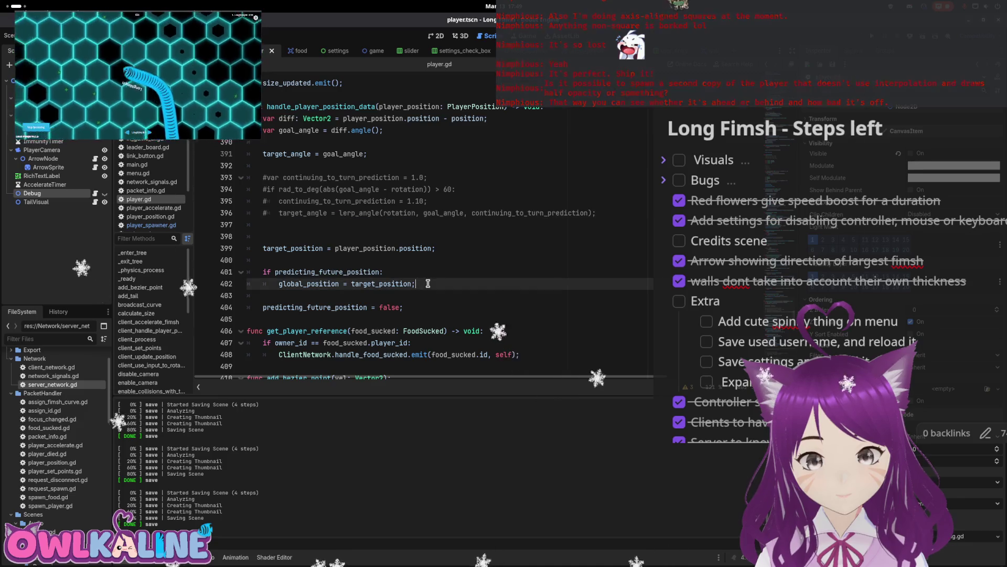
pyautogui.press('Return')
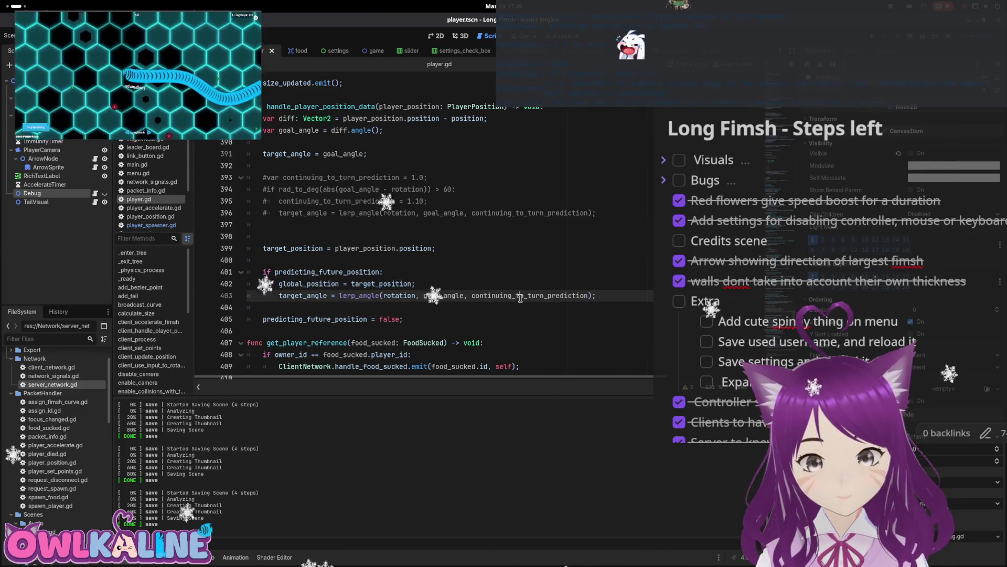
pyautogui.doubleClick(519, 297)
pyautogui.write('10')
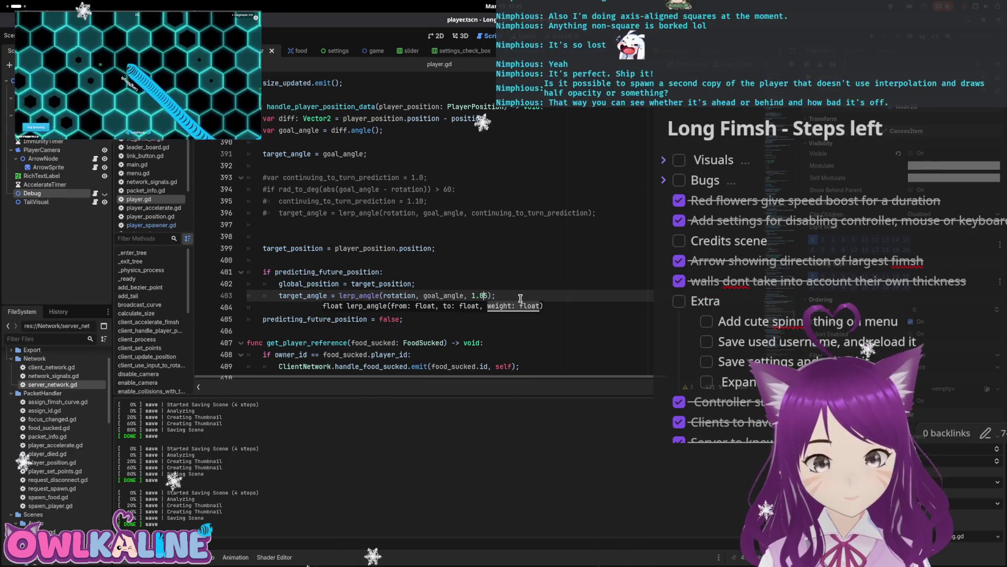
pyautogui.click(567, 279)
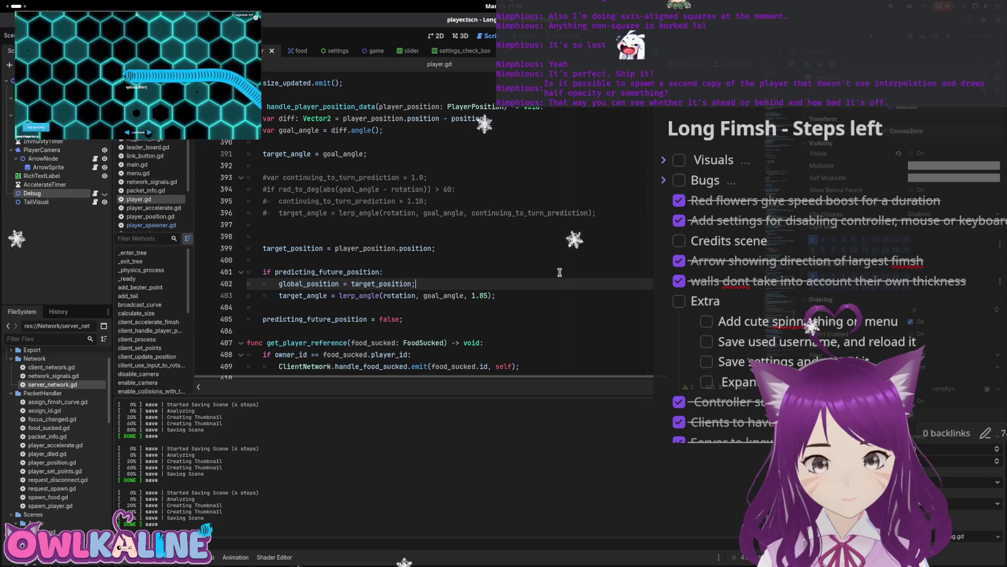
# - Delete the 'predicting_future_position = false' reset lines
pyautogui.scroll(-3, 534, 284)
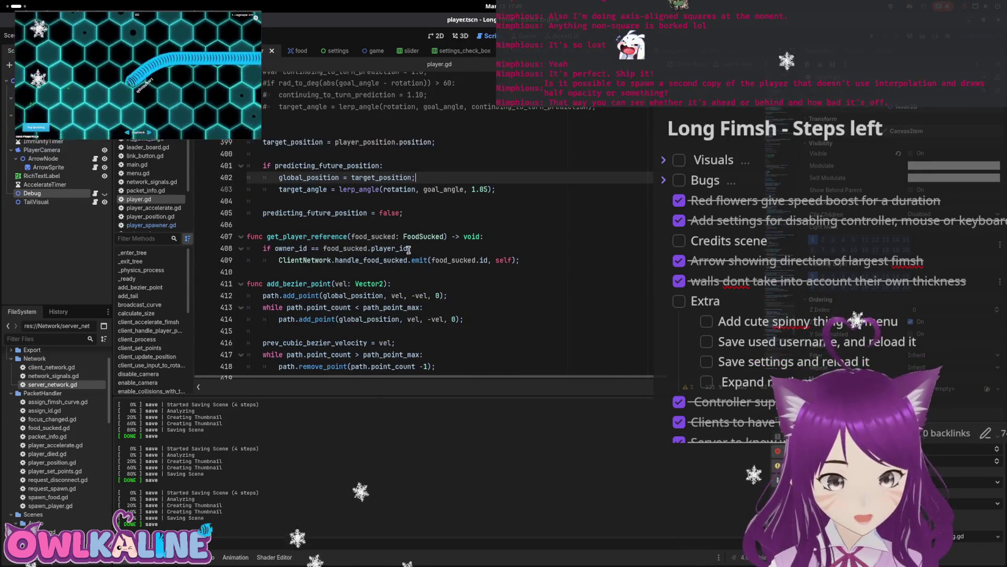
pyautogui.moveTo(404, 213); pyautogui.dragTo(247, 201)
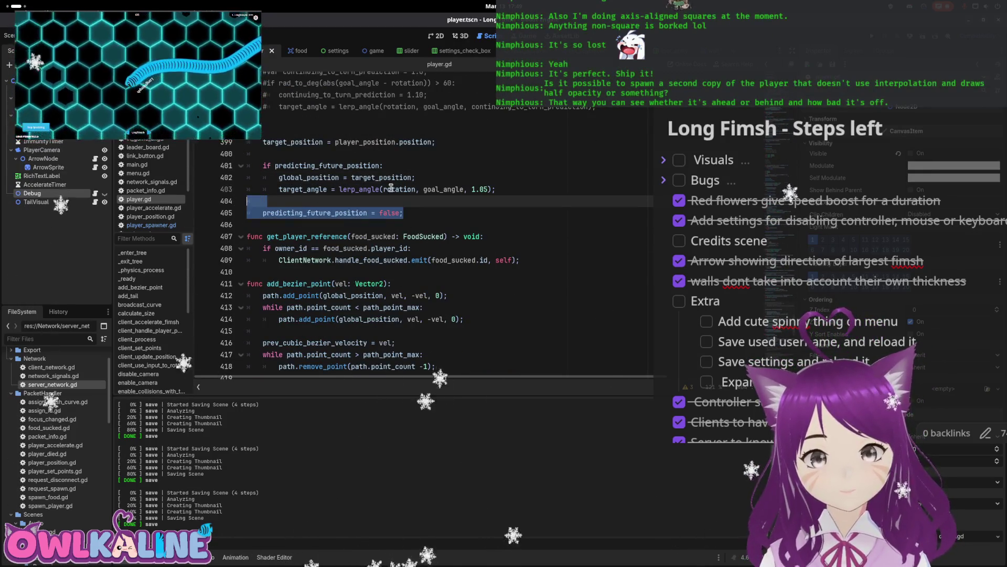
pyautogui.press('BackSpace')
pyautogui.hotkey('ctrl', 'f')
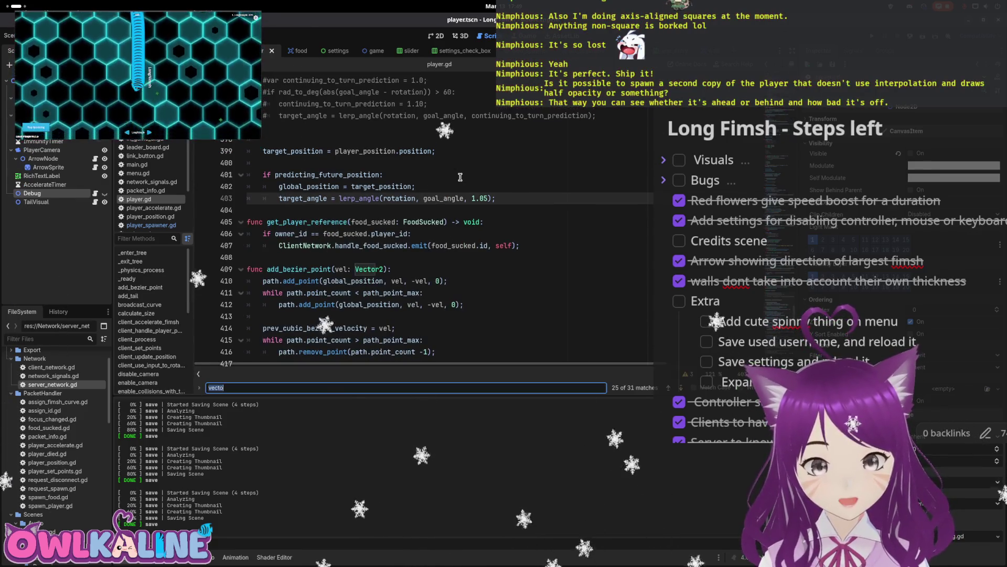
# - Search the script for 'predicting' and locate the reset_physics_interpolation() call
pyautogui.write('predicting')
pyautogui.press('Return')
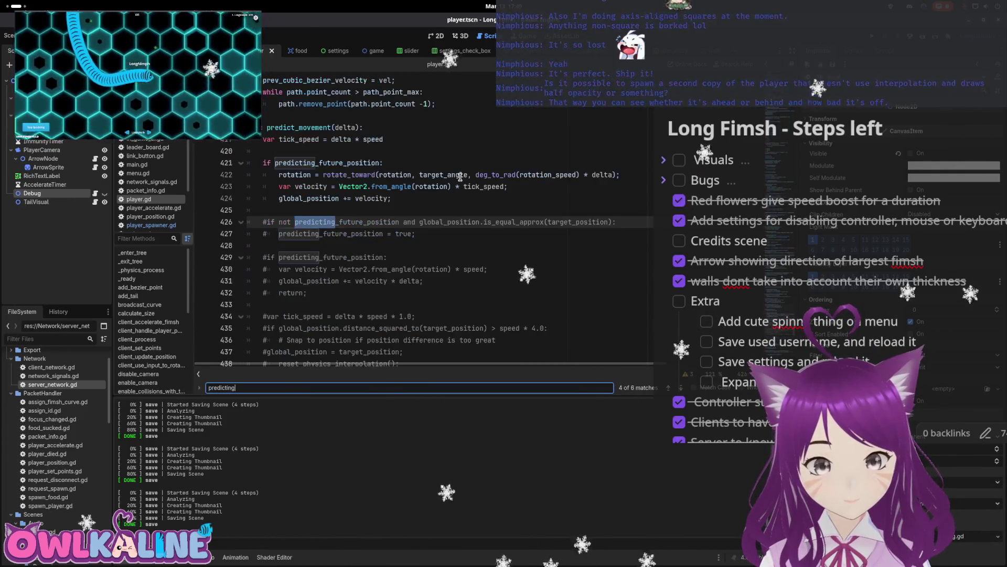
pyautogui.hotkey('shift', 'Return')
pyautogui.hotkey('shift', 'Return')
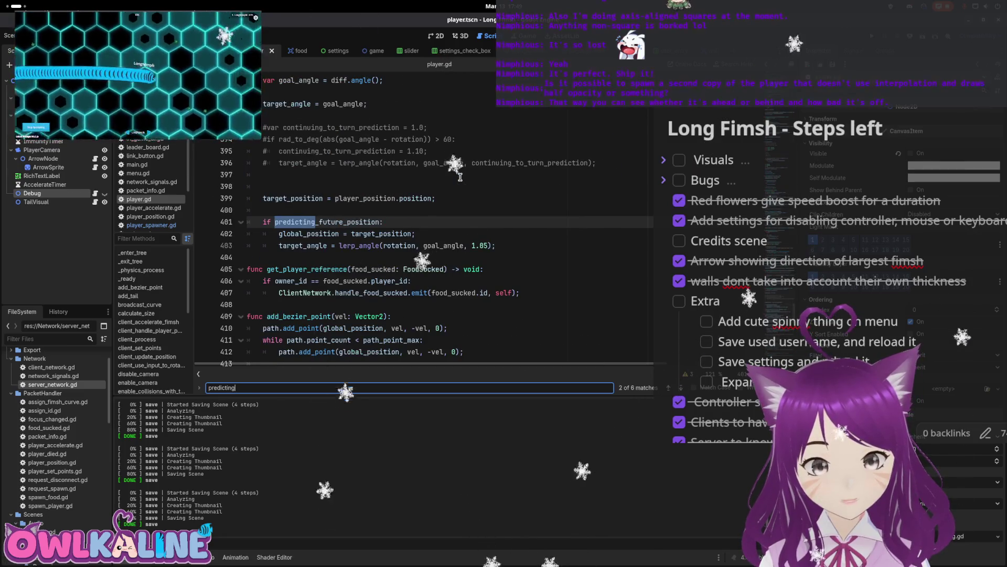
pyautogui.press('Return')
pyautogui.press('Return')
pyautogui.press('Return')
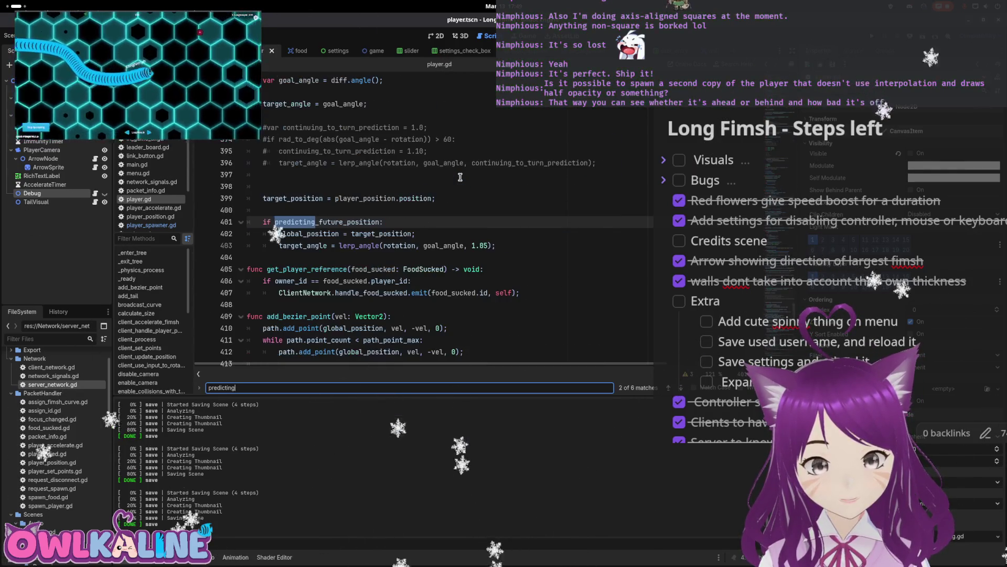
pyautogui.press('Return')
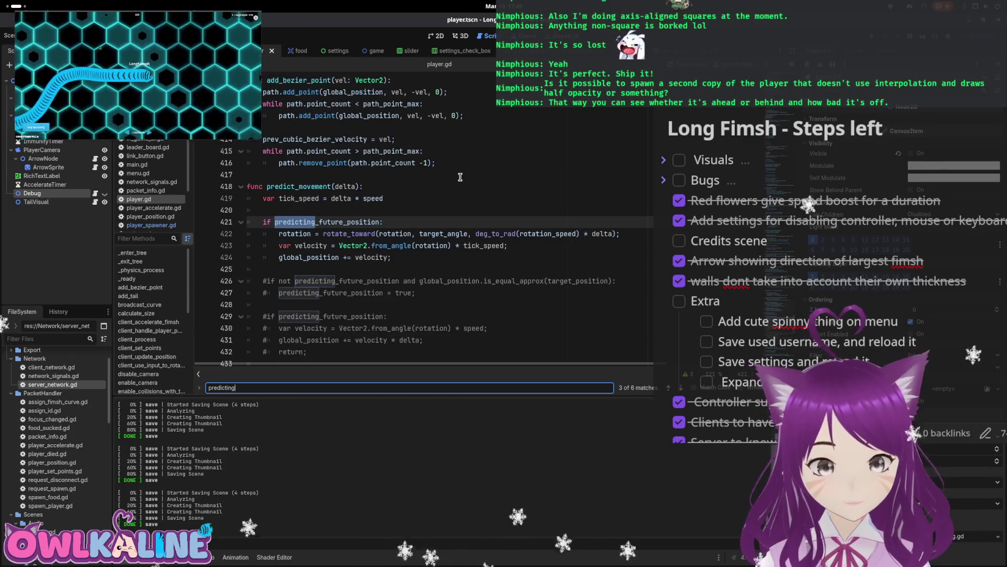
pyautogui.scroll(-5, 451, 180)
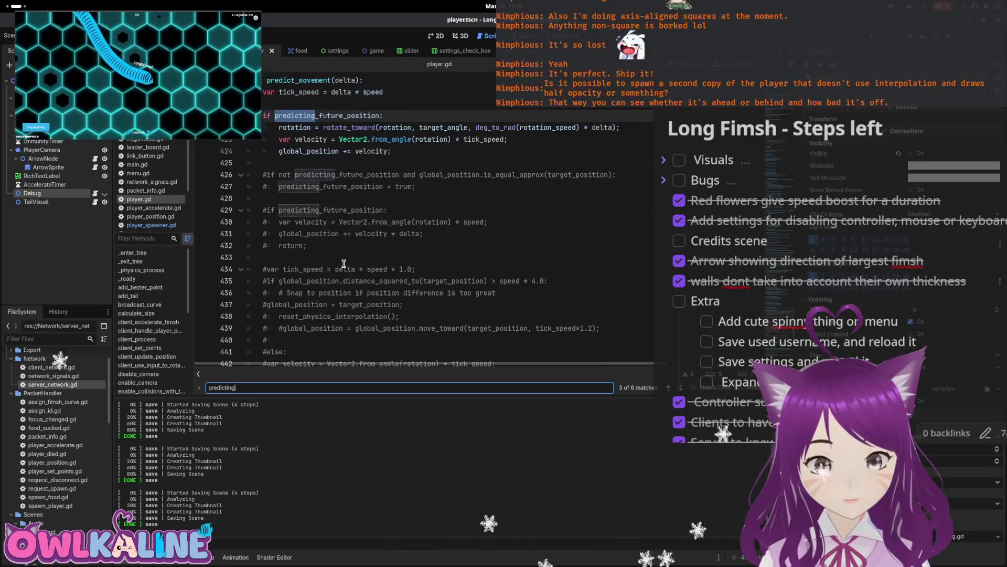
pyautogui.scroll(-1, 359, 286)
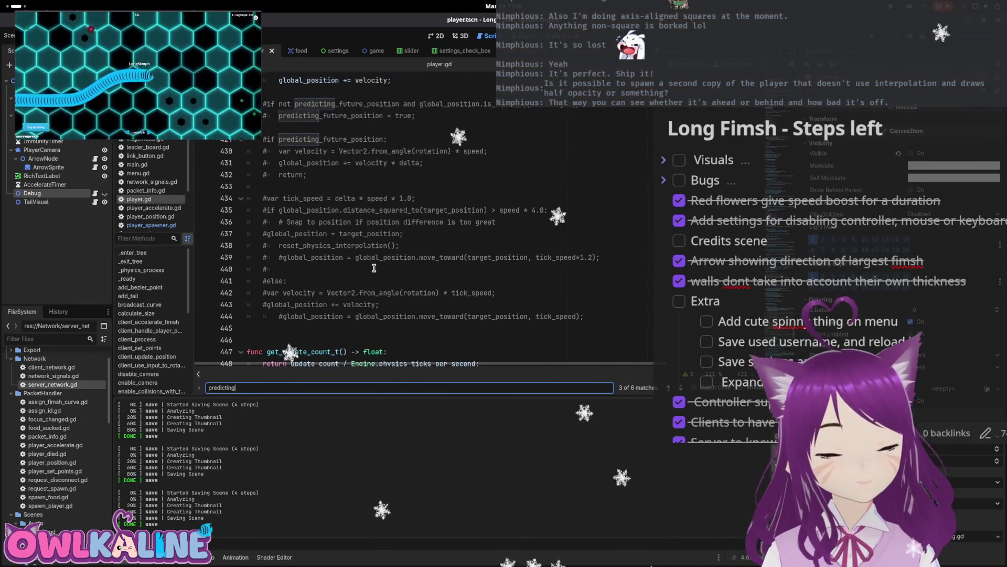
pyautogui.moveTo(399, 245); pyautogui.dragTo(279, 245)
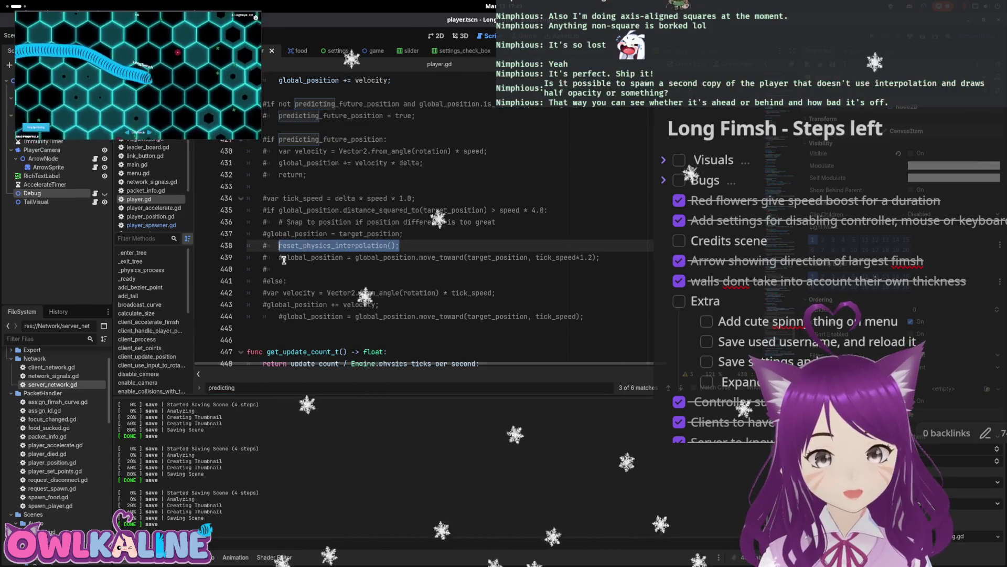
pyautogui.scroll(-10, 362, 271)
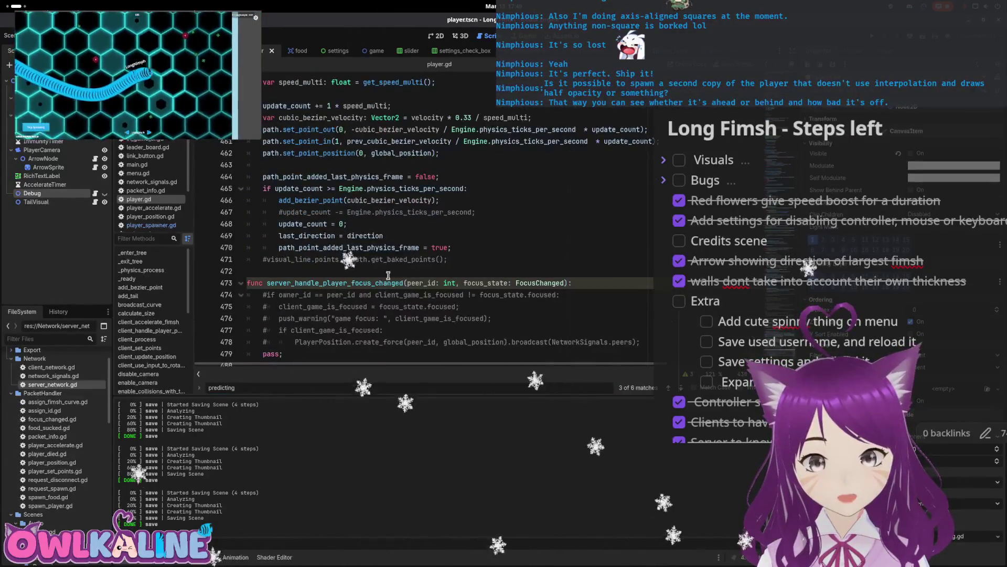
pyautogui.click(366, 270)
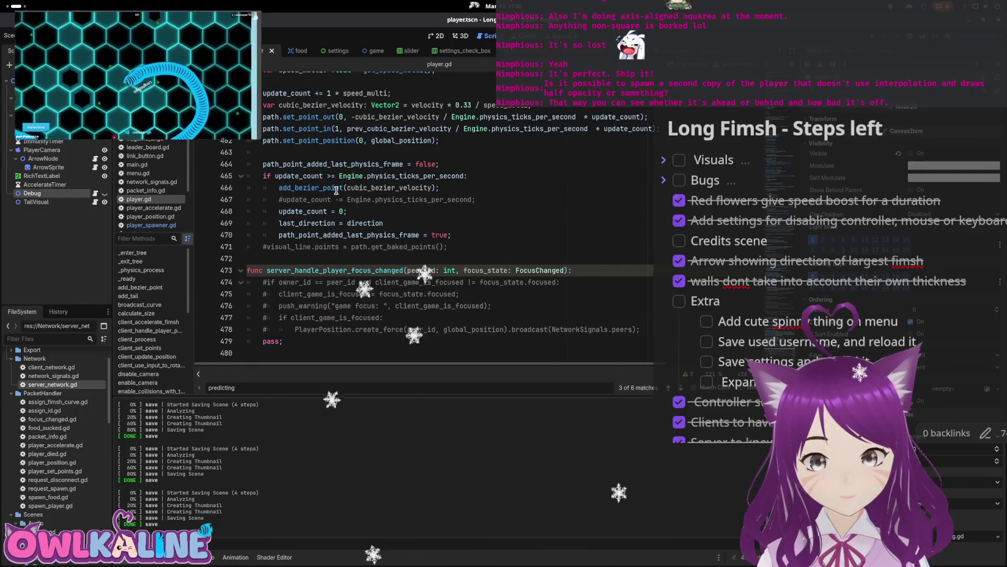
pyautogui.scroll(8, 336, 190)
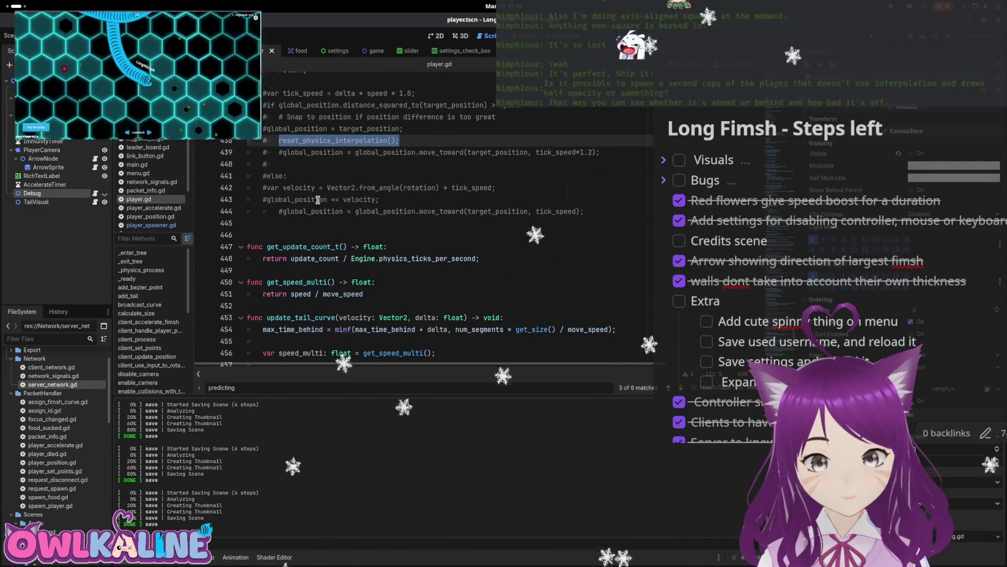
pyautogui.scroll(7, 317, 200)
pyautogui.scroll(11, 315, 195)
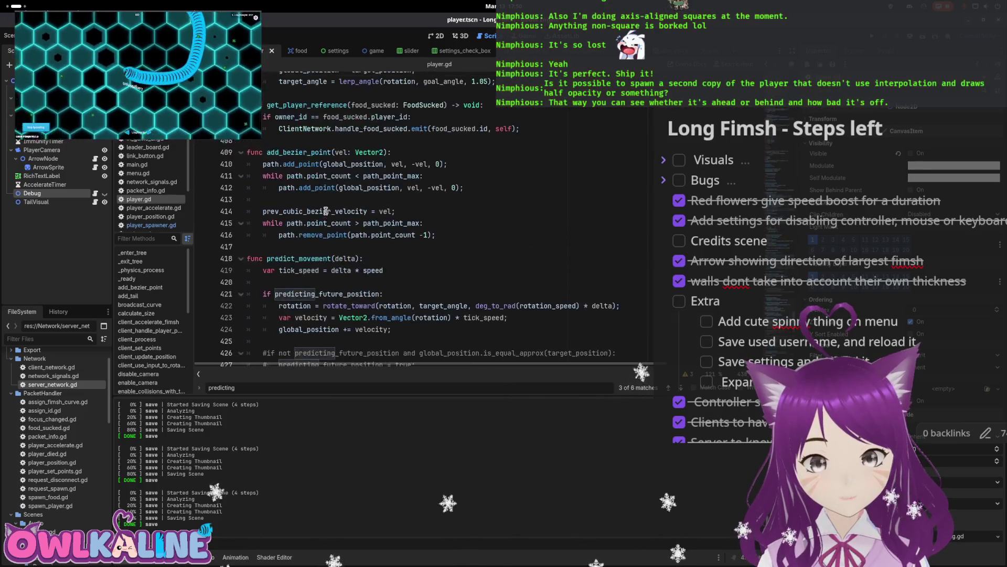
# - Add reset_physics_interpolation() after the snap in the predicting block and run the game
pyautogui.click(311, 180)
pyautogui.scroll(-2, 332, 265)
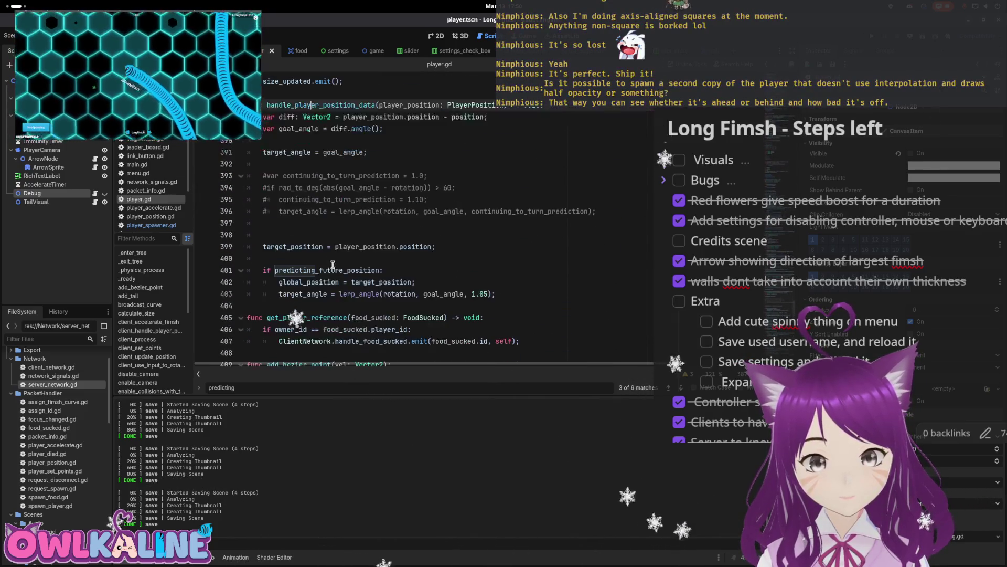
pyautogui.click(526, 294)
pyautogui.press('Return')
pyautogui.write('reset_physics_interpolation();')
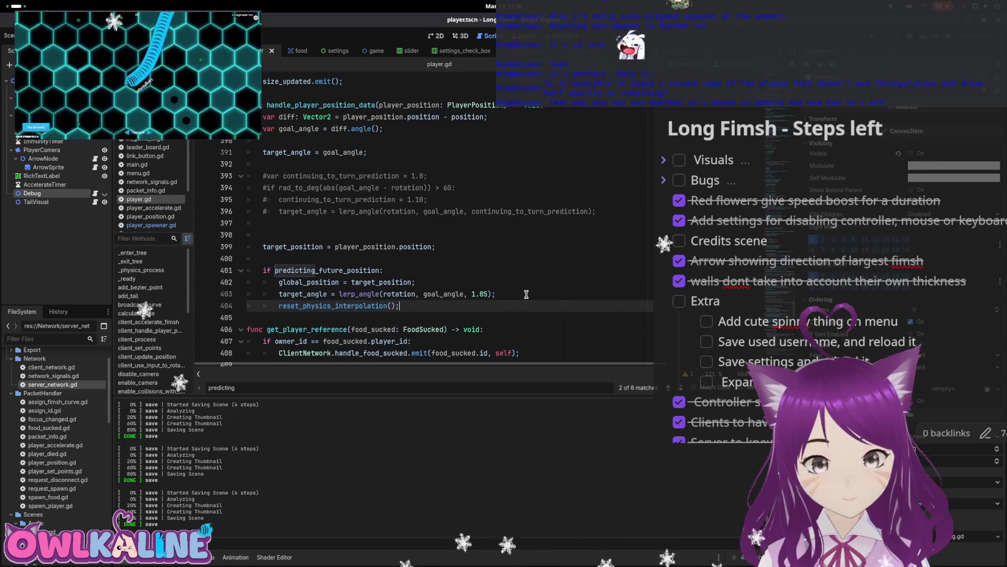
pyautogui.click(512, 275)
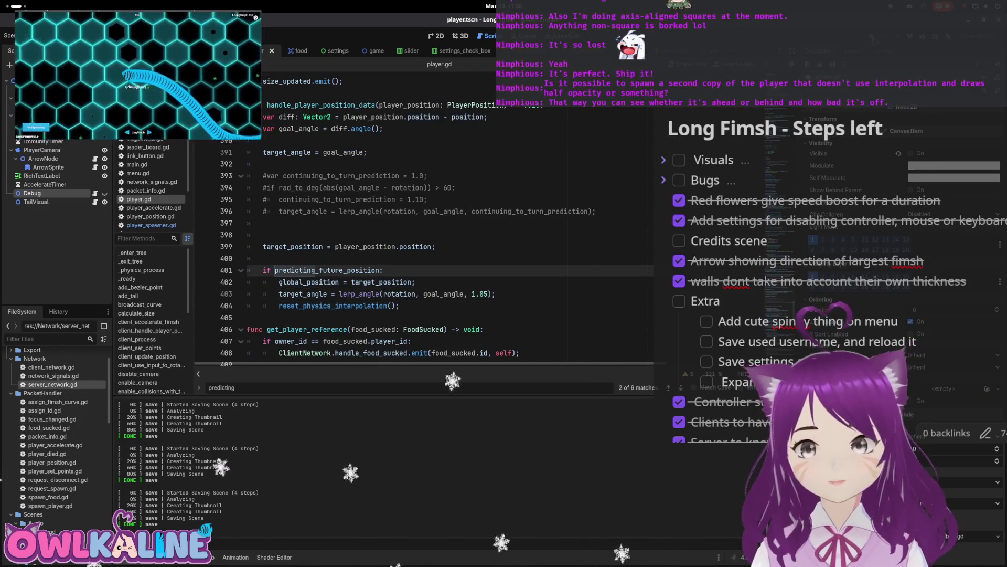
pyautogui.press('F5')
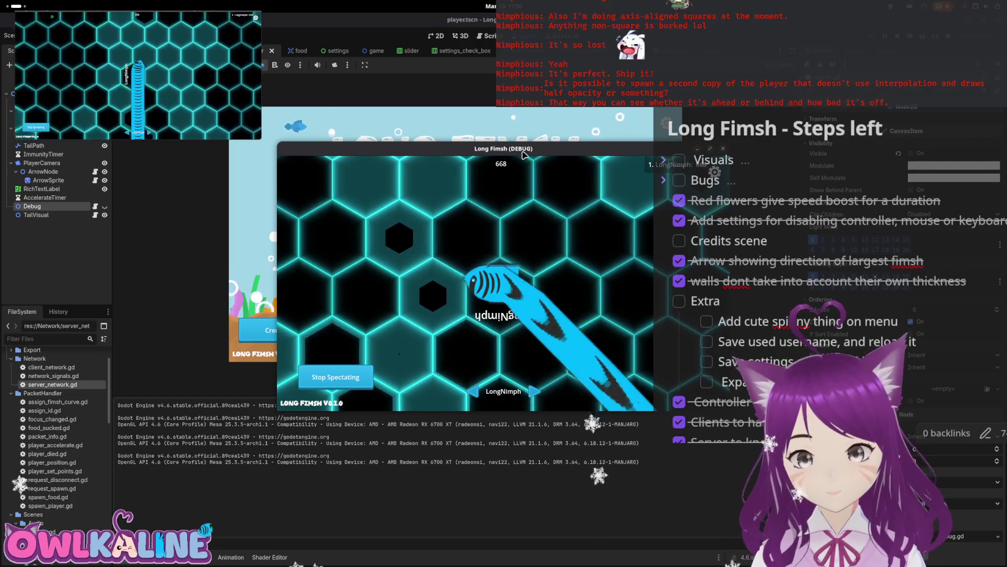
# - Move the debug window aside, toggle Stop Spectating/Spectate several times, then stop the game
pyautogui.moveTo(472, 148); pyautogui.dragTo(304, 130)
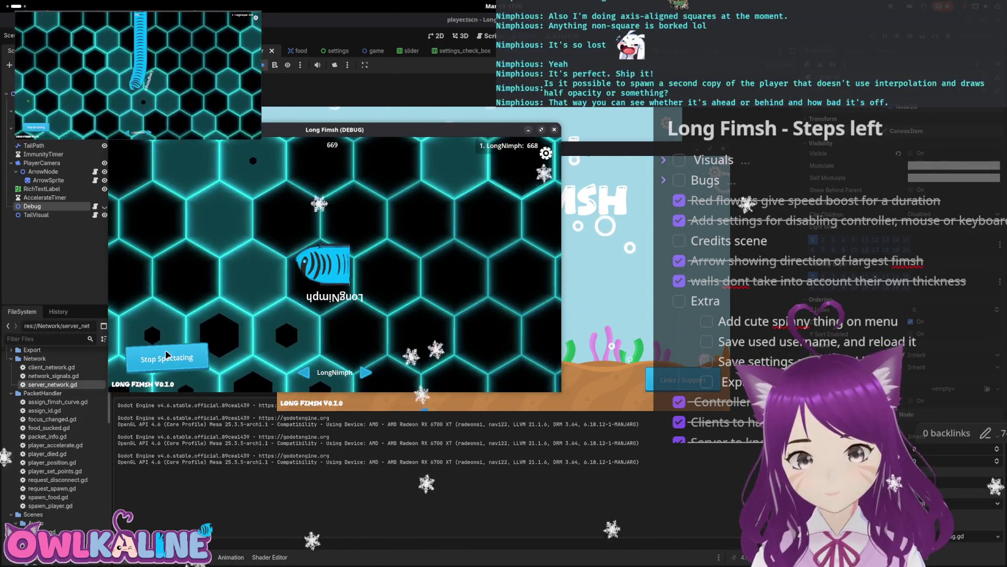
pyautogui.click(168, 356)
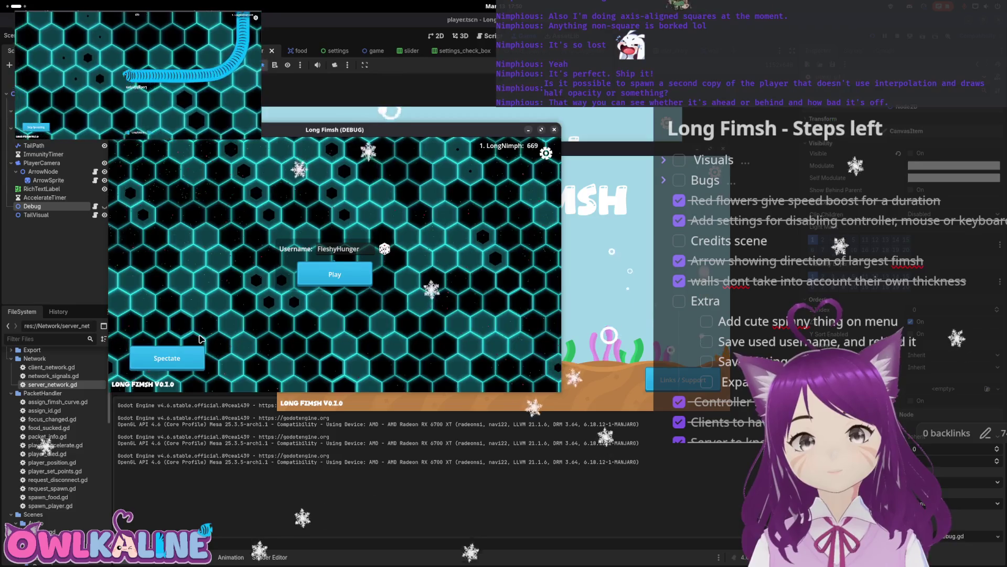
pyautogui.click(178, 356)
pyautogui.click(191, 357)
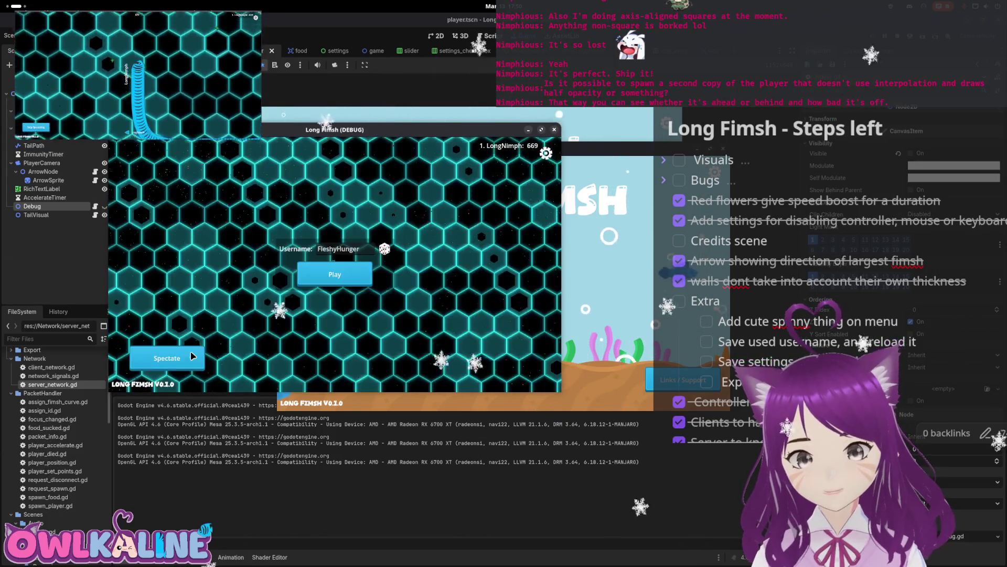
pyautogui.click(192, 357)
pyautogui.click(191, 357)
pyautogui.click(191, 357)
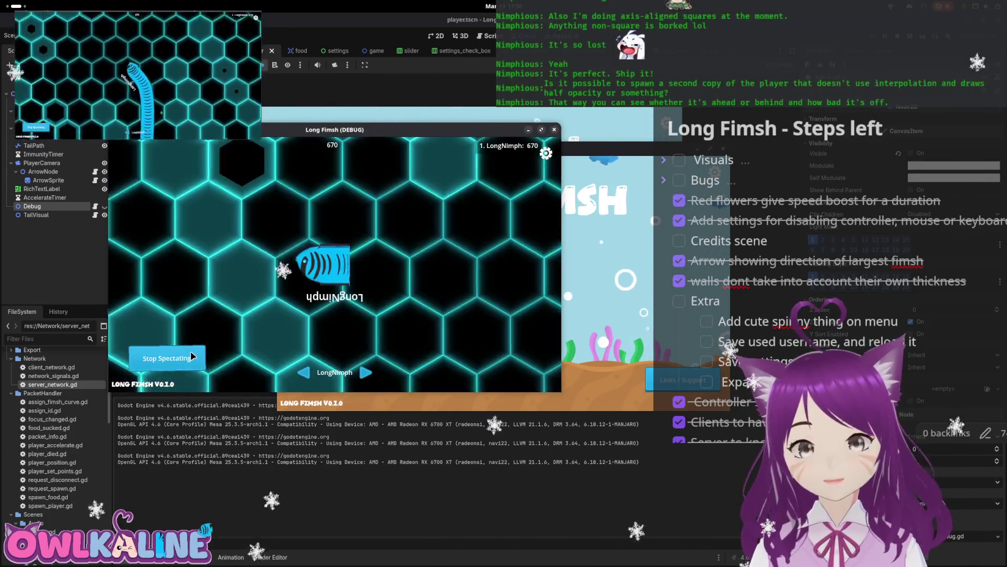
pyautogui.click(192, 357)
pyautogui.press('F8')
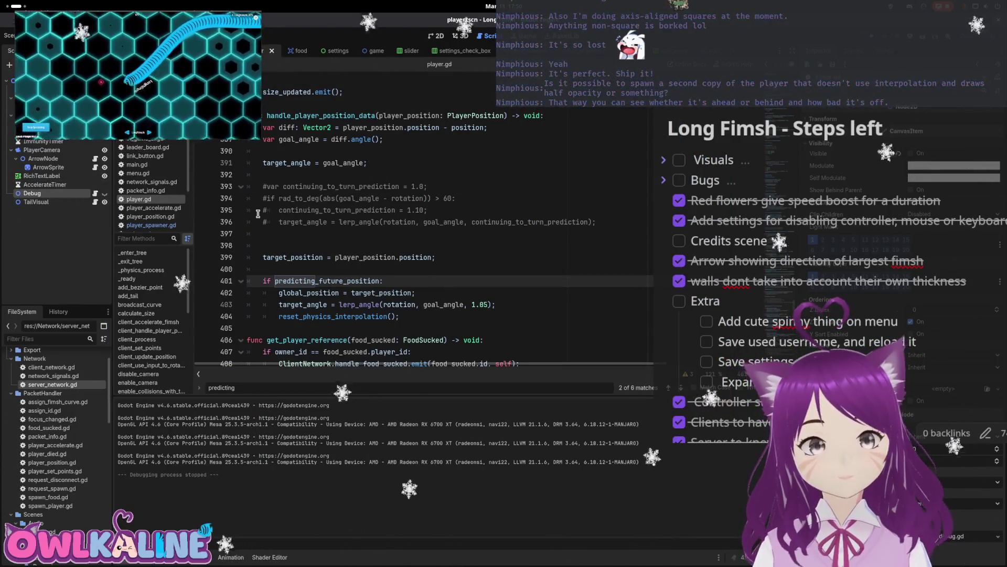
# - Open player_spawner.gd and go to the add_child.call_deferred(debug_player) line 66
pyautogui.click(381, 50)
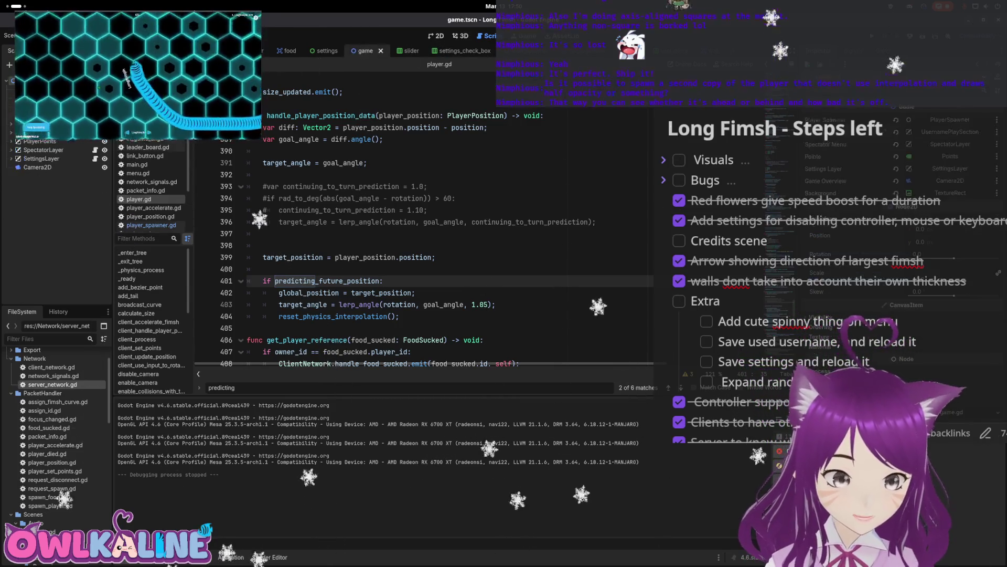
pyautogui.scroll(-20, 317, 248)
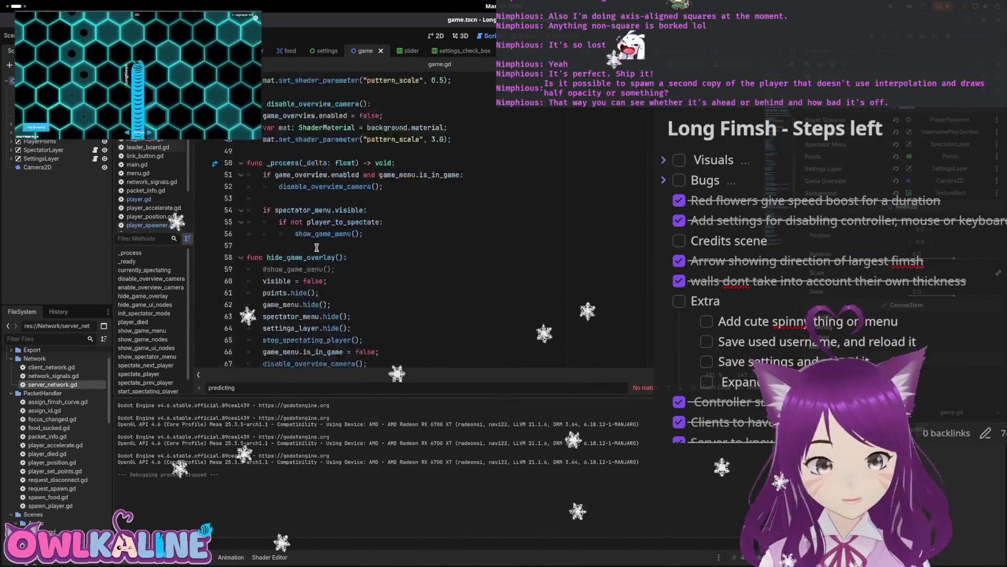
pyautogui.scroll(-14, 316, 248)
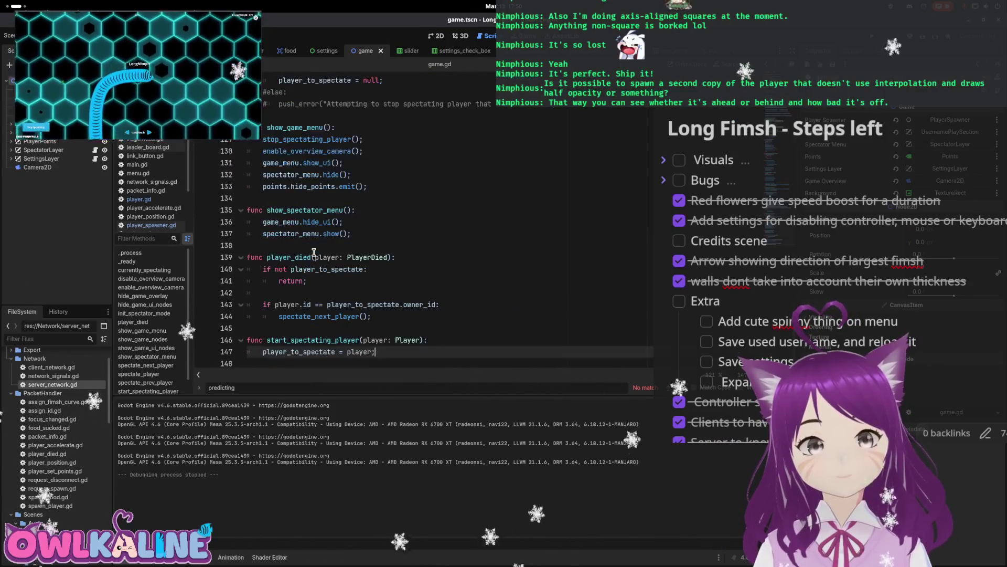
pyautogui.scroll(3, 268, 236)
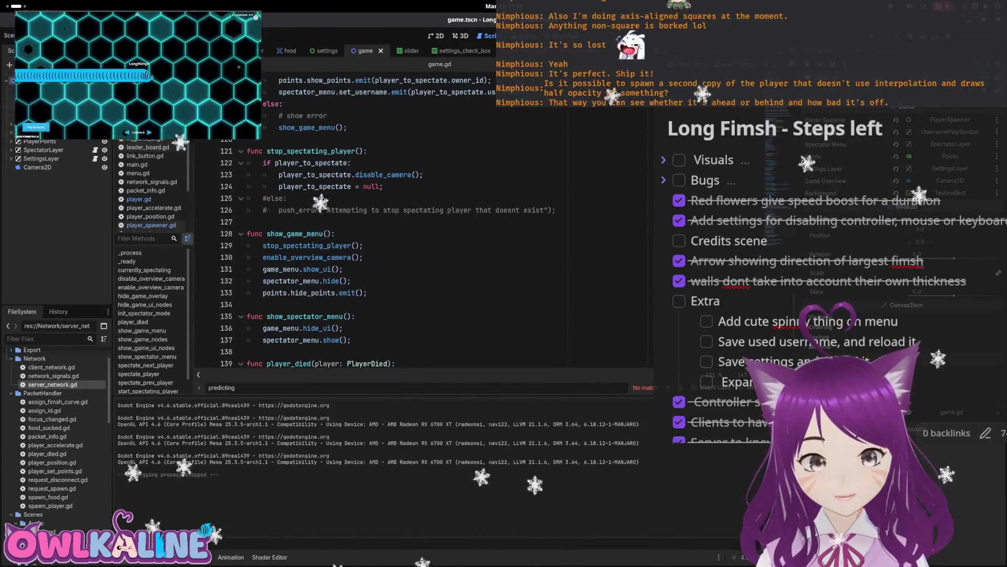
pyautogui.click(151, 225)
pyautogui.scroll(-2, 283, 291)
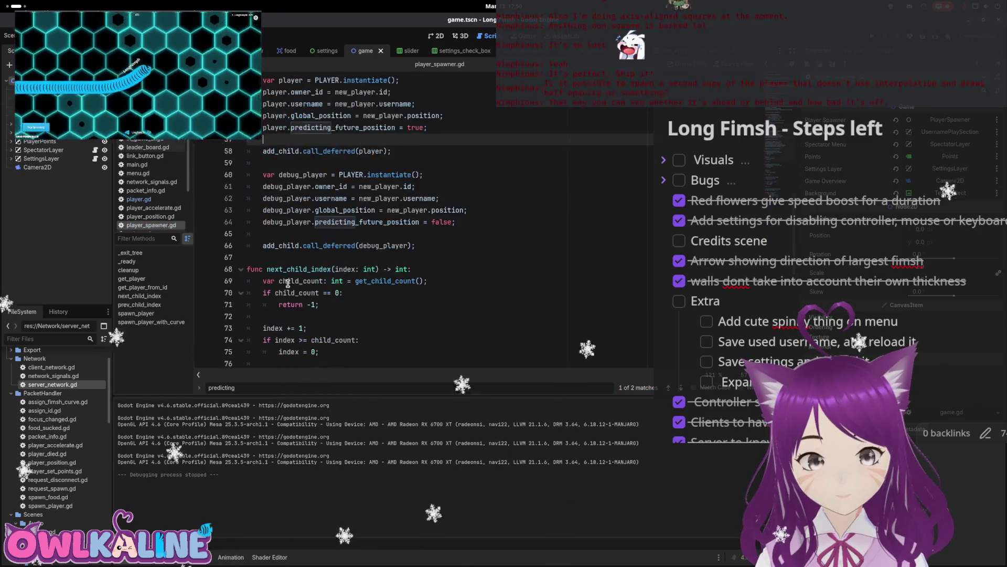
pyautogui.scroll(2, 291, 279)
pyautogui.click(259, 314)
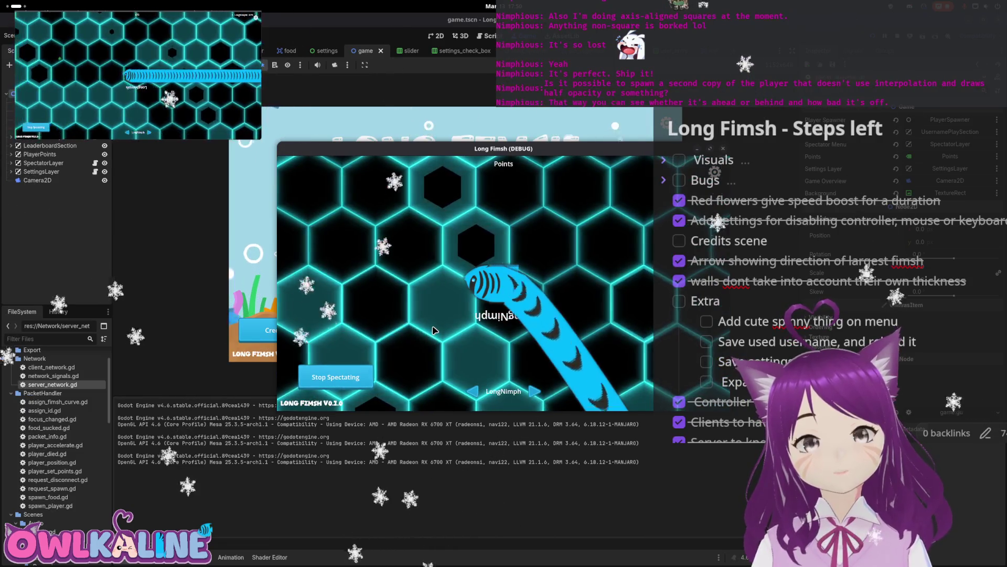
# - Stop the game, comment out add_child.call_deferred(player) on line 58, save, and relaunch
pyautogui.press('F8')
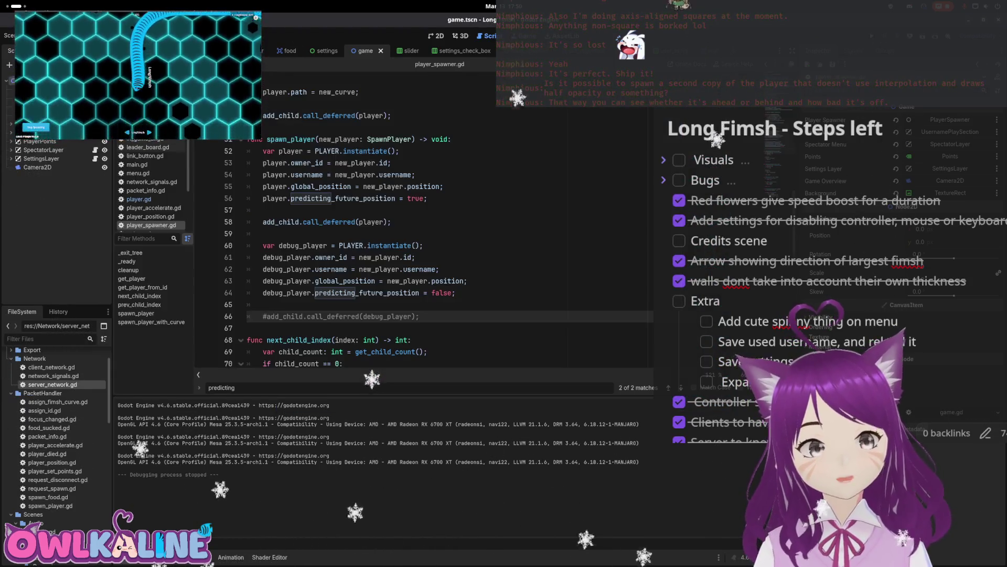
pyautogui.press('Up')
pyautogui.press('Up')
pyautogui.press('Up')
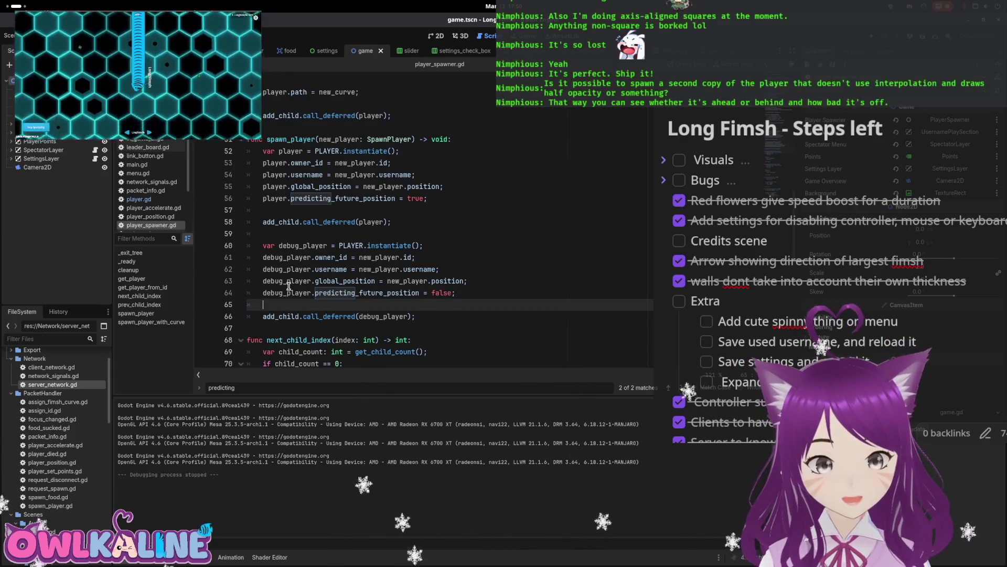
pyautogui.hotkey('ctrl', 's')
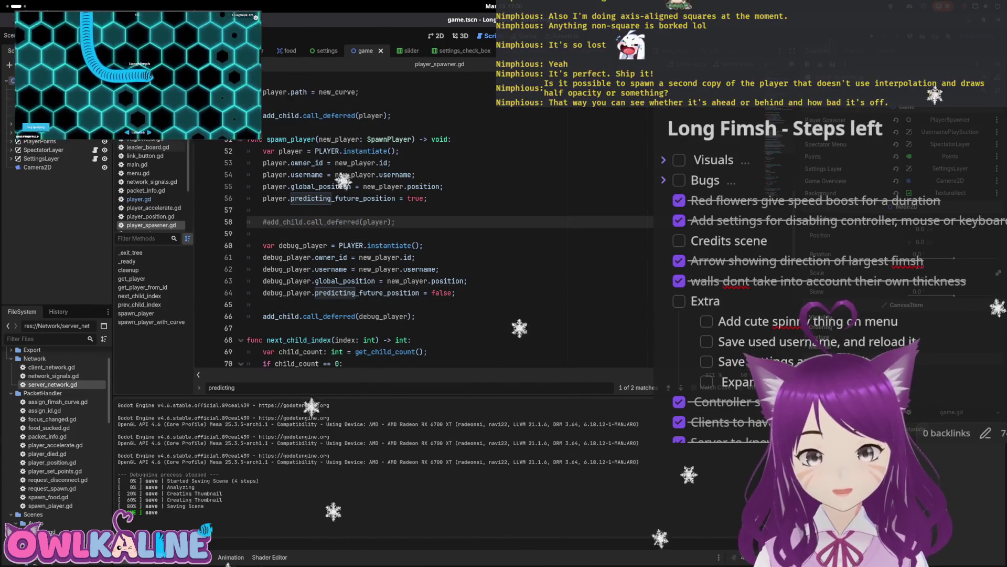
pyautogui.press('F5')
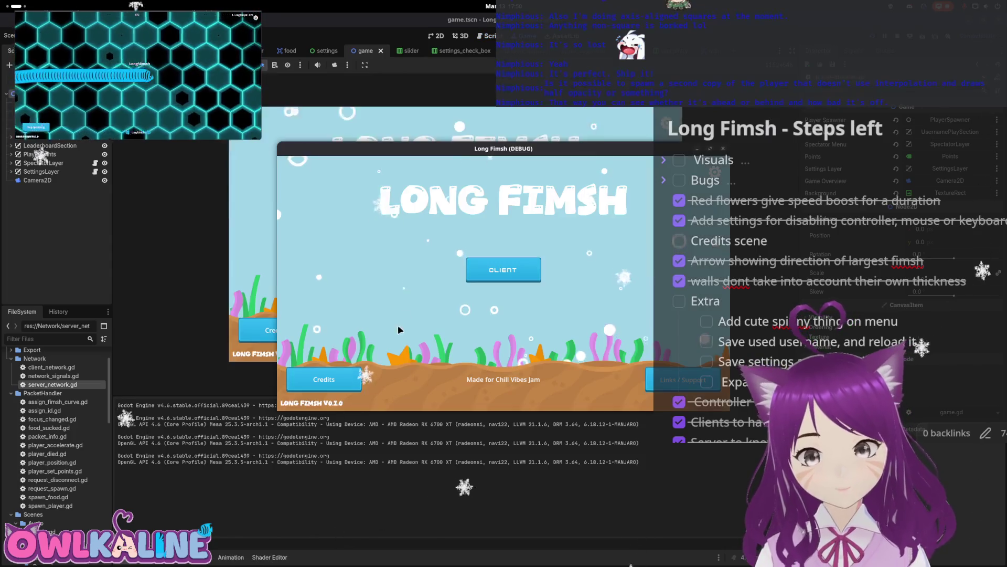
# - Join as Client, toggle spectating several times with only the debug player, then close the game
pyautogui.click(488, 269)
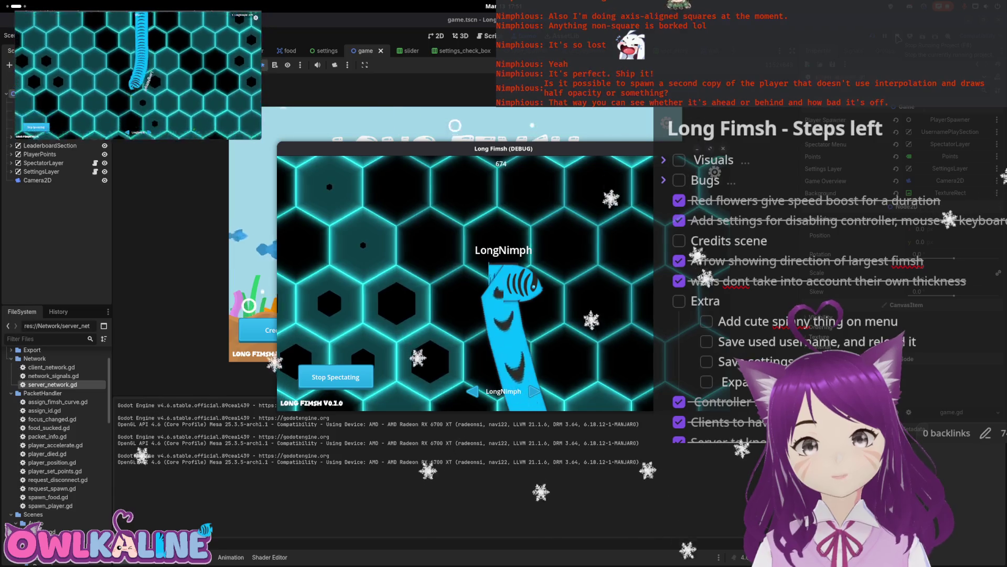
pyautogui.click(337, 378)
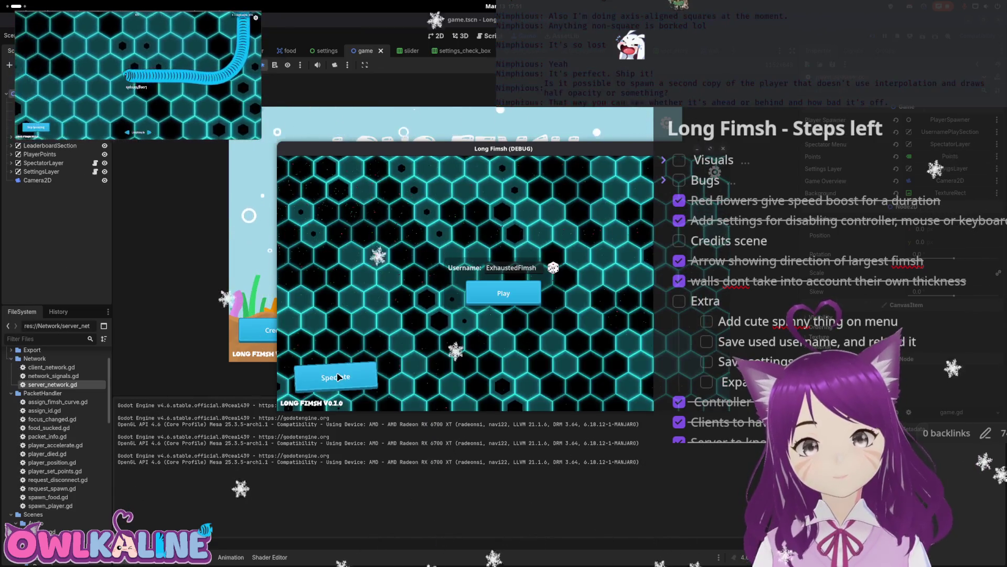
pyautogui.click(337, 378)
pyautogui.click(338, 378)
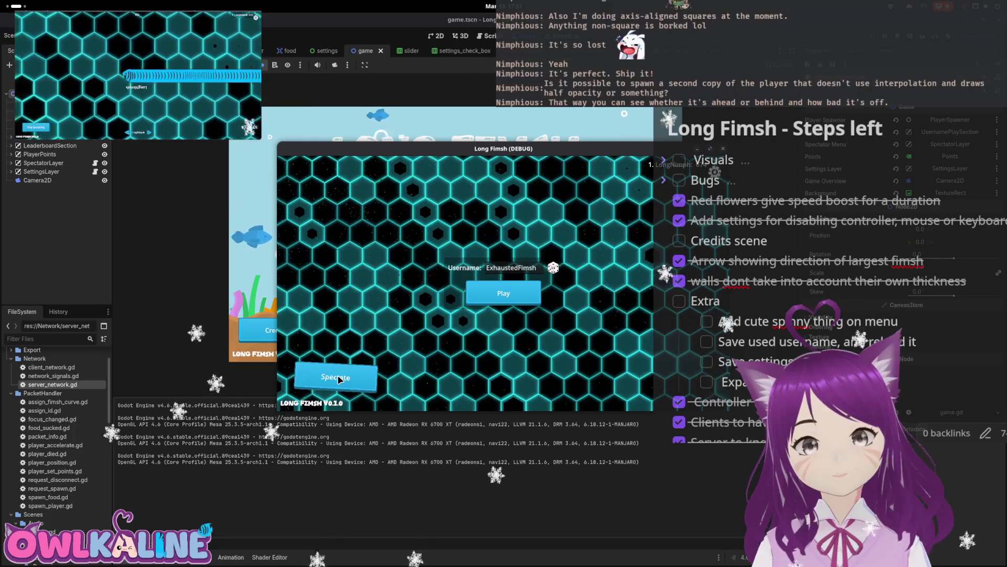
pyautogui.click(338, 378)
pyautogui.click(338, 377)
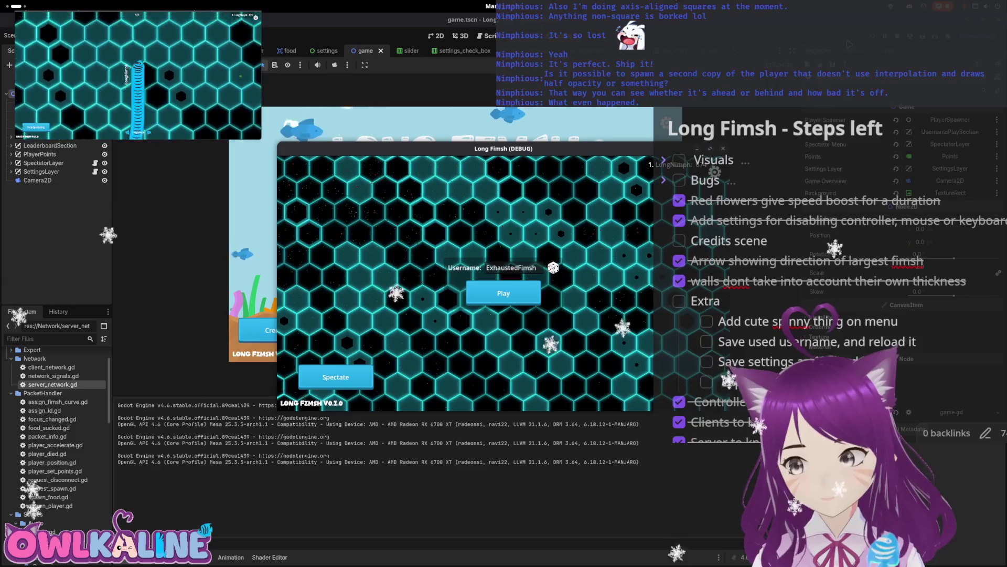
pyautogui.hotkey('alt', 'F4')
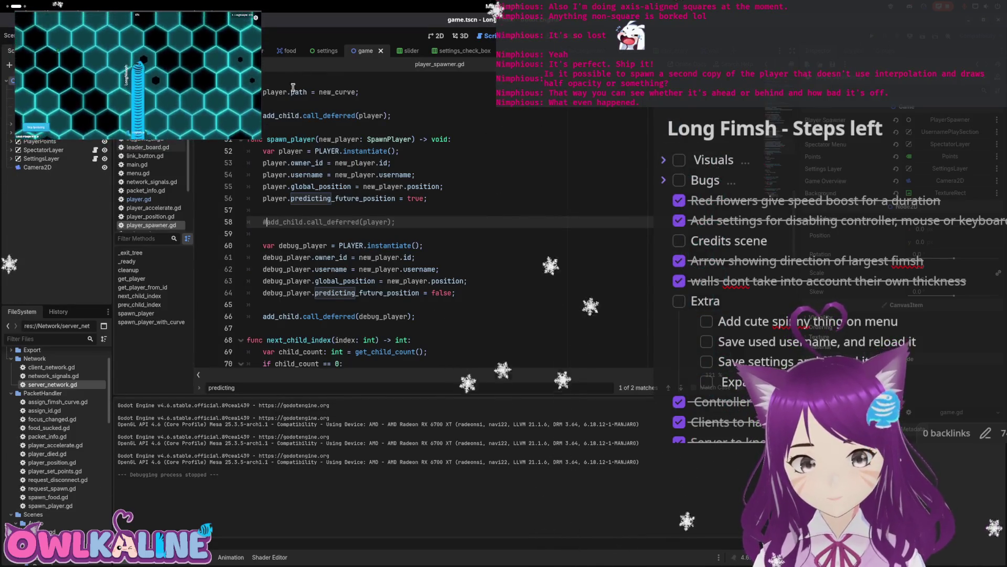
# - Open player.gd from player.tscn and select predicting_future_position and global_position on lines 401–402
pyautogui.click(262, 53)
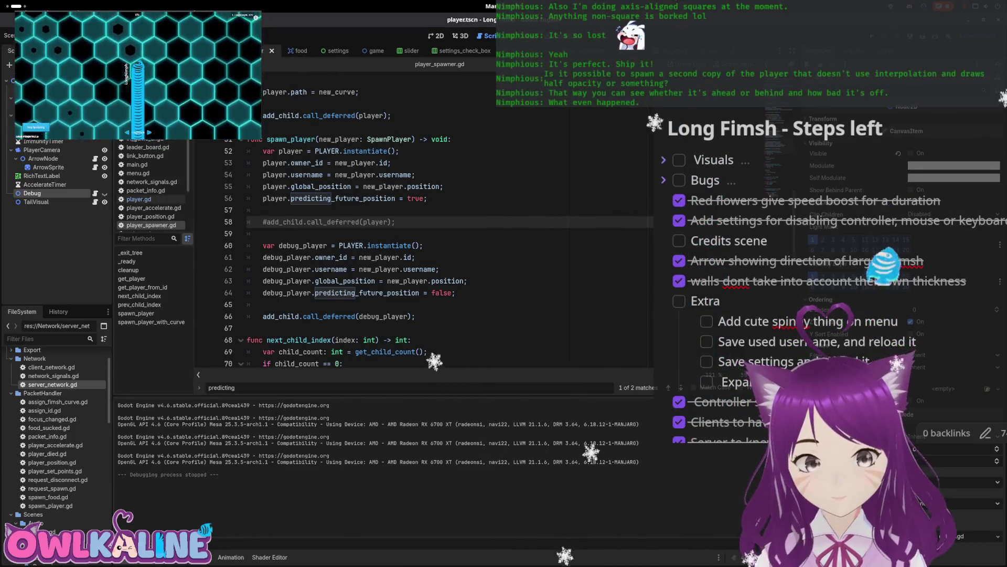
pyautogui.click(138, 199)
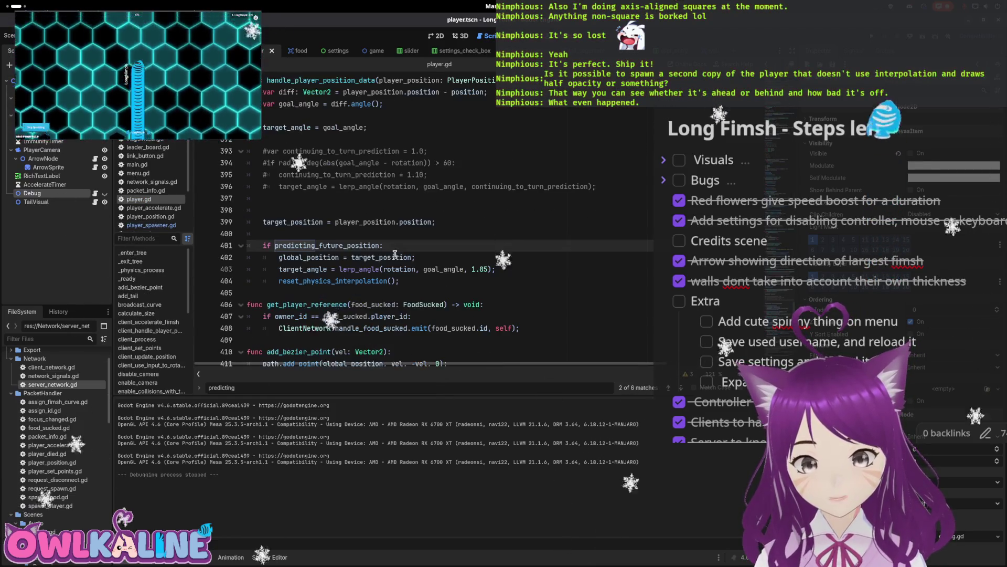
pyautogui.doubleClick(325, 281)
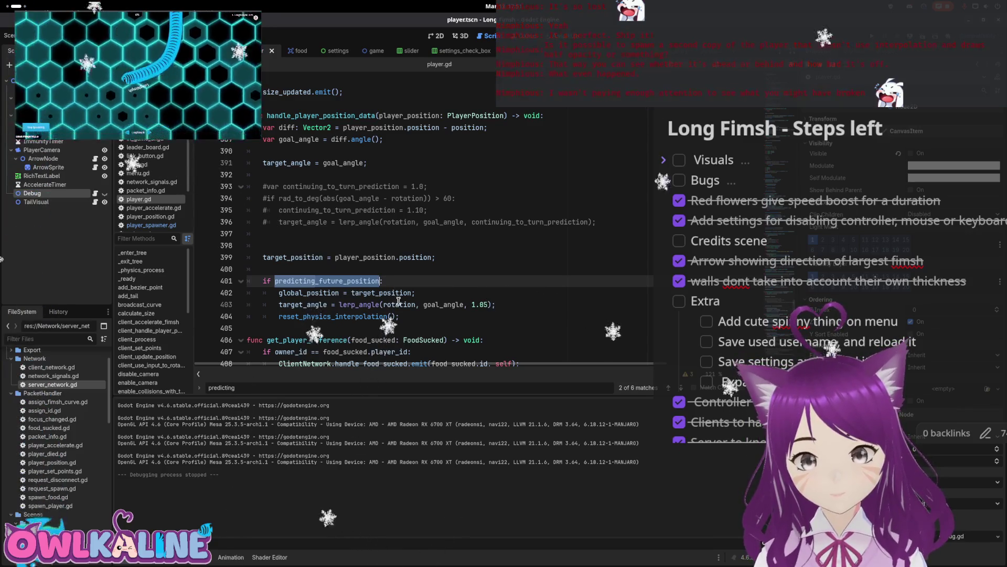
pyautogui.doubleClick(302, 292)
pyautogui.click(305, 280)
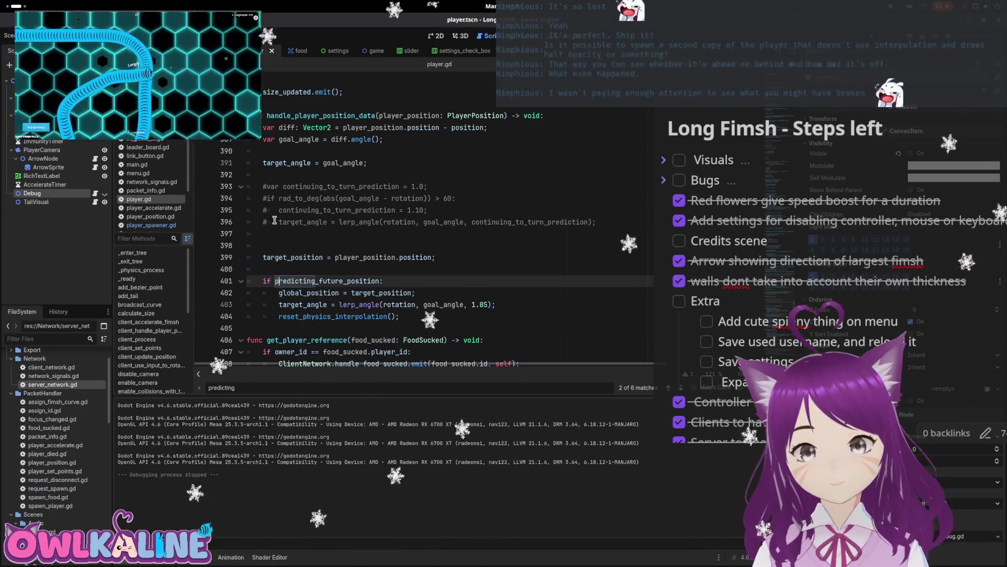
pyautogui.scroll(12, 341, 184)
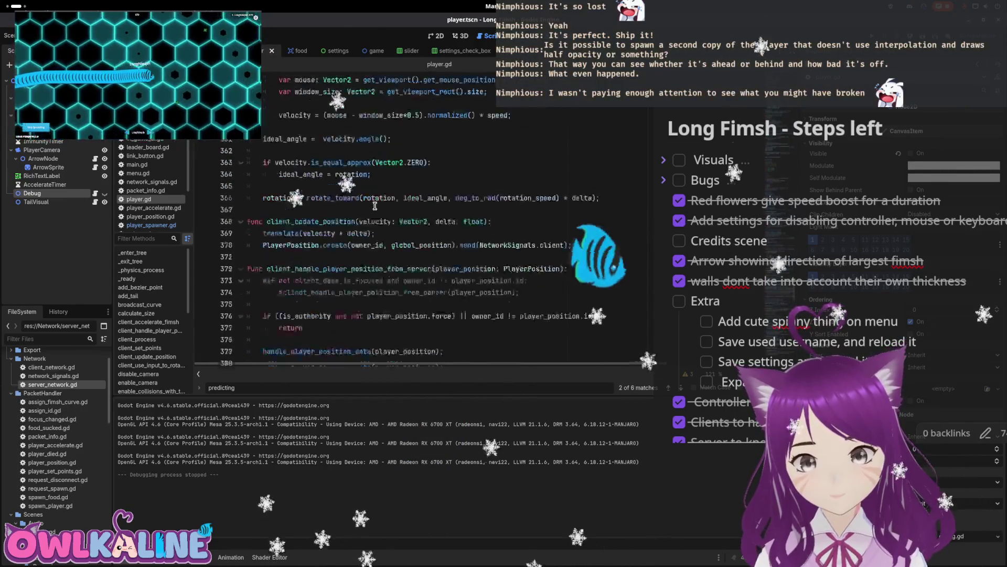
pyautogui.scroll(10, 372, 213)
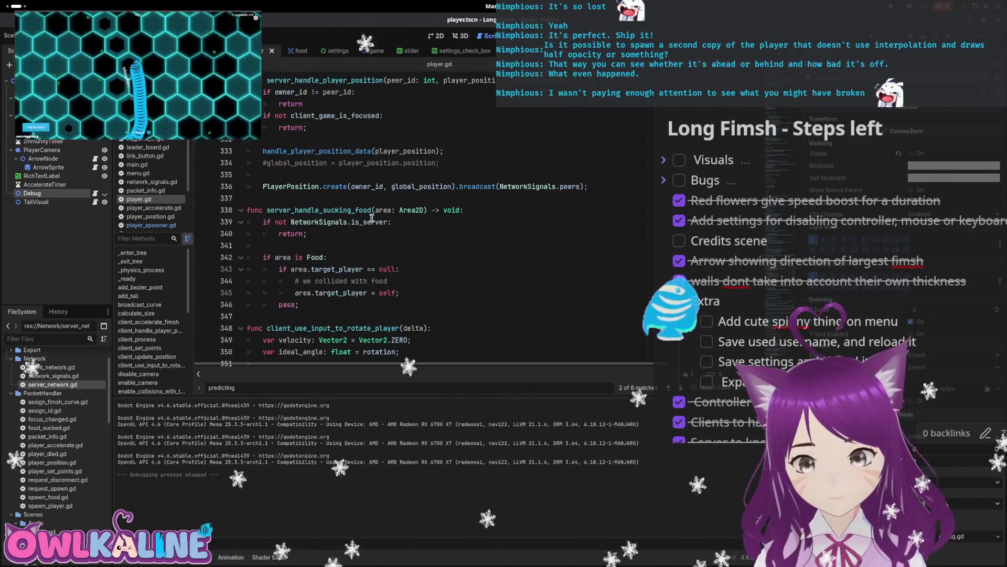
pyautogui.scroll(3, 372, 218)
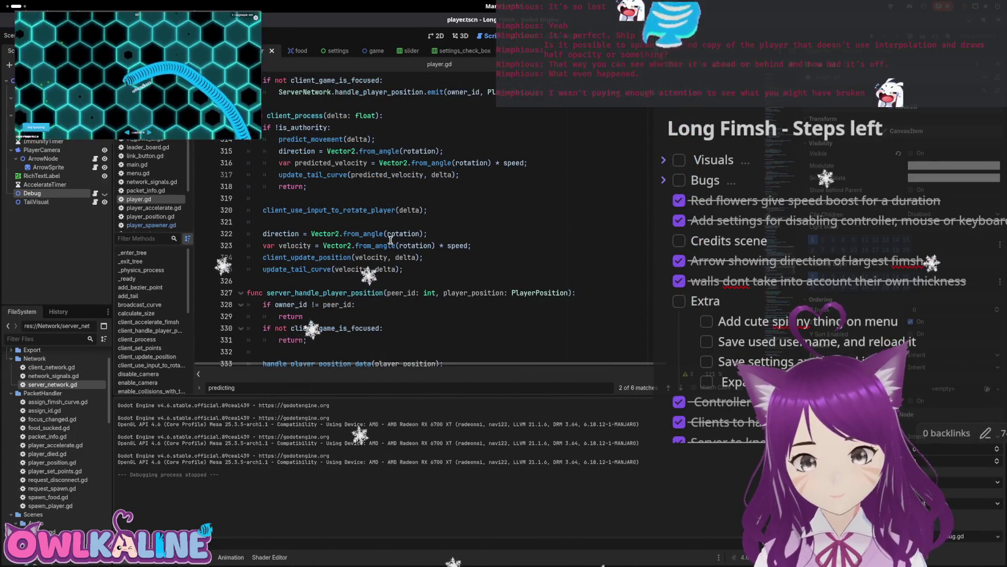
pyautogui.scroll(-3, 390, 244)
pyautogui.scroll(5, 391, 246)
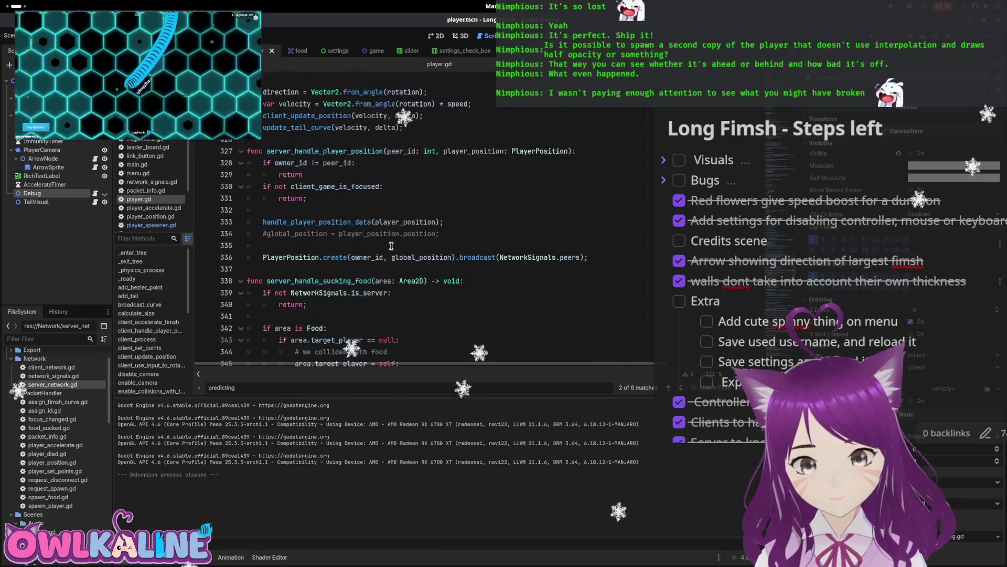
pyautogui.scroll(13, 390, 246)
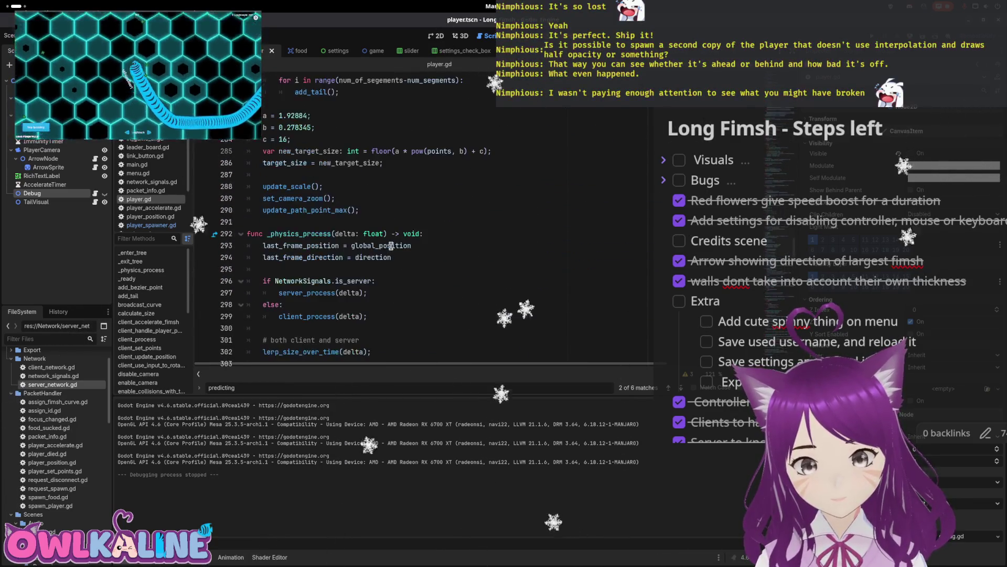
pyautogui.scroll(-20, 391, 251)
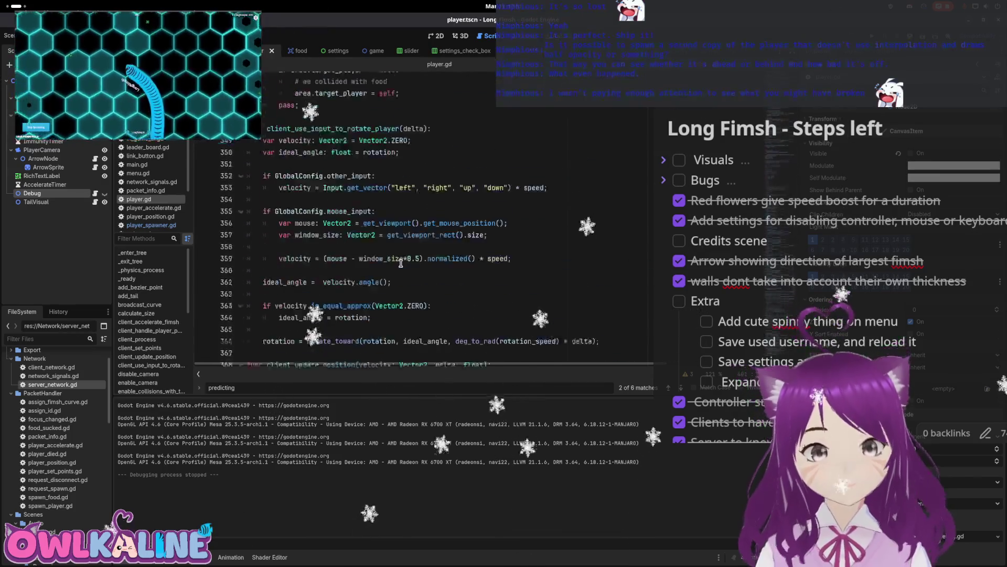
pyautogui.scroll(-11, 401, 263)
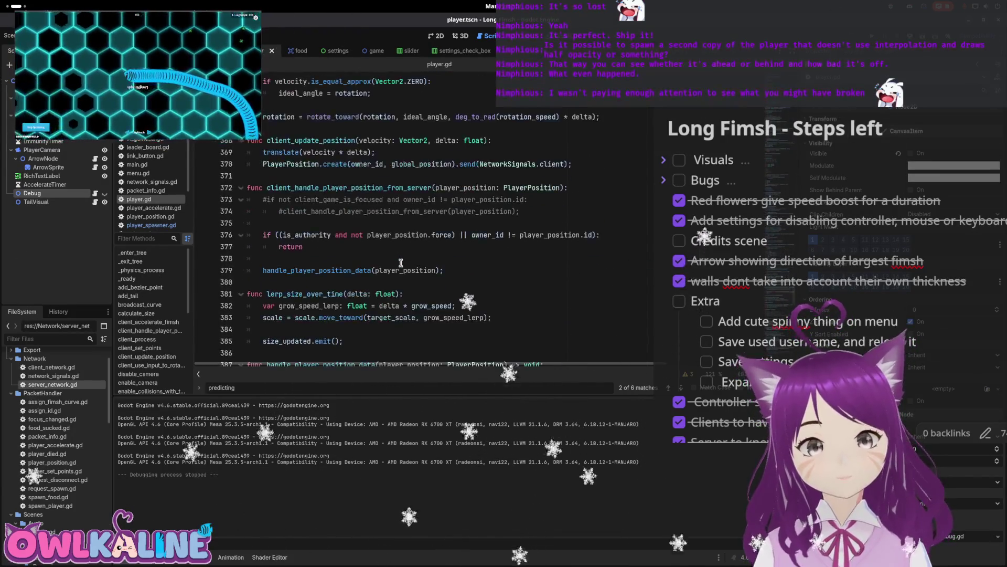
pyautogui.scroll(5, 346, 200)
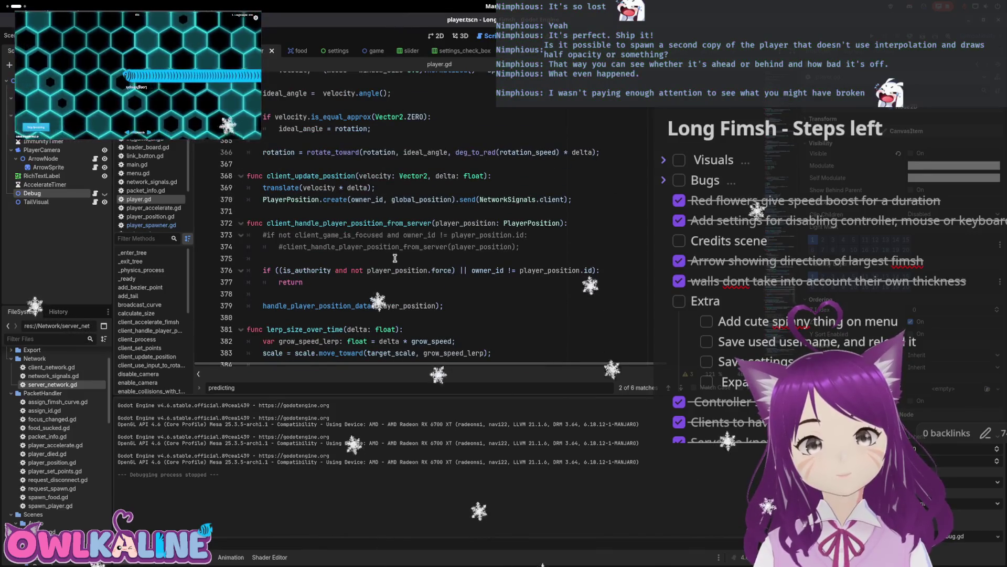
pyautogui.scroll(-2, 457, 234)
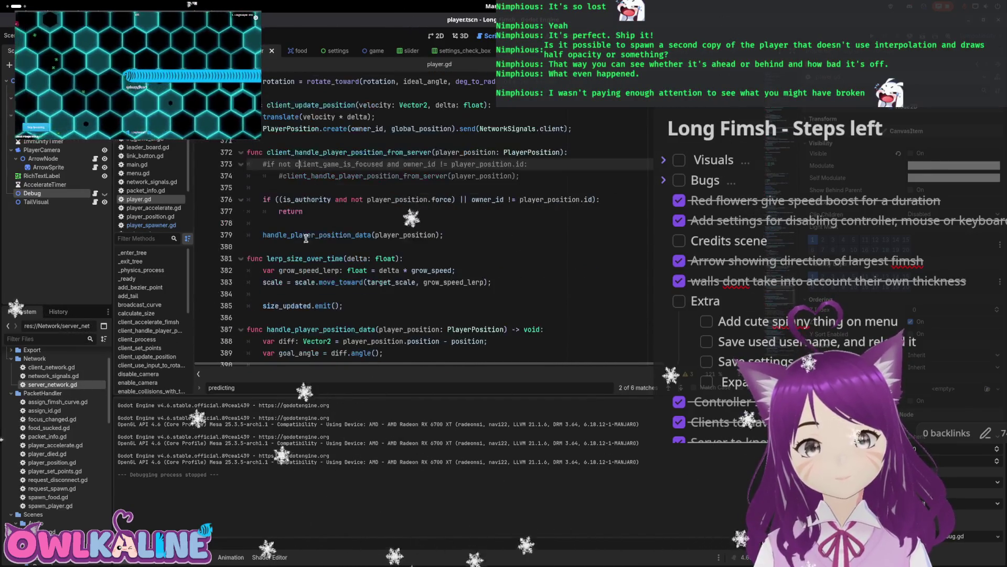
pyautogui.moveTo(456, 234)
pyautogui.mouseDown()
pyautogui.moveTo(293, 192)
pyautogui.moveTo(273, 171)
pyautogui.moveTo(347, 144)
pyautogui.mouseUp()
pyautogui.hotkey('ctrl', 'x')
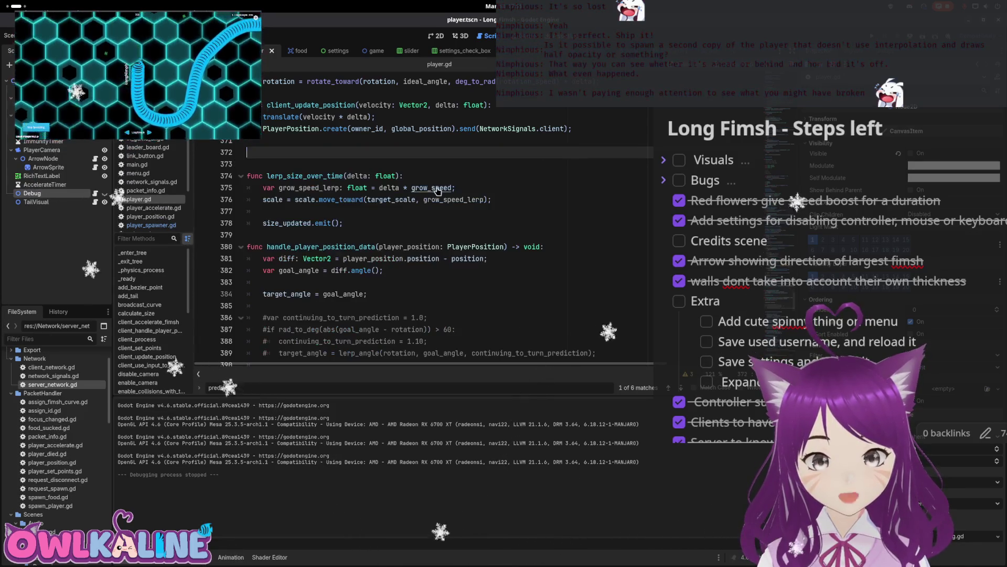
# - Restore the handler, then move handle_player_position_data to after server_handle_player_focus_changed
pyautogui.hotkey('ctrl', 'z')
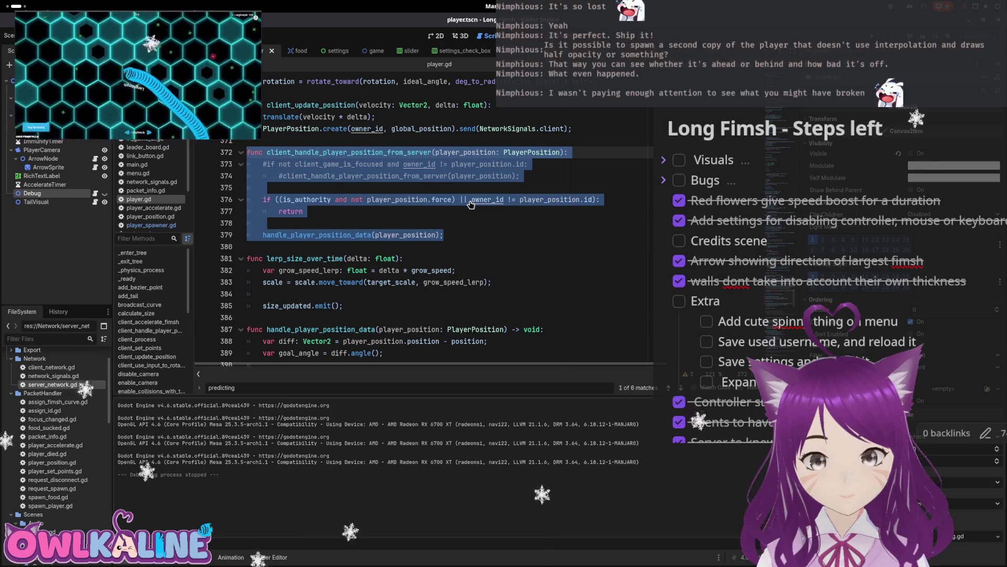
pyautogui.doubleClick(353, 234)
pyautogui.scroll(-2, 327, 230)
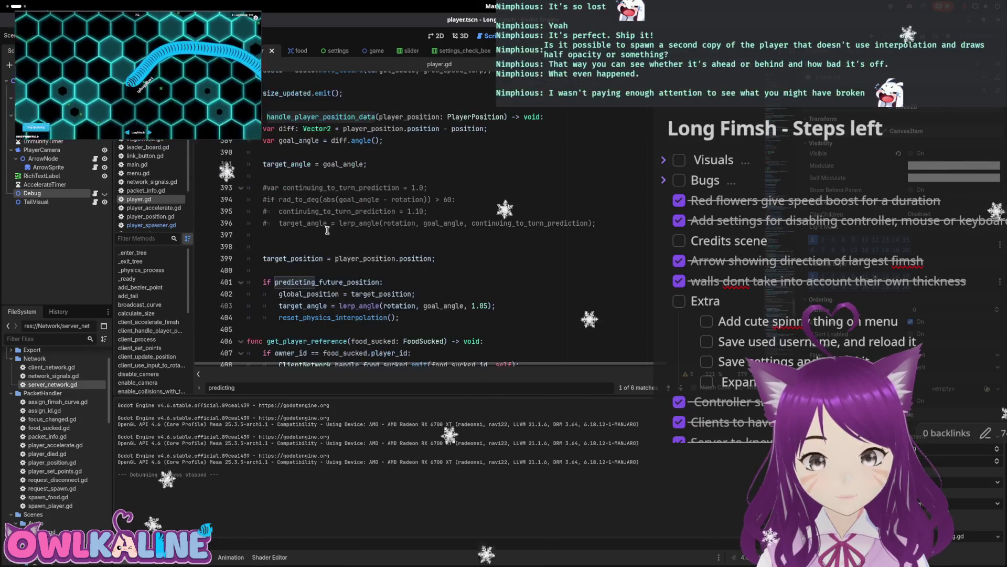
pyautogui.moveTo(414, 321); pyautogui.dragTo(263, 235)
pyautogui.press('BackSpace')
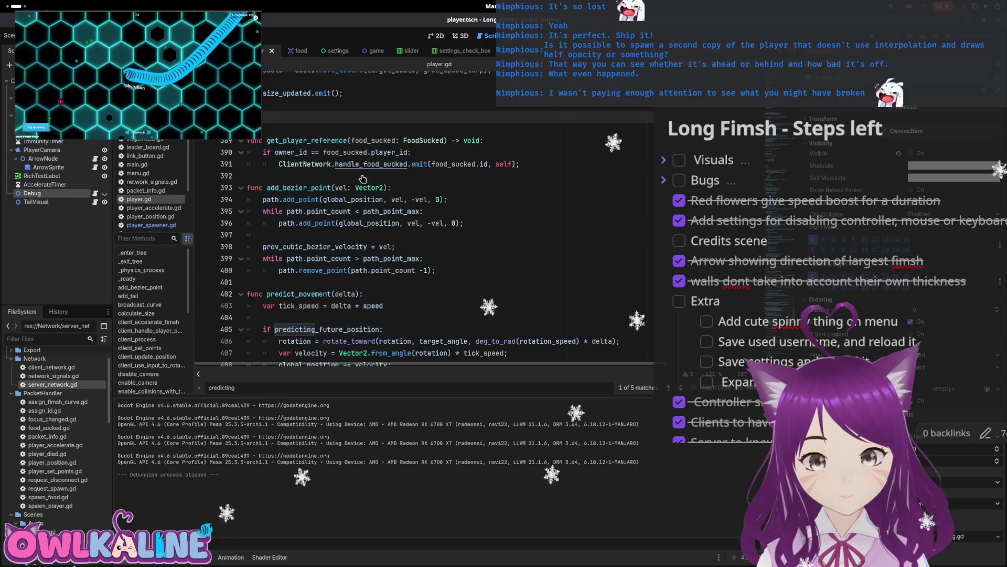
pyautogui.scroll(-4, 359, 247)
pyautogui.scroll(-18, 359, 246)
pyautogui.click(286, 347)
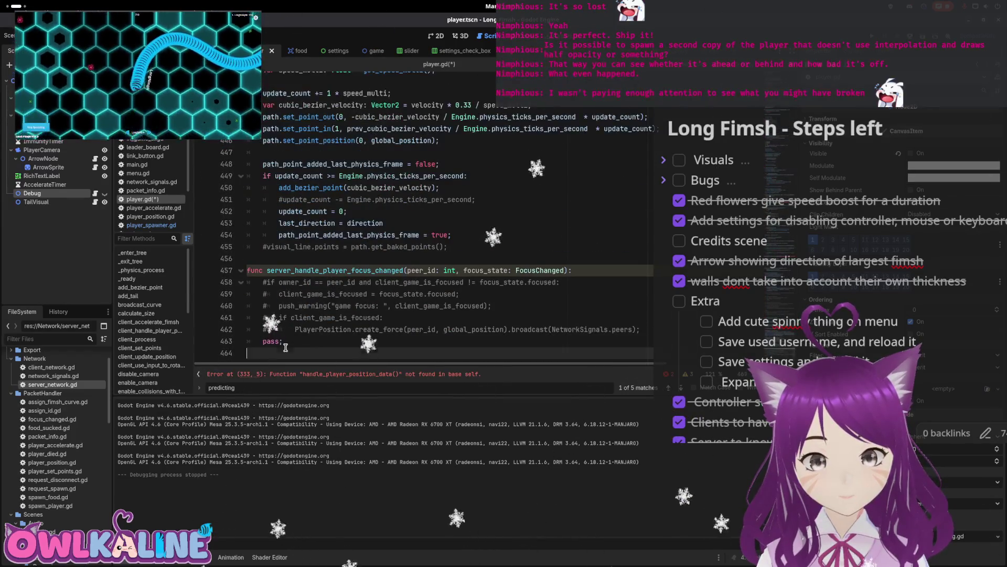
pyautogui.hotkey('ctrl', 'v')
# - Move predict_movement below handle_player_position_data at the end of player.gd and save
pyautogui.scroll(10, 331, 283)
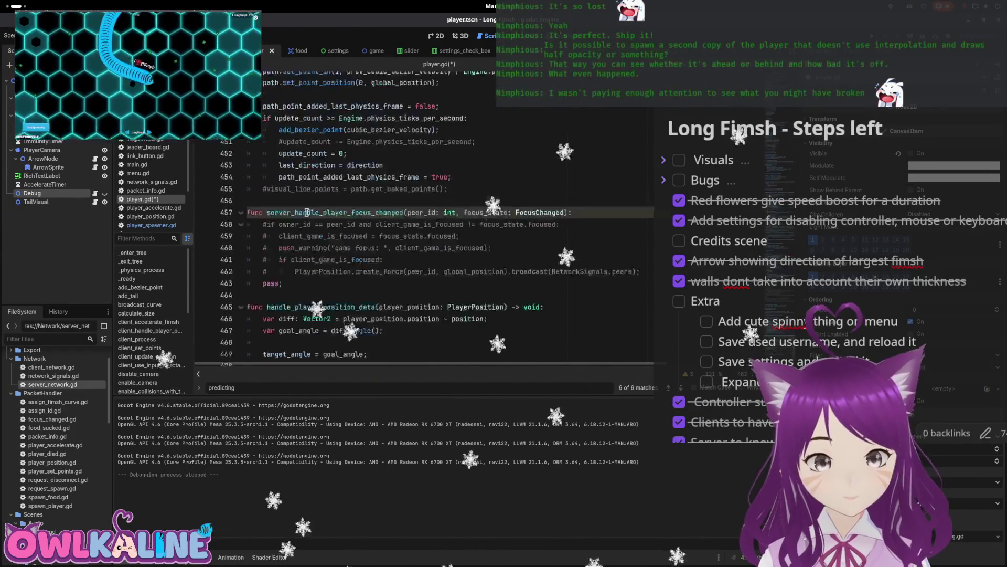
pyautogui.scroll(5, 329, 274)
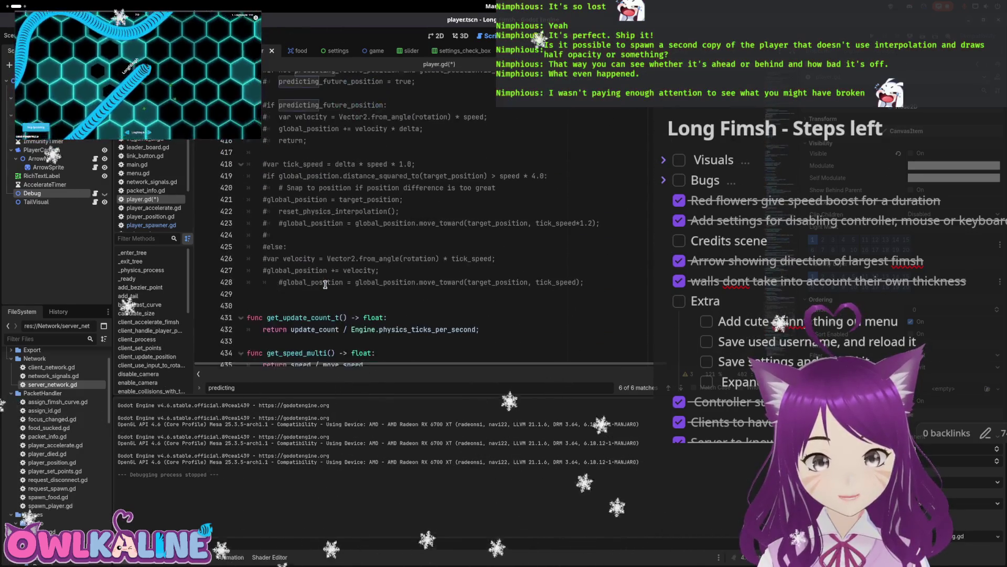
pyautogui.moveTo(272, 294)
pyautogui.mouseDown()
pyautogui.moveTo(272, 306)
pyautogui.moveTo(257, 221)
pyautogui.moveTo(231, 176)
pyautogui.mouseUp()
pyautogui.press('Delete')
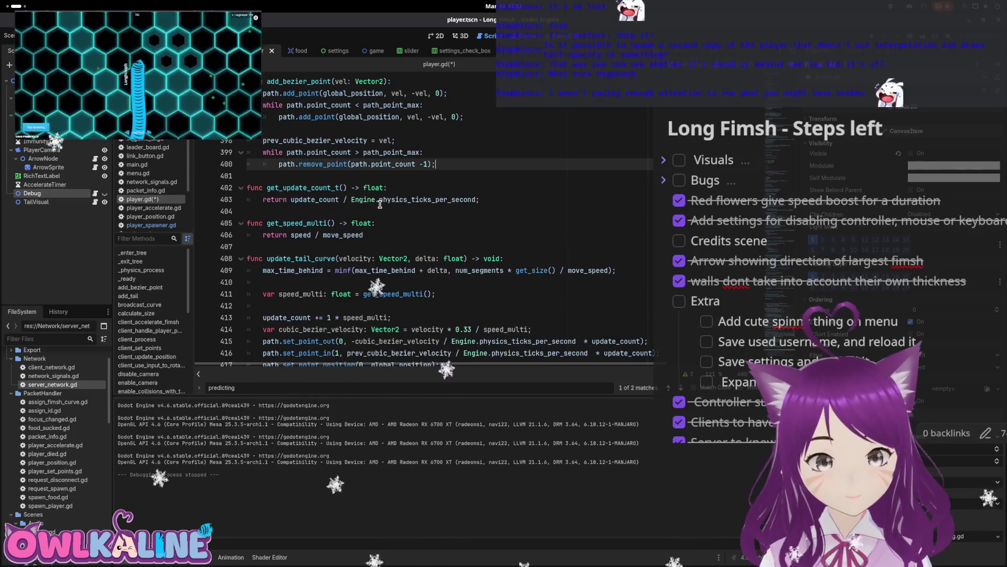
pyautogui.hotkey('ctrl', 's')
pyautogui.scroll(-13, 374, 194)
pyautogui.click(253, 352)
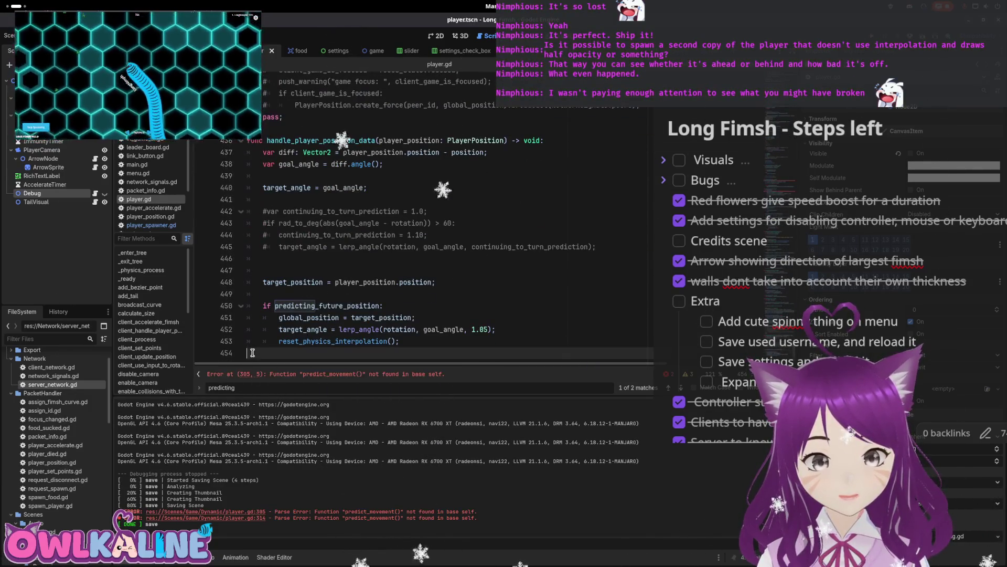
pyautogui.hotkey('ctrl', 'v')
pyautogui.hotkey('ctrl', 's')
# - Change the snap block's condition to 'if not predicting_future_position'
pyautogui.scroll(5, 315, 235)
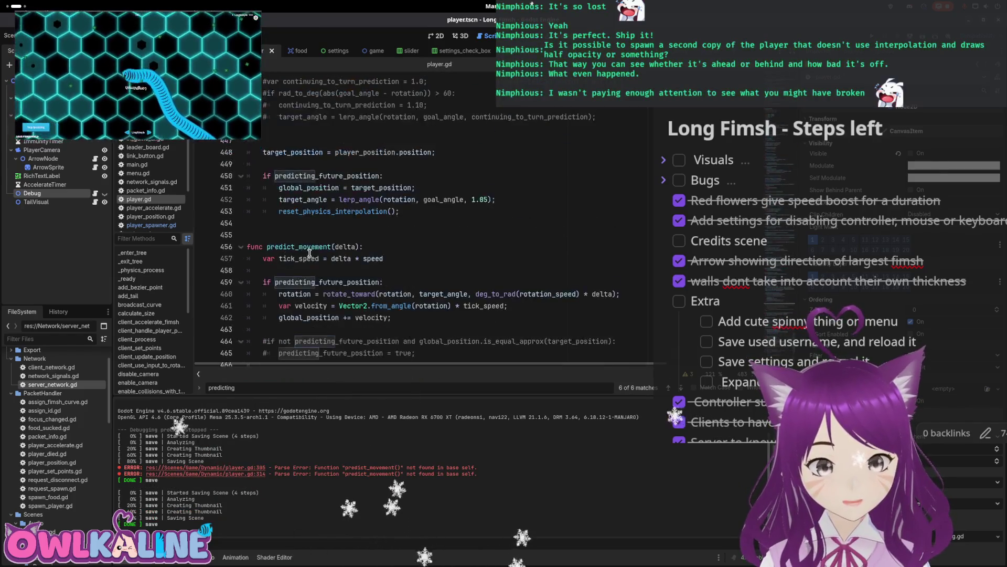
pyautogui.scroll(1, 336, 233)
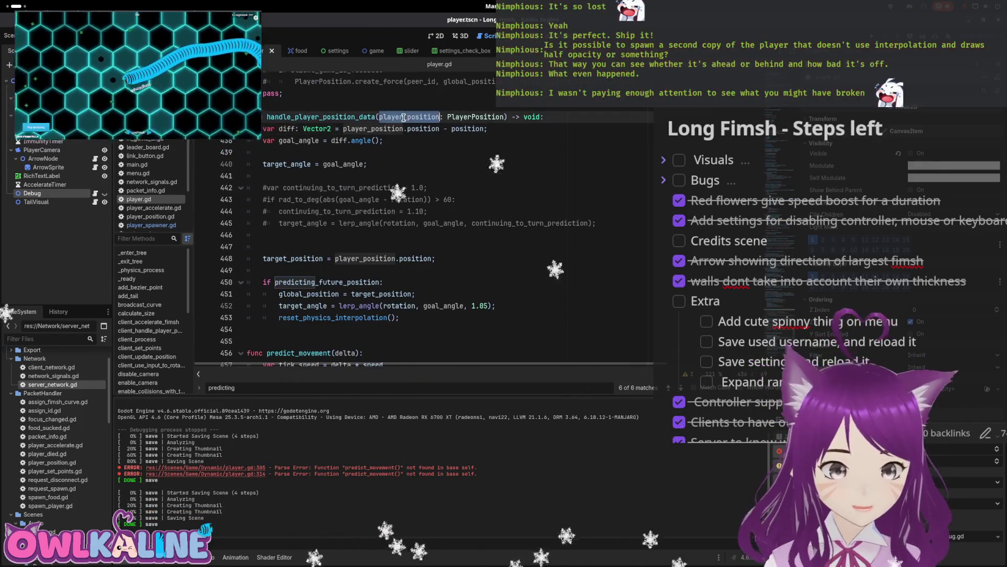
pyautogui.doubleClick(323, 282)
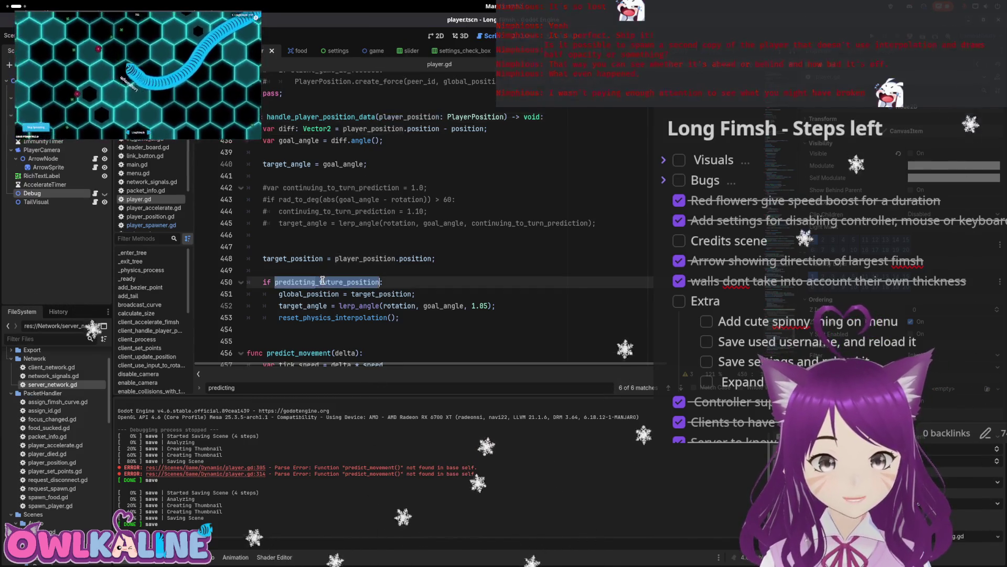
pyautogui.click(294, 306)
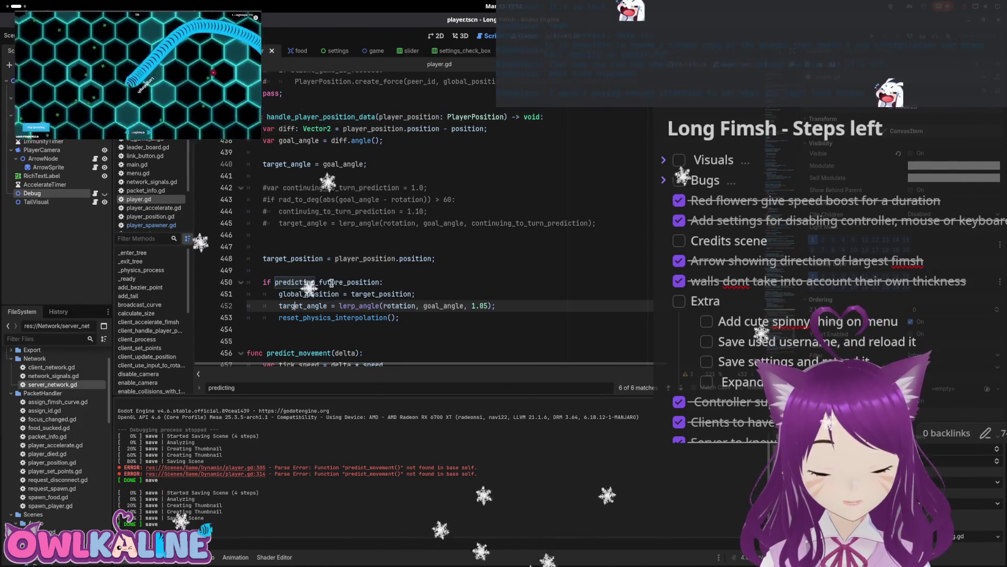
pyautogui.moveTo(401, 317); pyautogui.dragTo(248, 281)
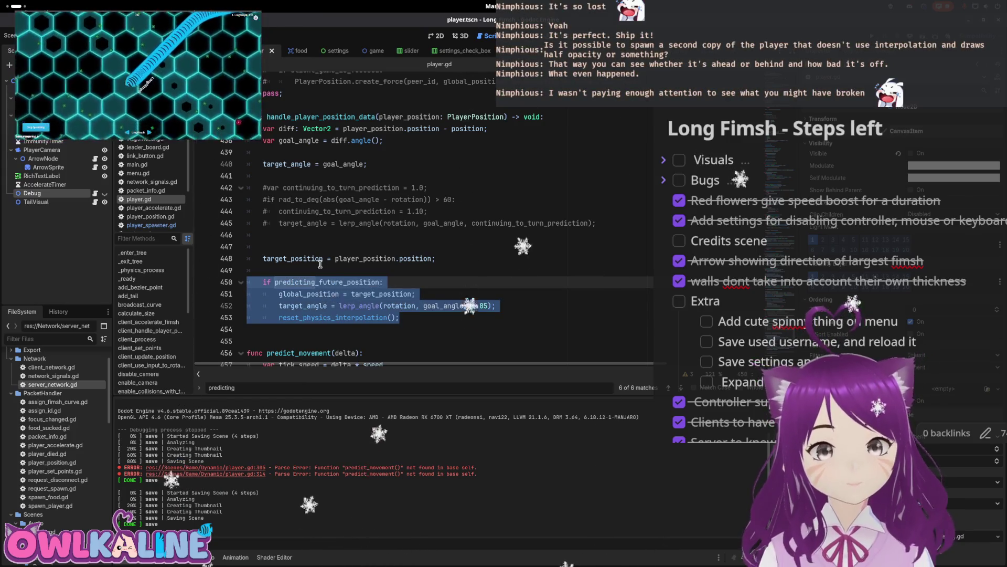
pyautogui.click(320, 262)
pyautogui.moveTo(399, 318); pyautogui.dragTo(296, 316)
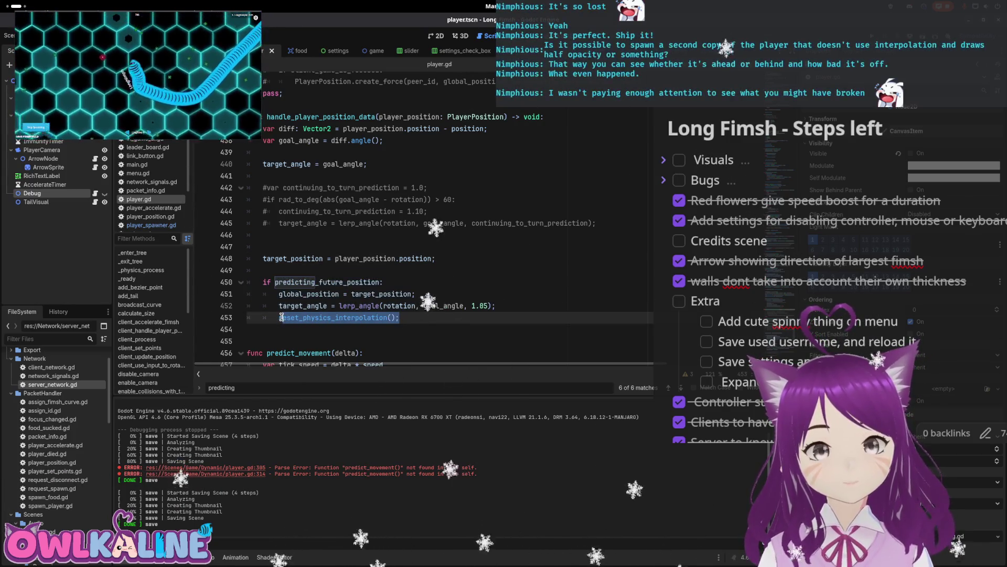
pyautogui.click(273, 281)
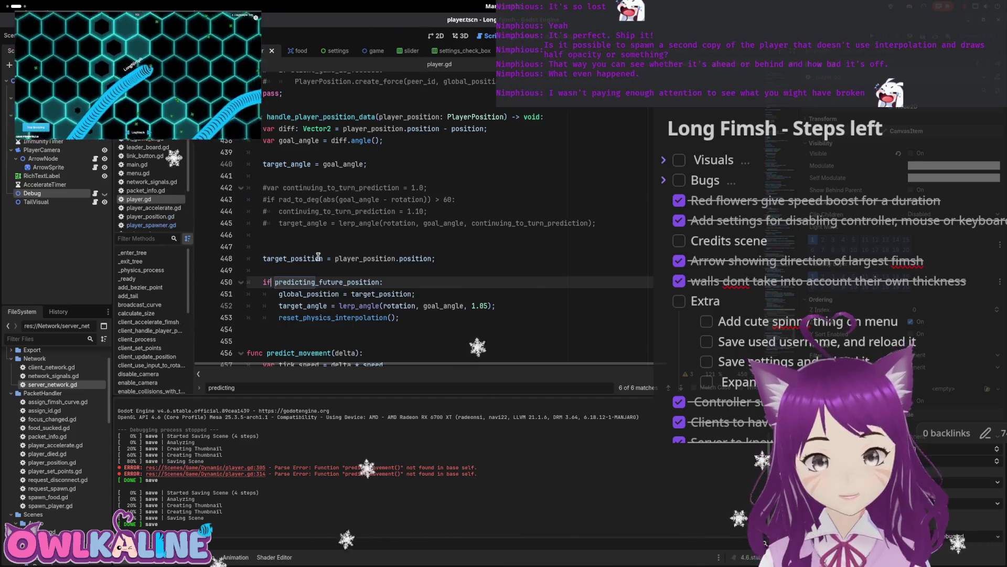
pyautogui.write('not')
pyautogui.click(320, 294)
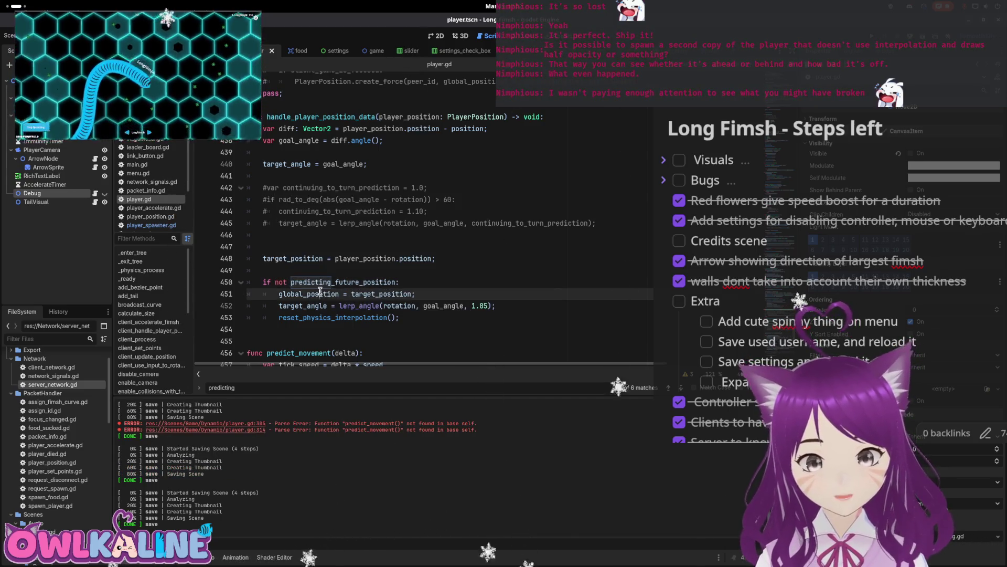
# - Move the target_angle lerp into a new else: branch after reset_physics_interpolation, then save
pyautogui.click(310, 307)
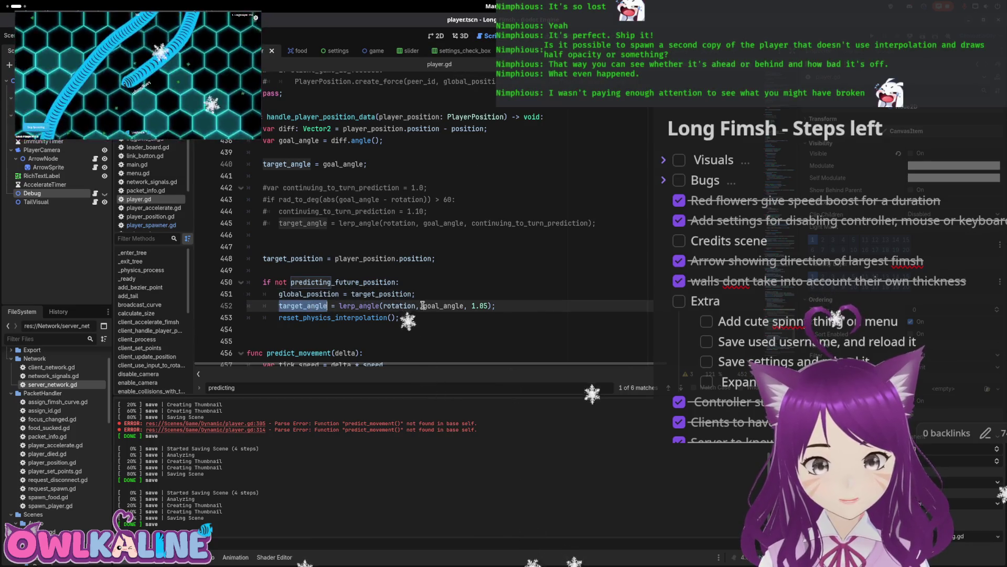
pyautogui.moveTo(514, 303); pyautogui.dragTo(317, 308)
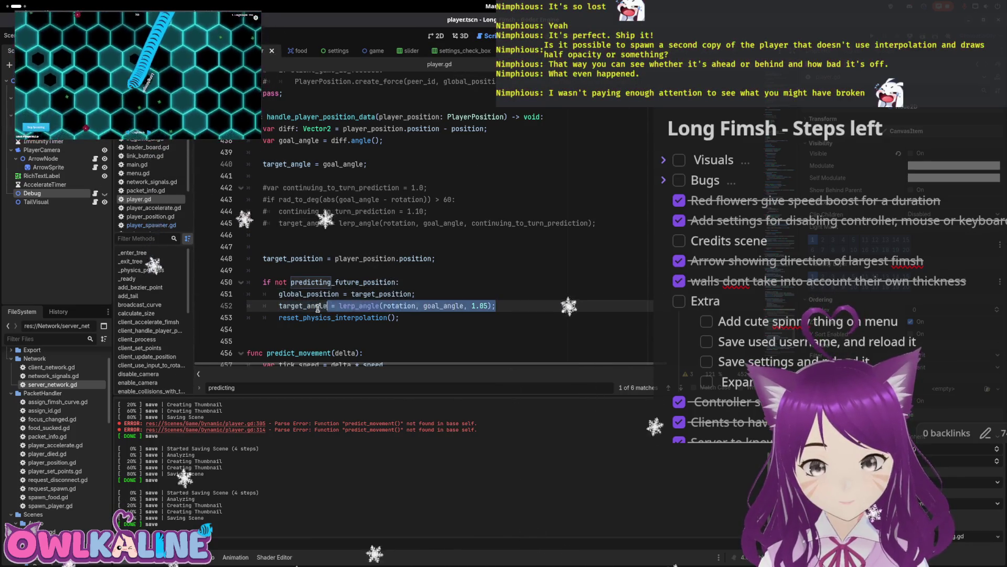
pyautogui.hotkey('ctrl', 'k')
pyautogui.hotkey('ctrl', 'k')
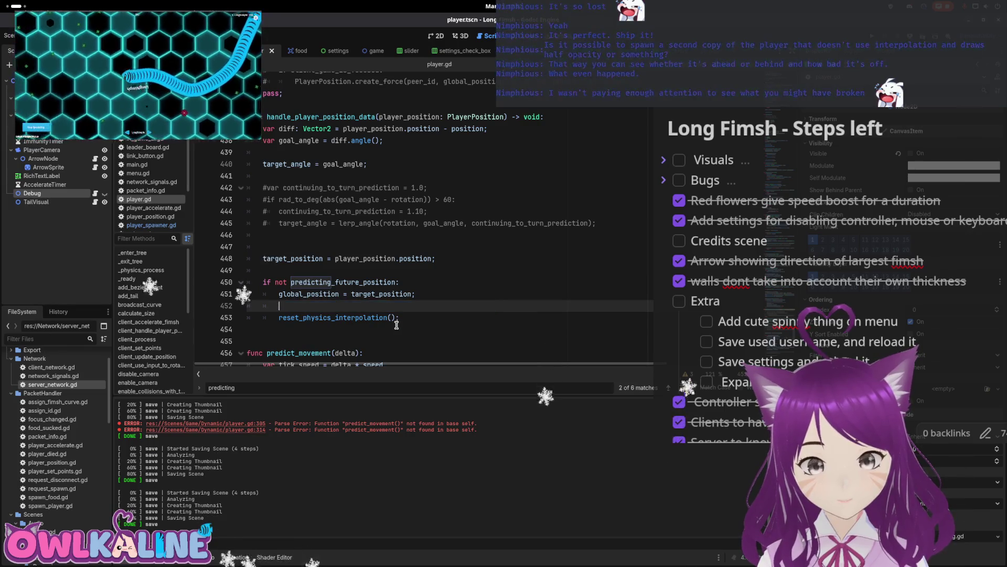
pyautogui.write('target_angle = lerp_angle(rotation, goal_angle, 1.05);')
pyautogui.click(292, 272)
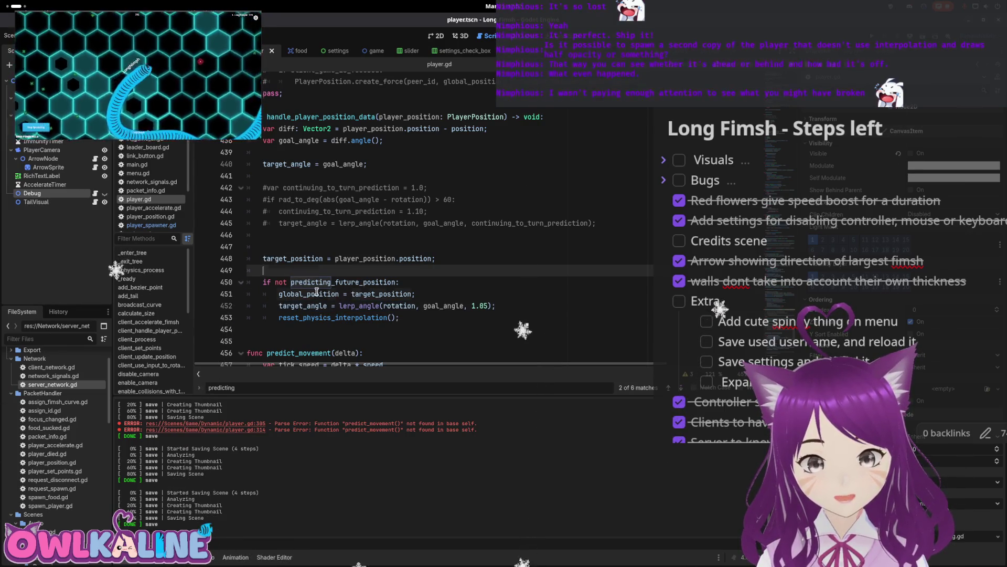
pyautogui.moveTo(496, 306); pyautogui.dragTo(280, 306)
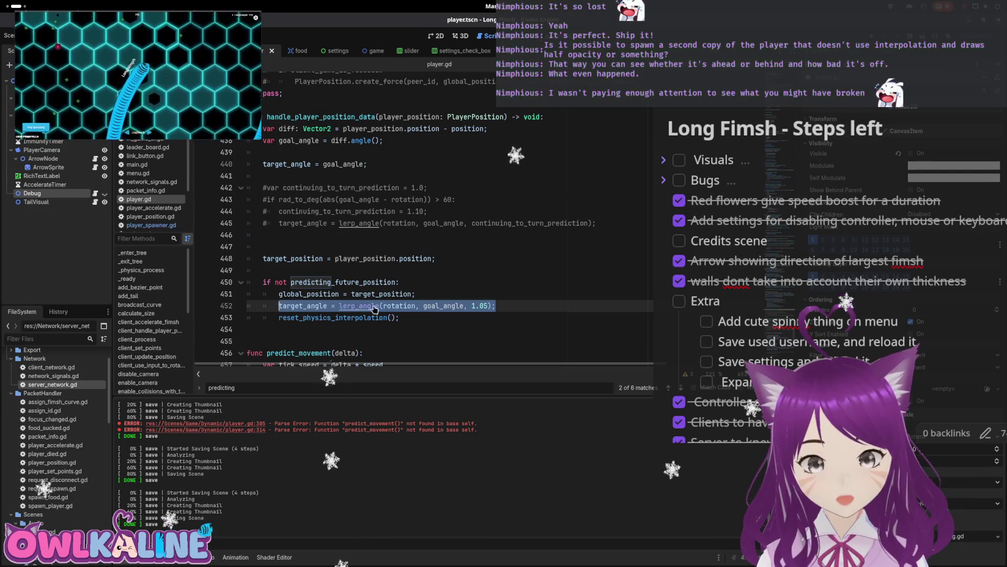
pyautogui.press('BackSpace')
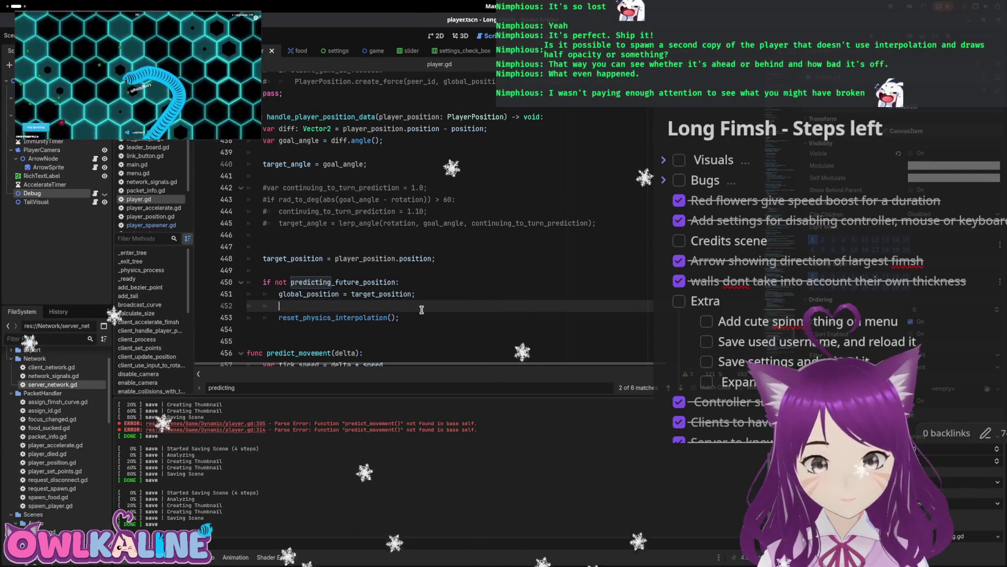
pyautogui.press('BackSpace')
pyautogui.press('BackSpace')
pyautogui.press('BackSpace')
pyautogui.click(421, 306)
pyautogui.press('Return')
pyautogui.press('BackSpace')
pyautogui.write('else')
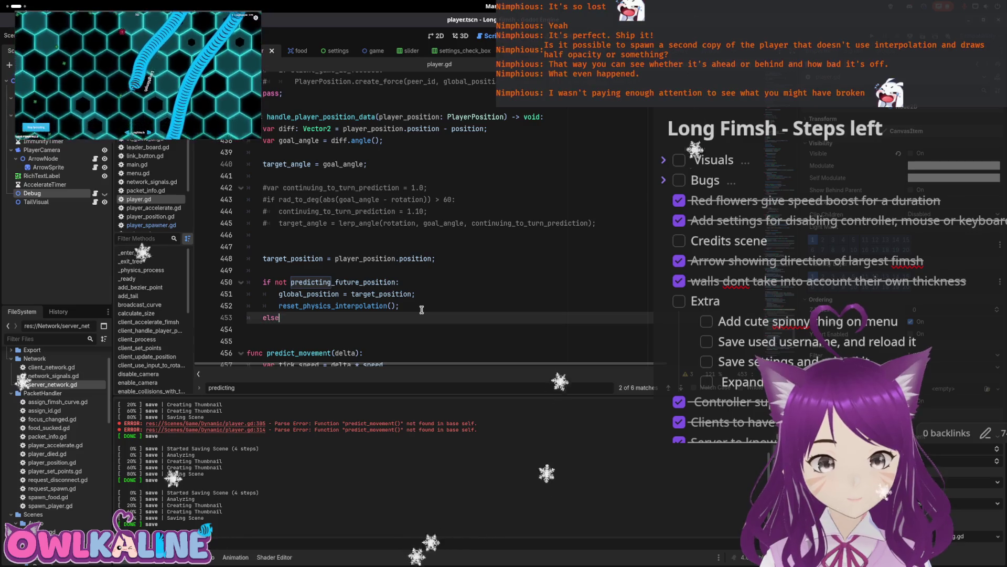
pyautogui.write(':')
pyautogui.press('Return')
pyautogui.hotkey('ctrl', 's')
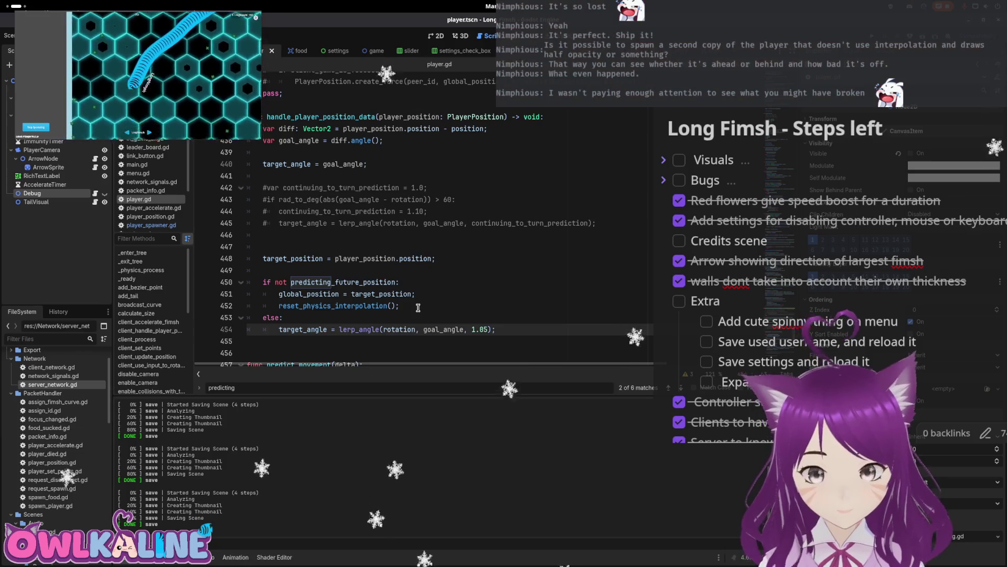
# - Inspect reset_physics_interpolation, predict_movement and its predicting_future_position check
pyautogui.doubleClick(353, 306)
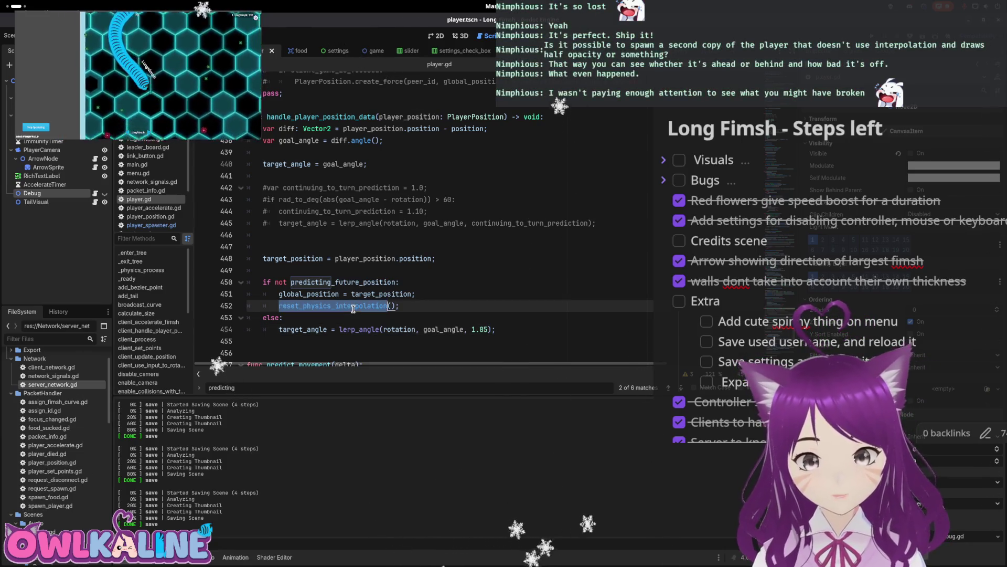
pyautogui.scroll(-4, 336, 283)
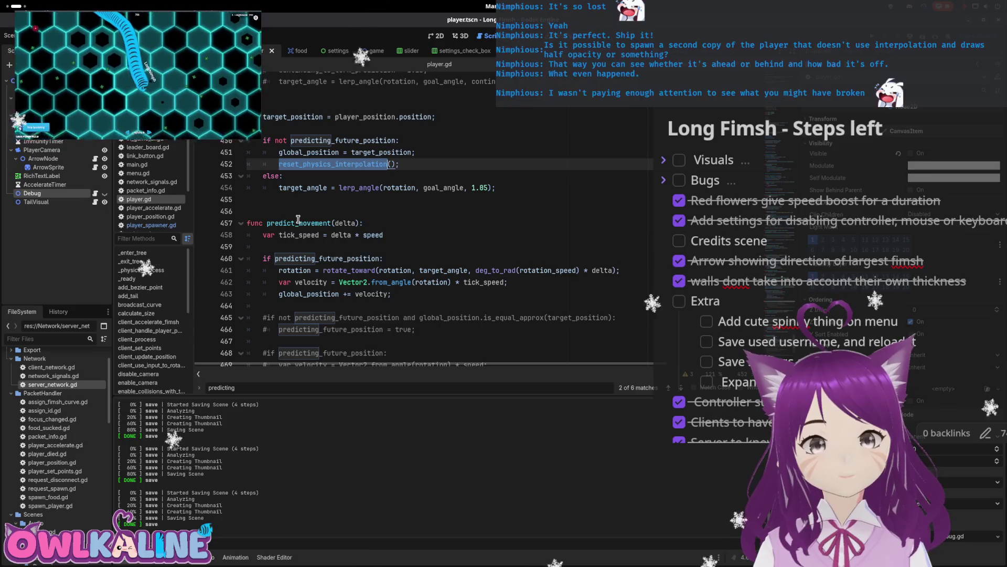
pyautogui.doubleClick(298, 221)
pyautogui.scroll(-2, 309, 210)
pyautogui.doubleClick(325, 186)
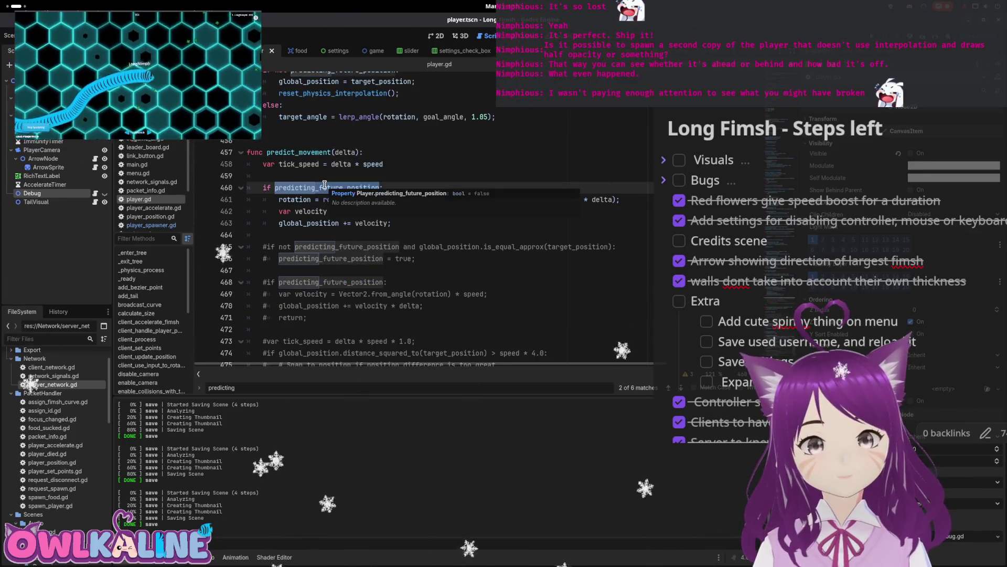
# - Add an else: branch to predict_movement with the copied global_position = target_position and reset lines
pyautogui.click(414, 165)
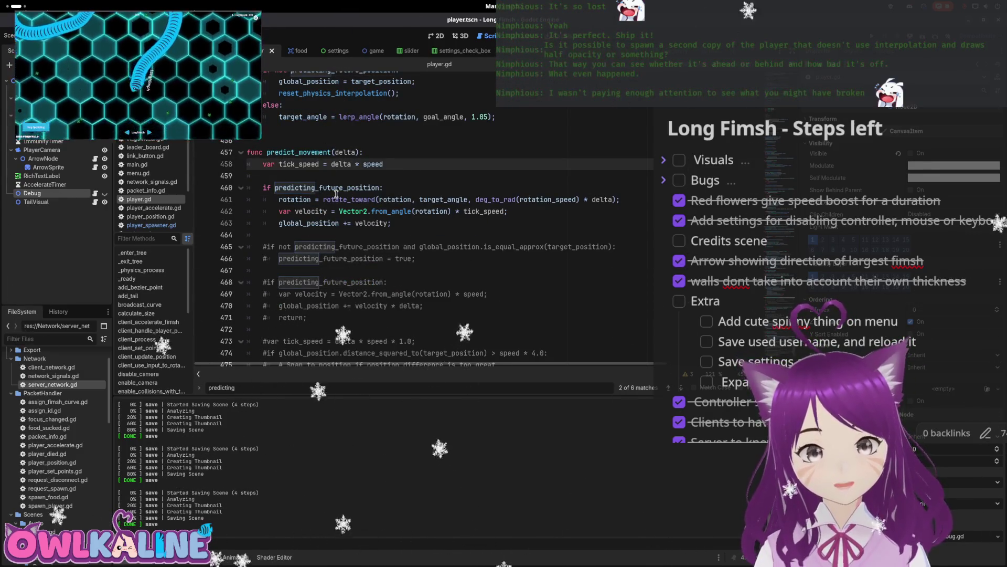
pyautogui.doubleClick(457, 198)
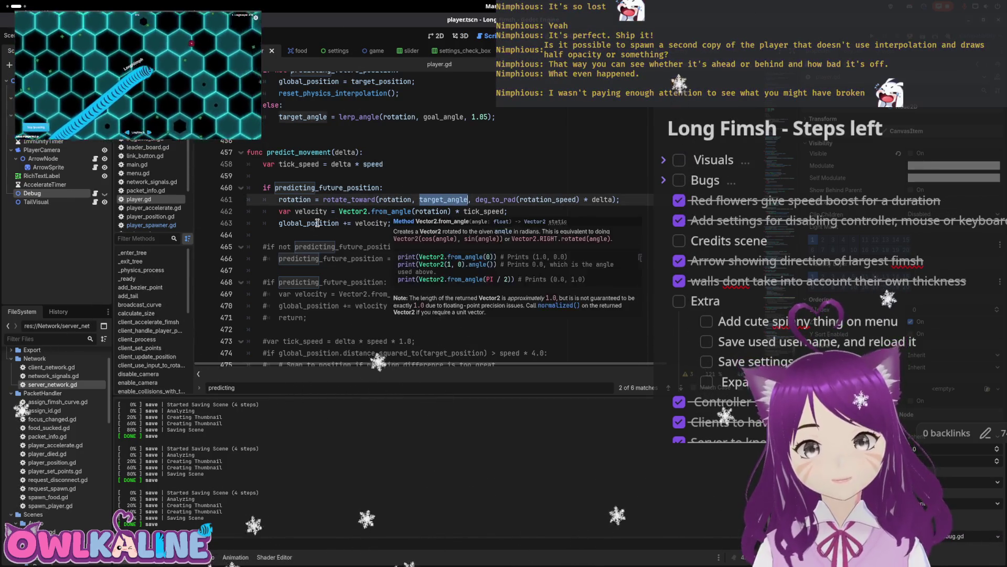
pyautogui.doubleClick(310, 223)
pyautogui.scroll(-1, 412, 241)
pyautogui.scroll(1, 411, 242)
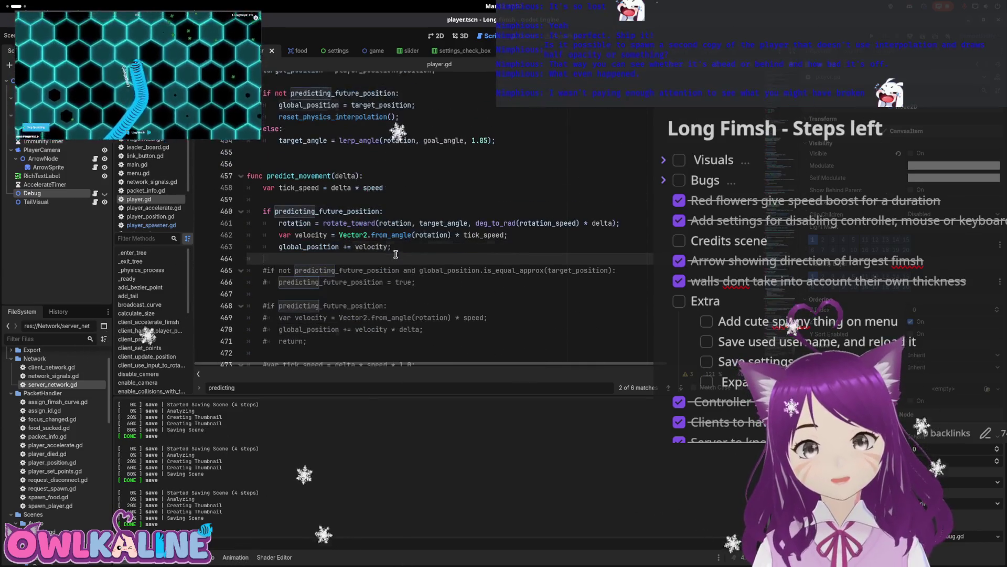
pyautogui.click(415, 247)
pyautogui.press('Return')
pyautogui.write('else')
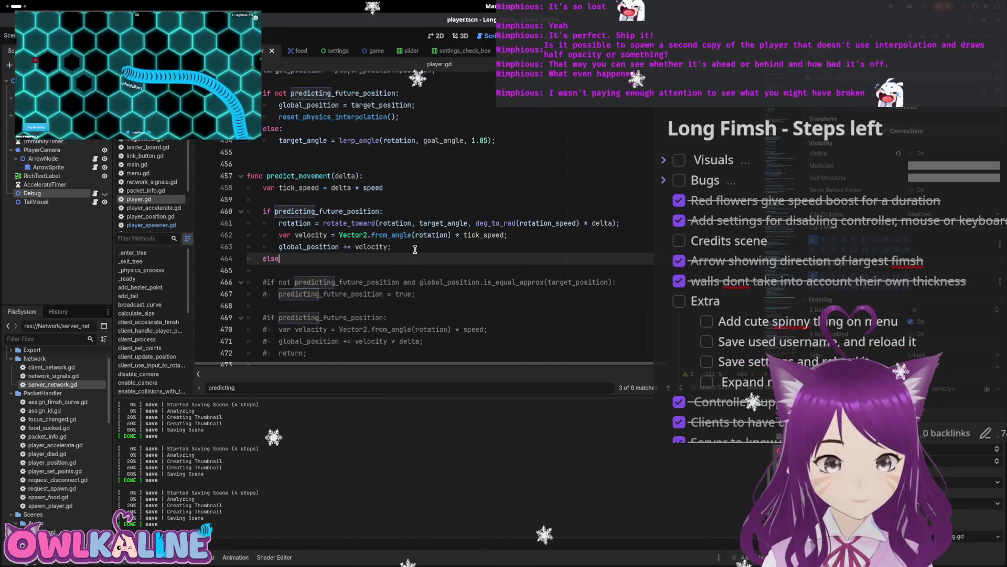
pyautogui.write(':')
pyautogui.press('Return')
pyautogui.write('globa')
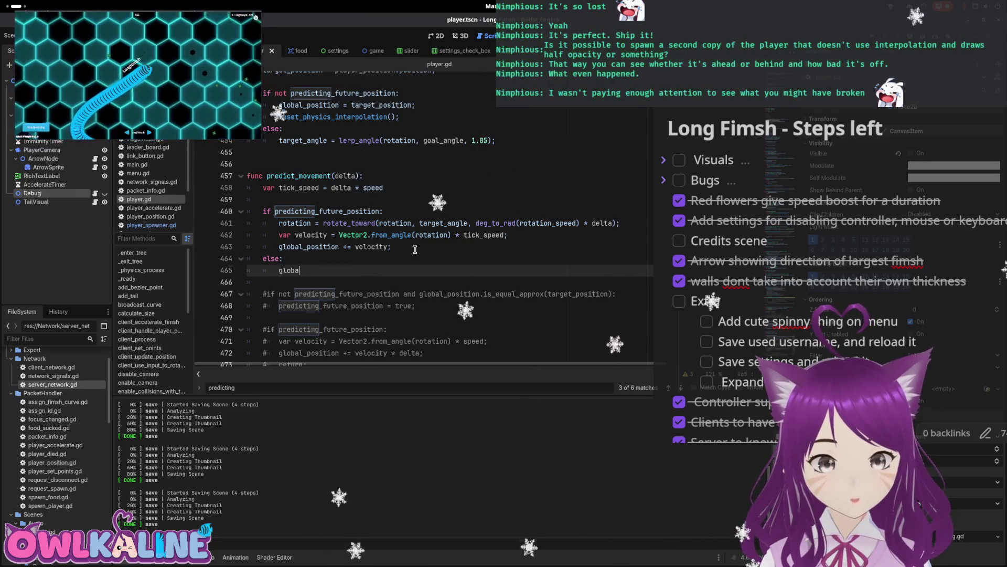
pyautogui.scroll(1, 341, 158)
pyautogui.moveTo(399, 128); pyautogui.dragTo(279, 116)
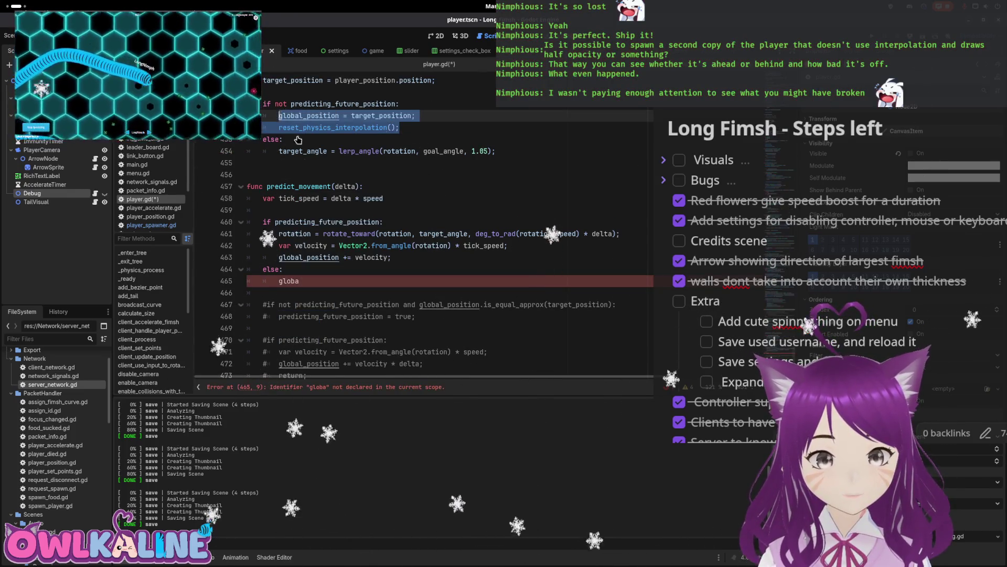
pyautogui.hotkey('ctrl', 'c')
pyautogui.doubleClick(289, 281)
pyautogui.hotkey('ctrl', 'v')
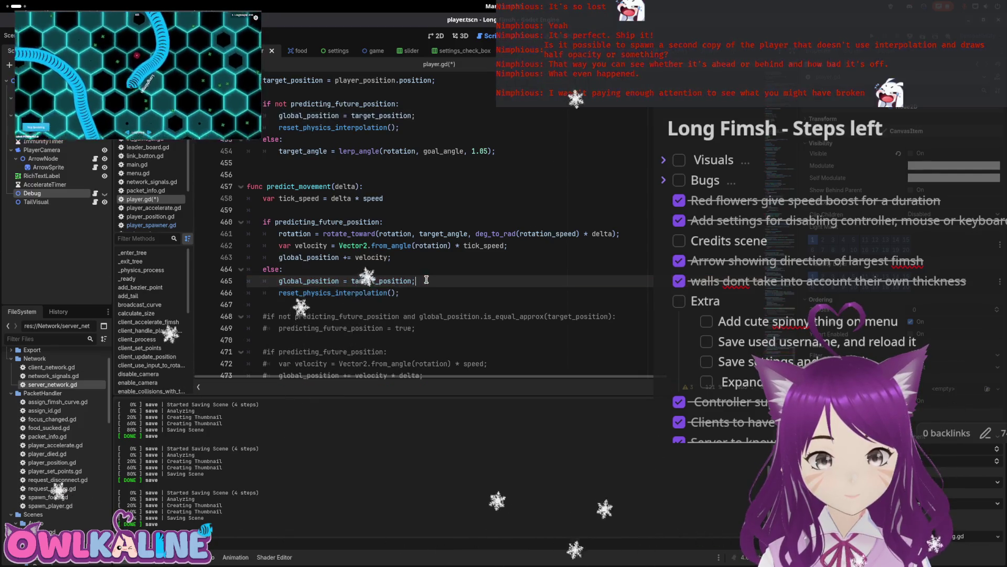
# - Add 'rotation = target_angle;' to that branch, fix the typo, save, and launch the game
pyautogui.press('Return')
pyautogui.write('roation = targ')
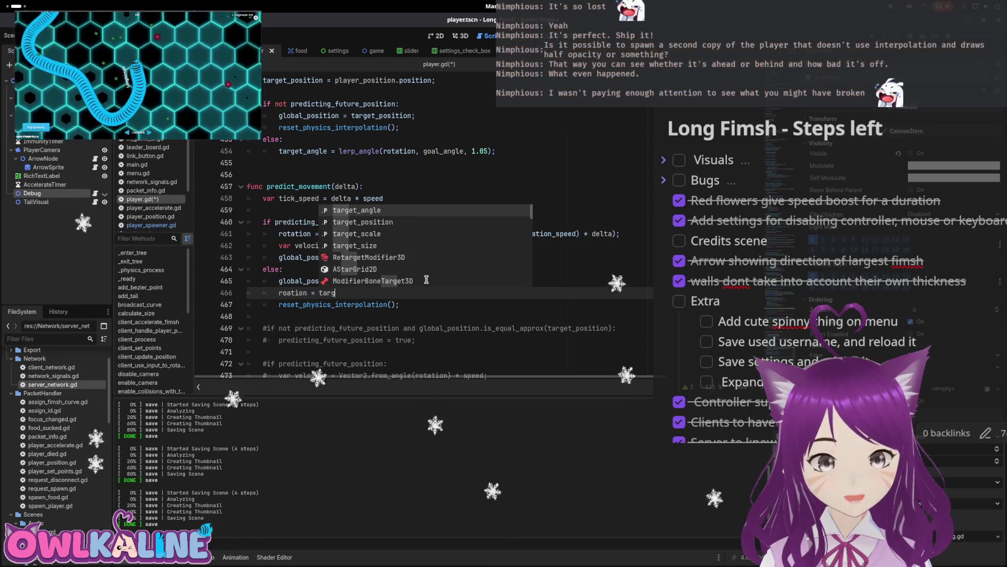
pyautogui.press('Return')
pyautogui.write(';')
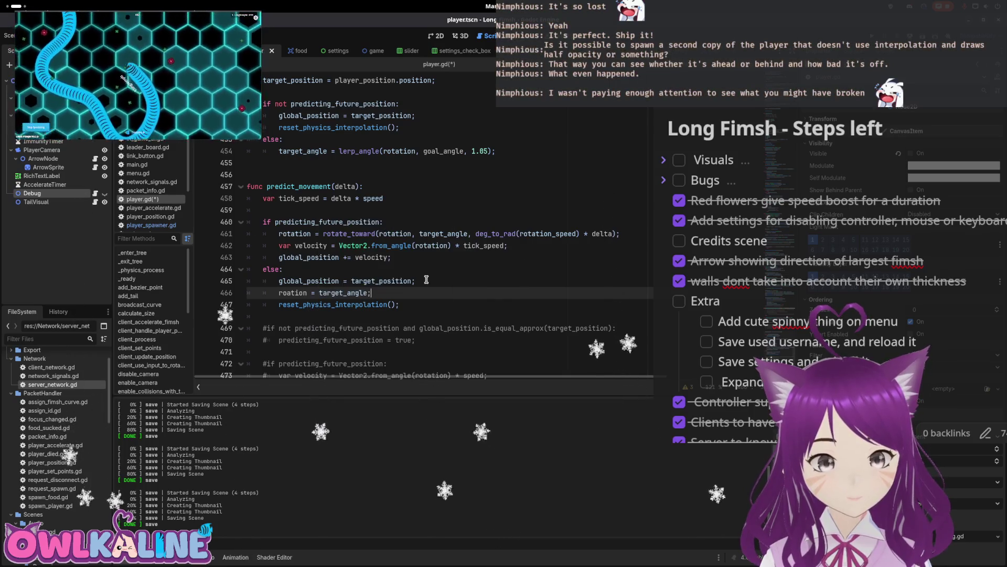
pyautogui.hotkey('ctrl', 's')
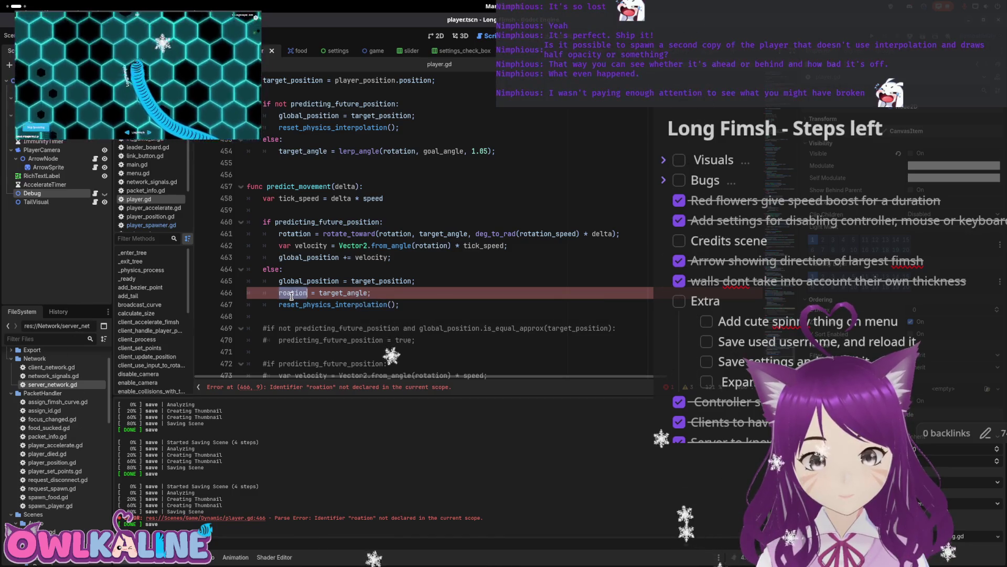
pyautogui.write('ositi')
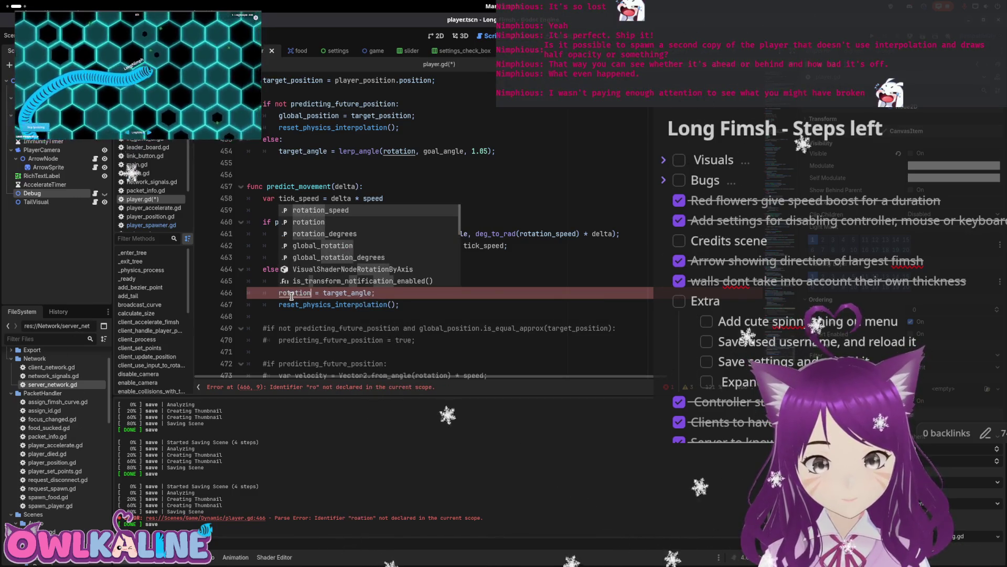
pyautogui.write('on')
pyautogui.hotkey('ctrl', 's')
pyautogui.press('Up')
pyautogui.press('F5')
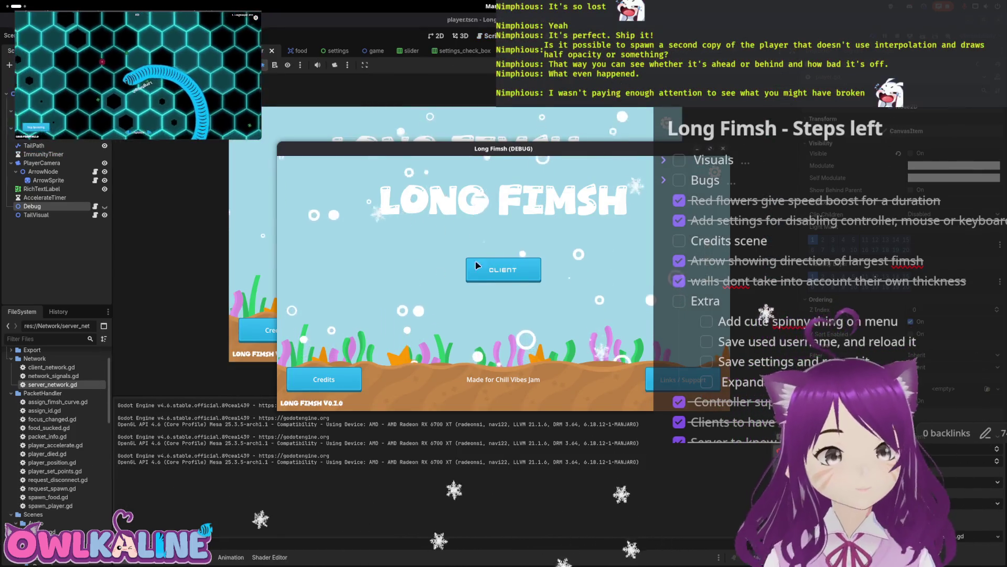
# - Join as CLIENT and spectate the snake, then stop the run and switch to the game scene
pyautogui.click(498, 270)
pyautogui.click(369, 378)
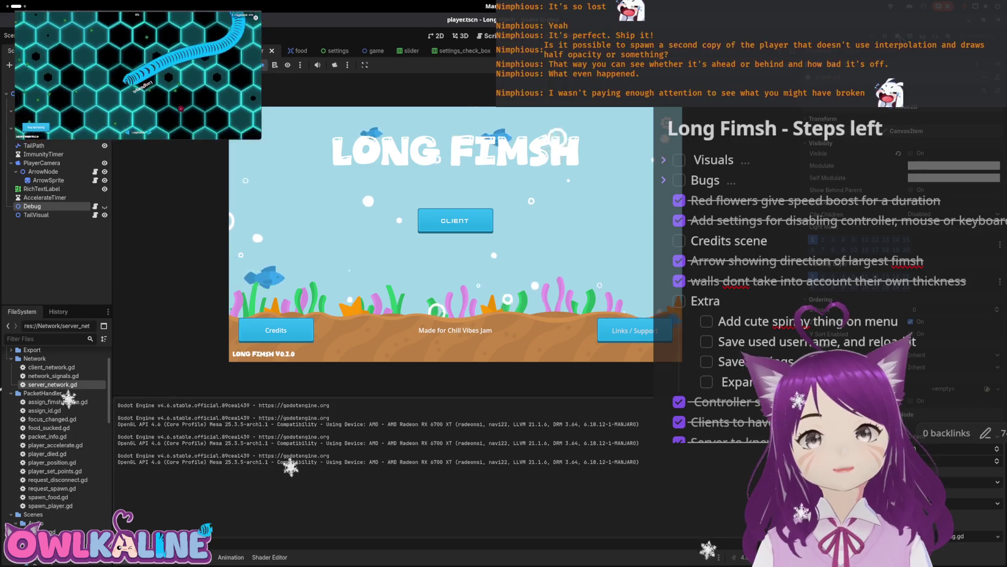
pyautogui.press('F8')
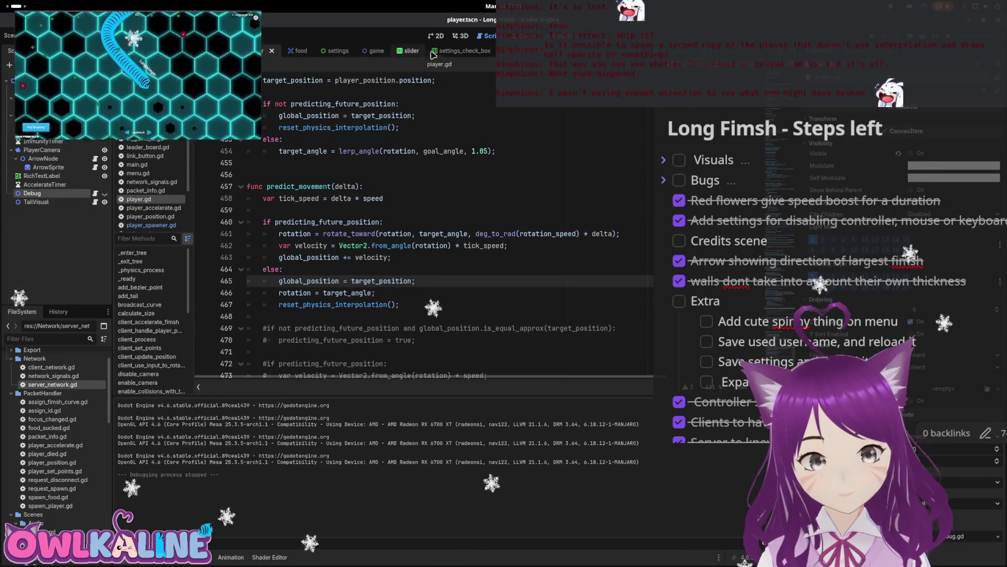
pyautogui.click(387, 54)
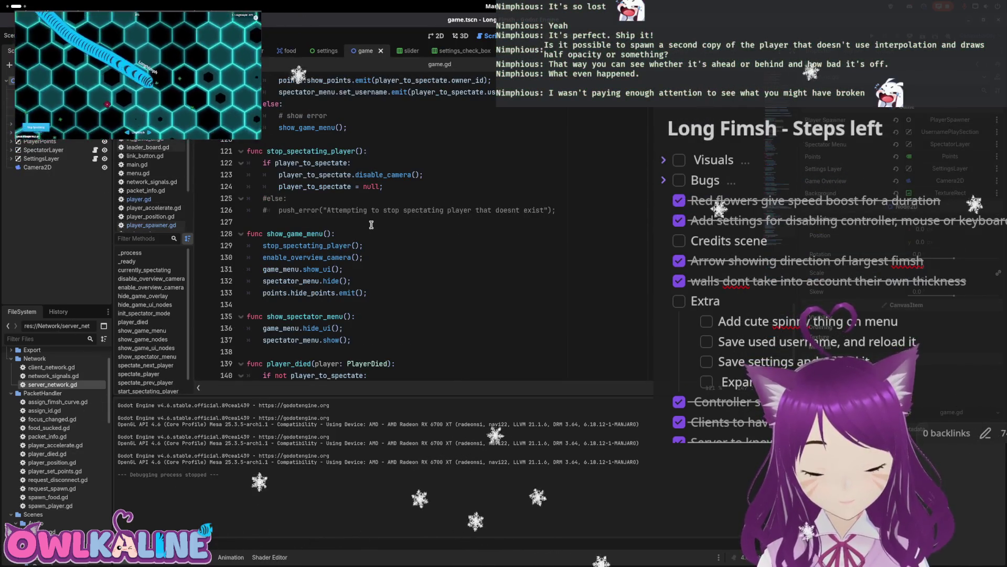
# - Open player_spawner.gd, spectate LongNimph full-screen in a test run, then stop the game
pyautogui.scroll(-3, 371, 224)
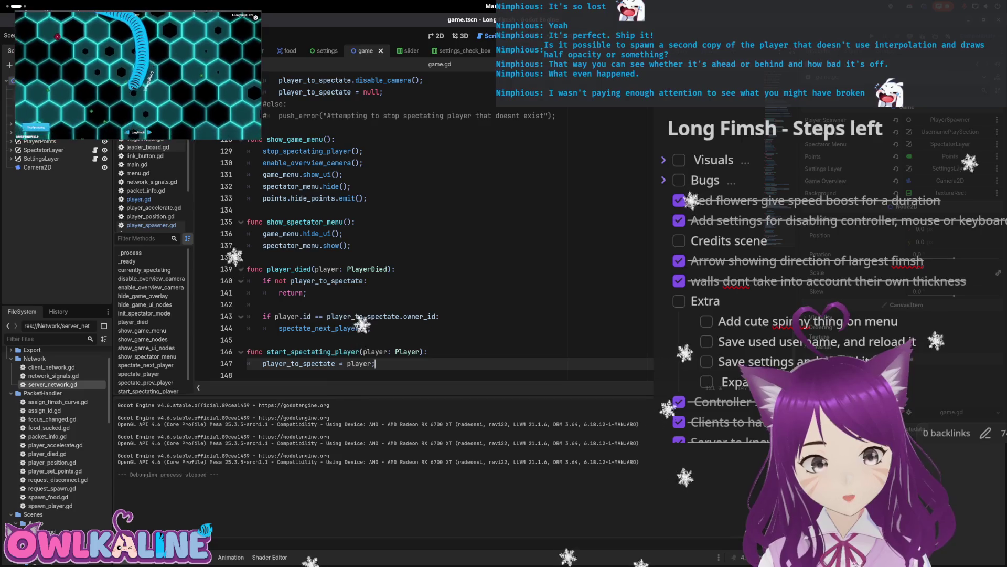
pyautogui.click(151, 226)
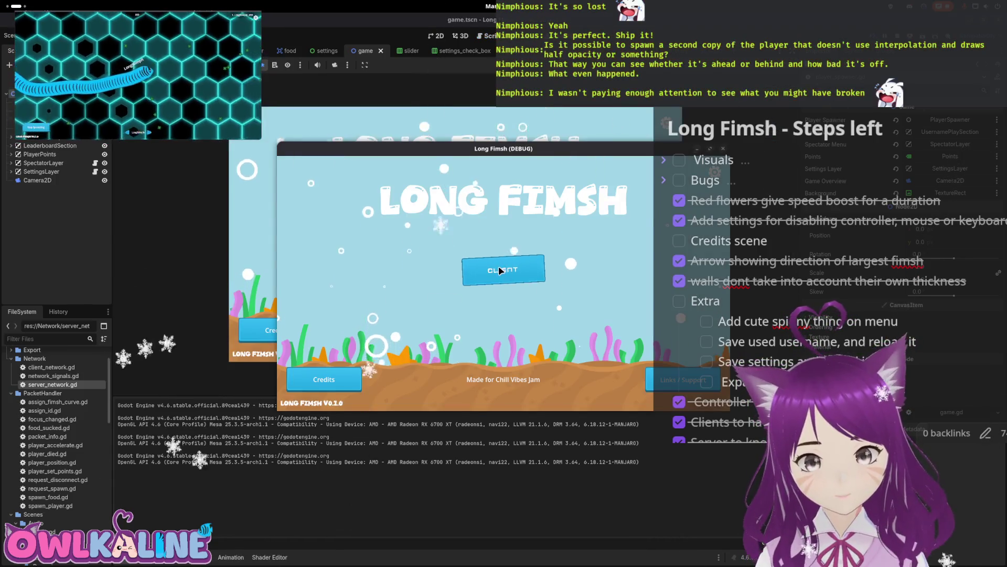
pyautogui.click(500, 270)
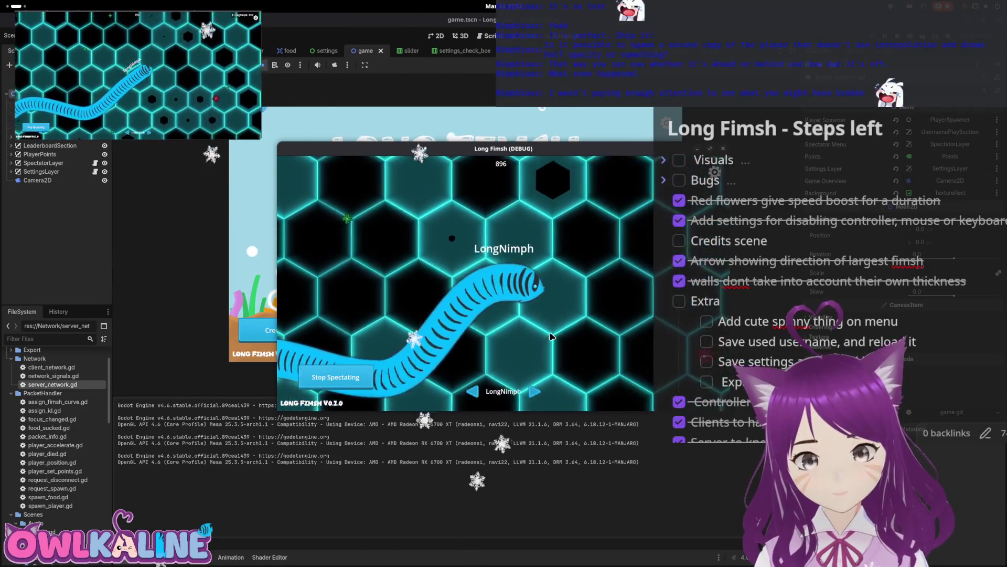
pyautogui.doubleClick(556, 149)
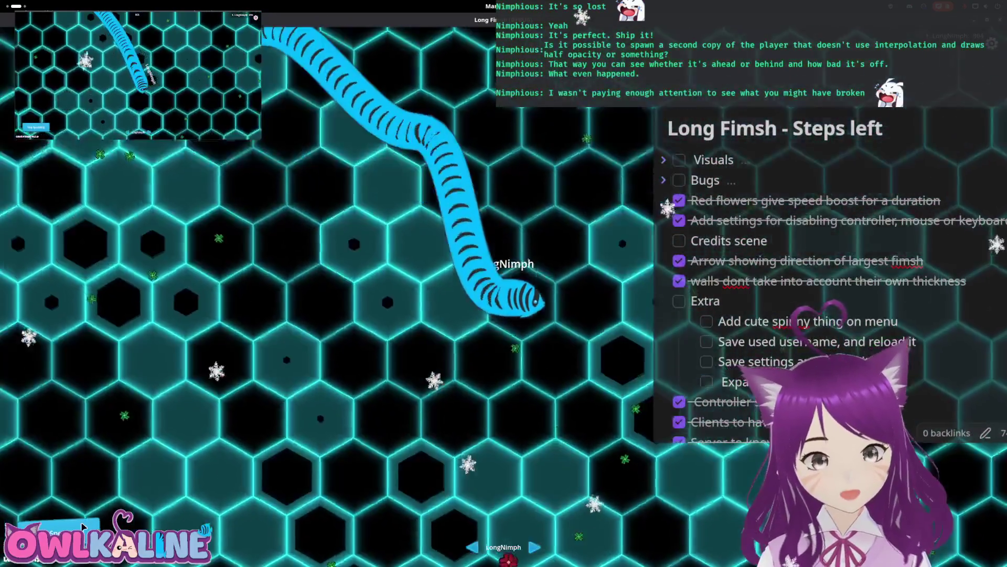
pyautogui.click(81, 527)
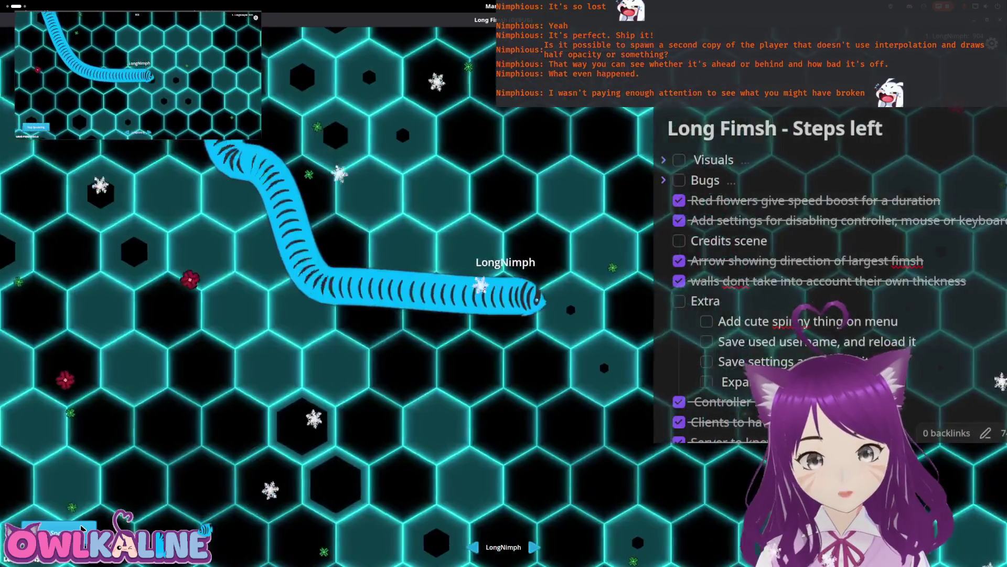
pyautogui.click(81, 528)
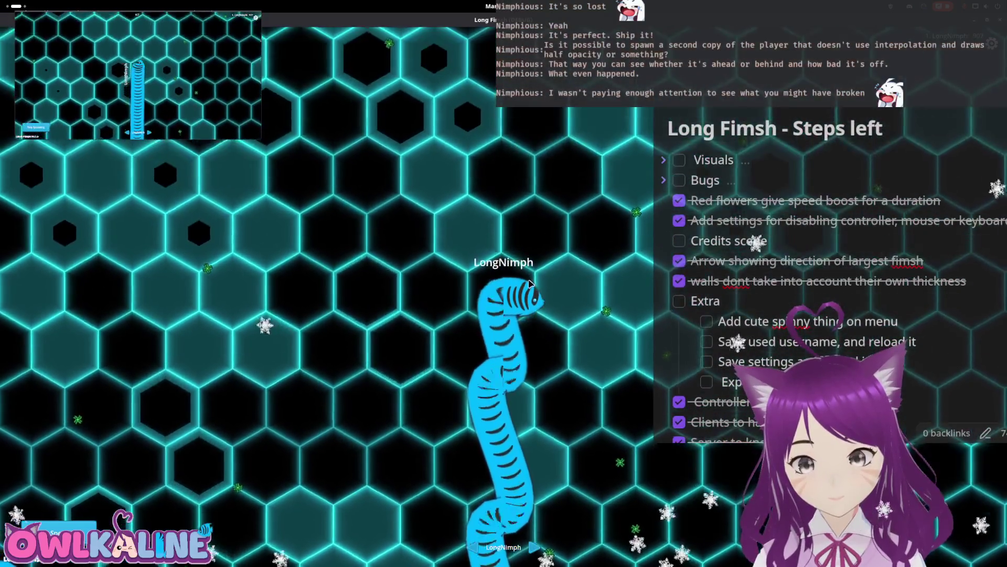
pyautogui.press('F11')
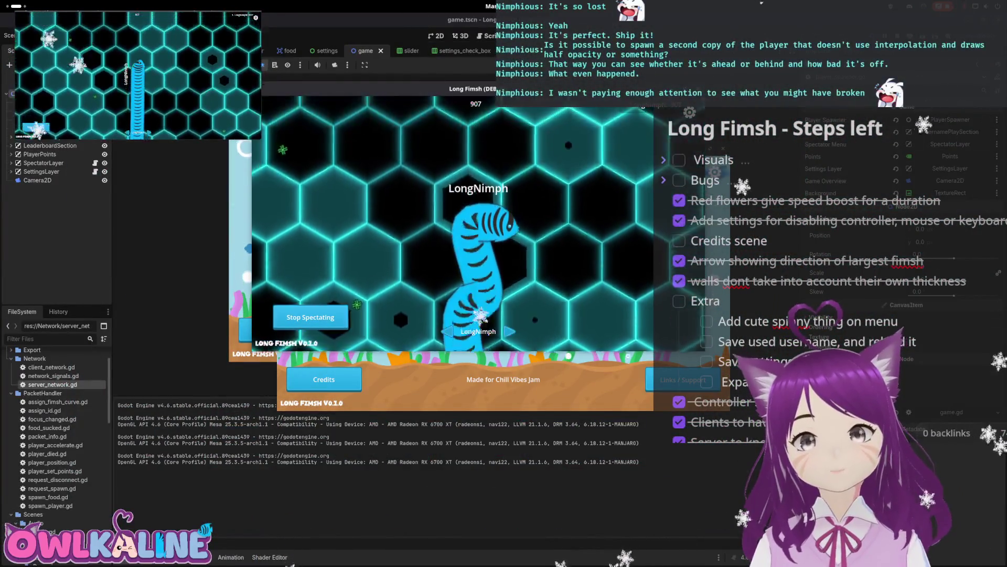
pyautogui.press('F8')
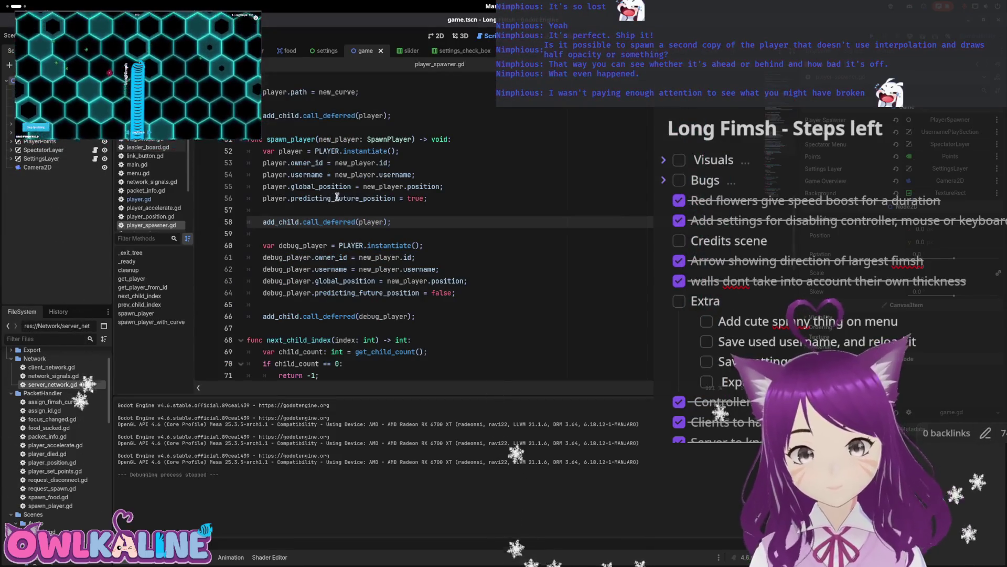
# - Check the actions for predicting_future_position, then open player.gd from the player scene
pyautogui.doubleClick(362, 292)
pyautogui.rightClick(362, 292)
pyautogui.click(389, 332)
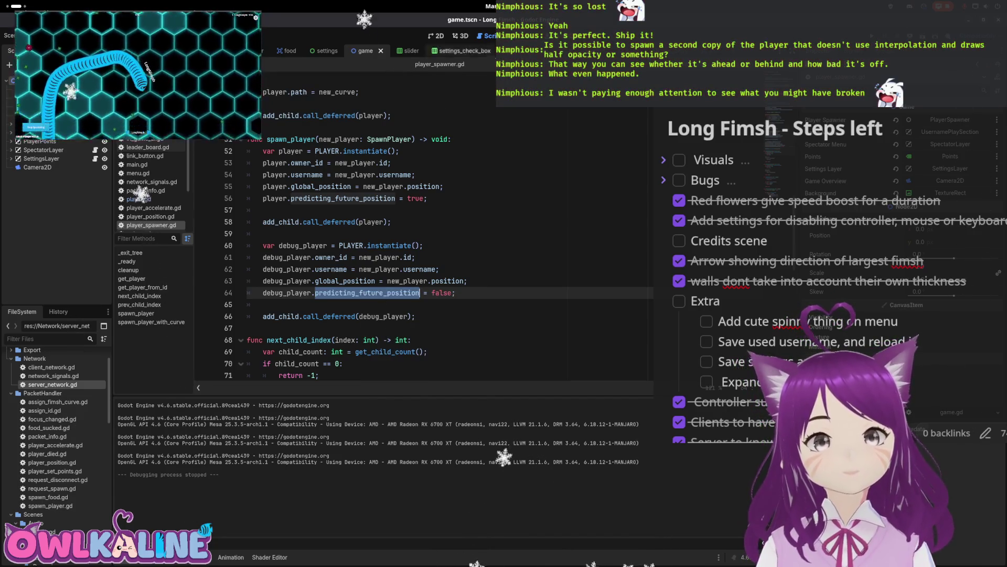
pyautogui.click(246, 50)
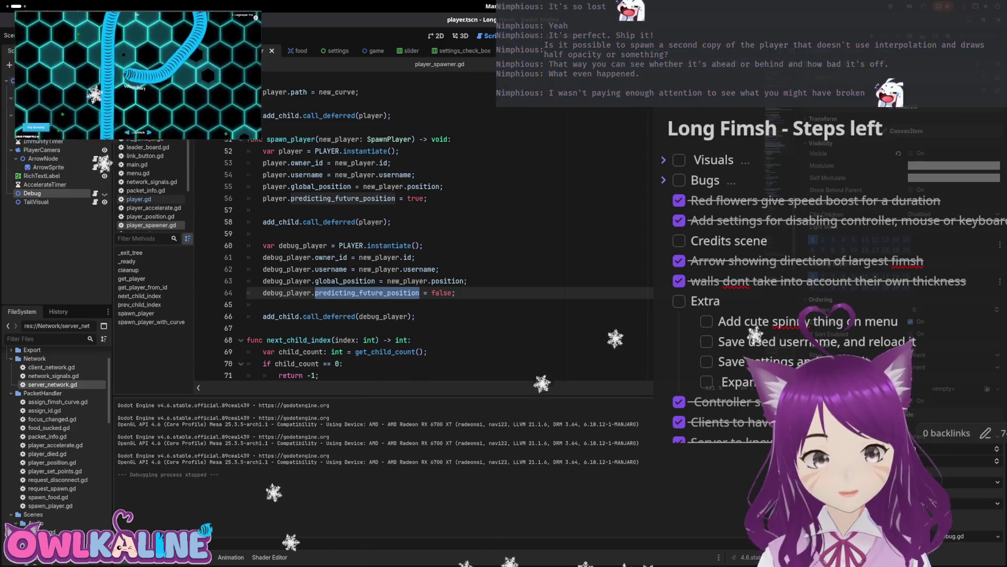
pyautogui.click(139, 199)
# - Search player.gd for predicting_future_position and step to the match in the non-predicting branch
pyautogui.hotkey('ctrl', 'f')
pyautogui.hotkey('ctrl', 'v')
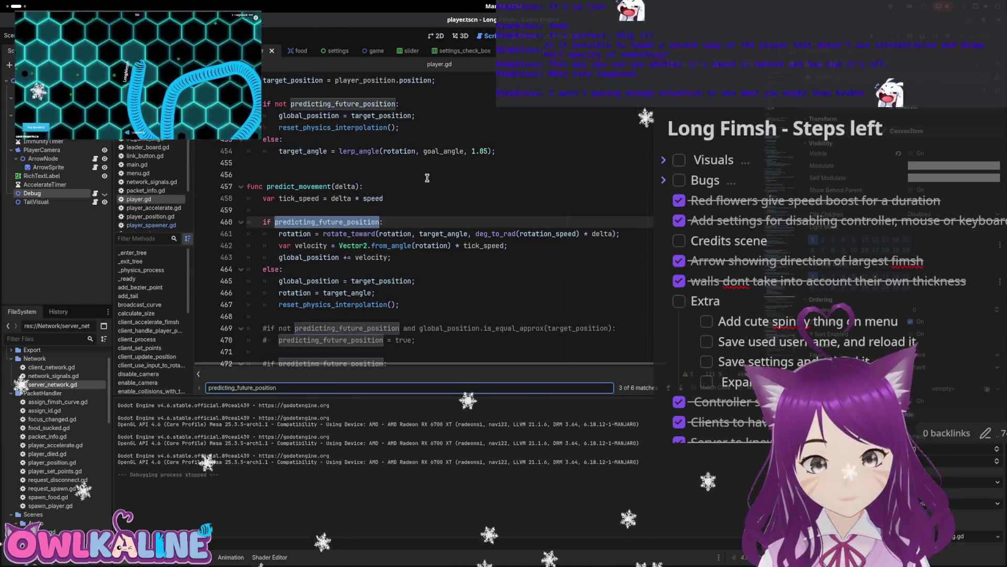
pyautogui.click(682, 387)
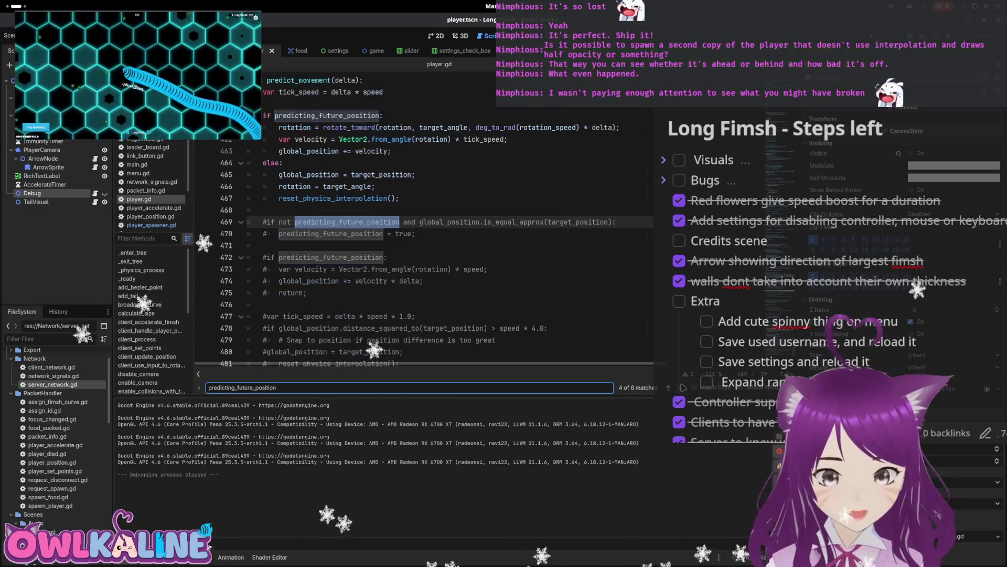
pyautogui.click(681, 387)
pyautogui.click(682, 387)
pyautogui.click(682, 387)
pyautogui.click(682, 387)
pyautogui.click(681, 387)
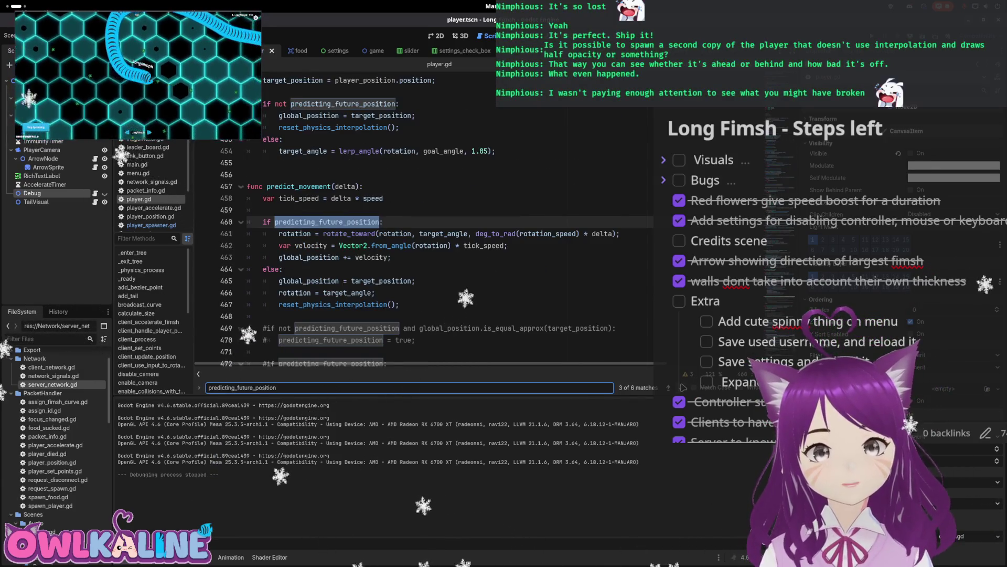
pyautogui.click(681, 387)
pyautogui.click(682, 387)
pyautogui.click(682, 387)
pyautogui.click(683, 387)
pyautogui.click(683, 387)
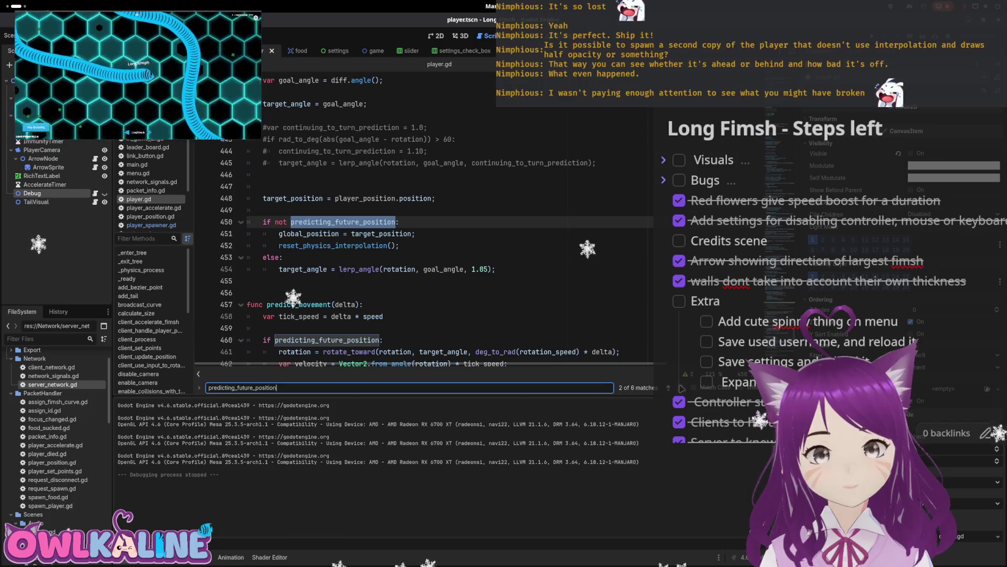
pyautogui.click(683, 387)
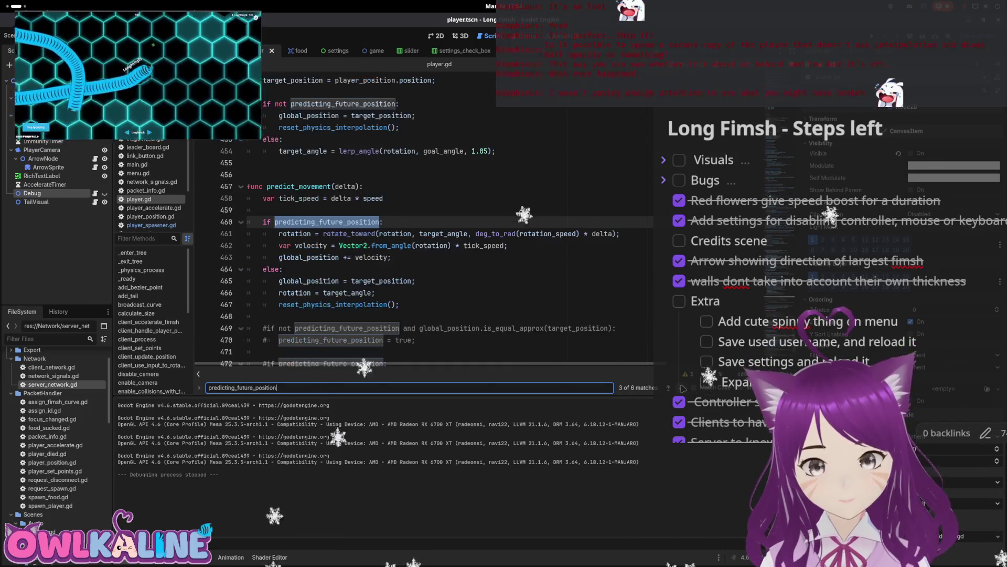
pyautogui.click(683, 388)
pyautogui.click(682, 387)
pyautogui.click(683, 387)
pyautogui.click(682, 387)
pyautogui.click(682, 387)
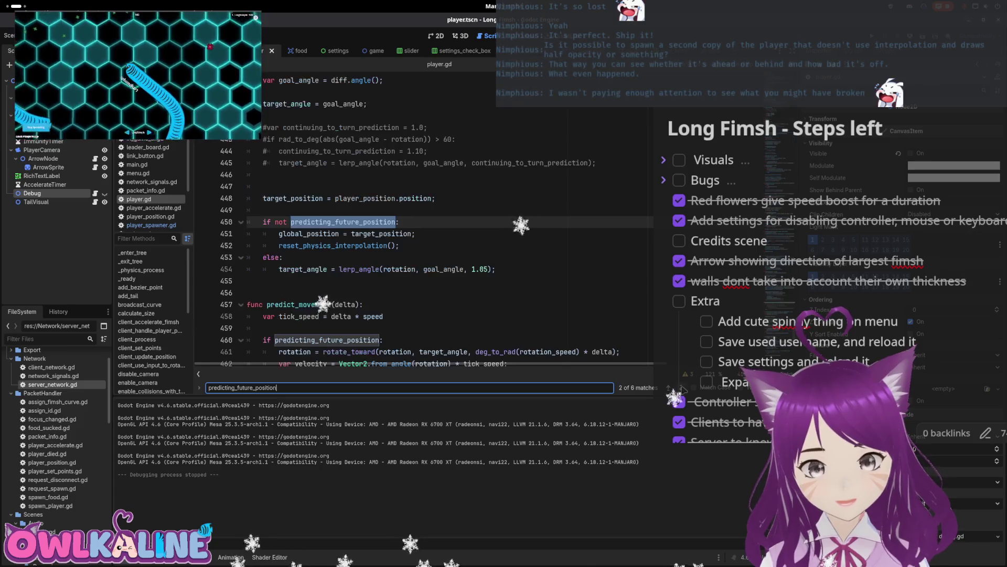
# - Add rotation = target_angle after global_position = target_position, save, and launch the game
pyautogui.scroll(2, 374, 246)
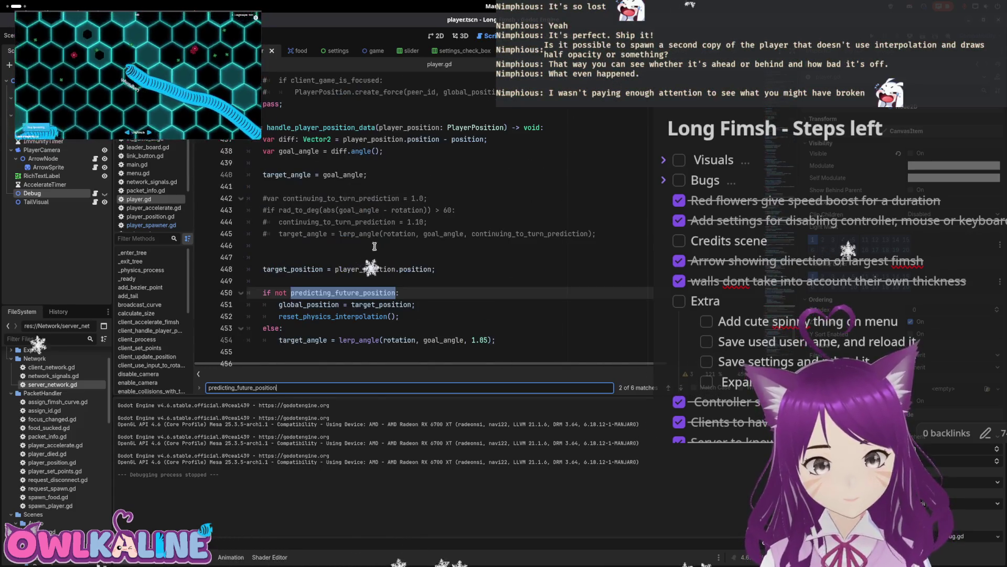
pyautogui.scroll(-2, 332, 157)
pyautogui.moveTo(278, 222); pyautogui.dragTo(390, 240)
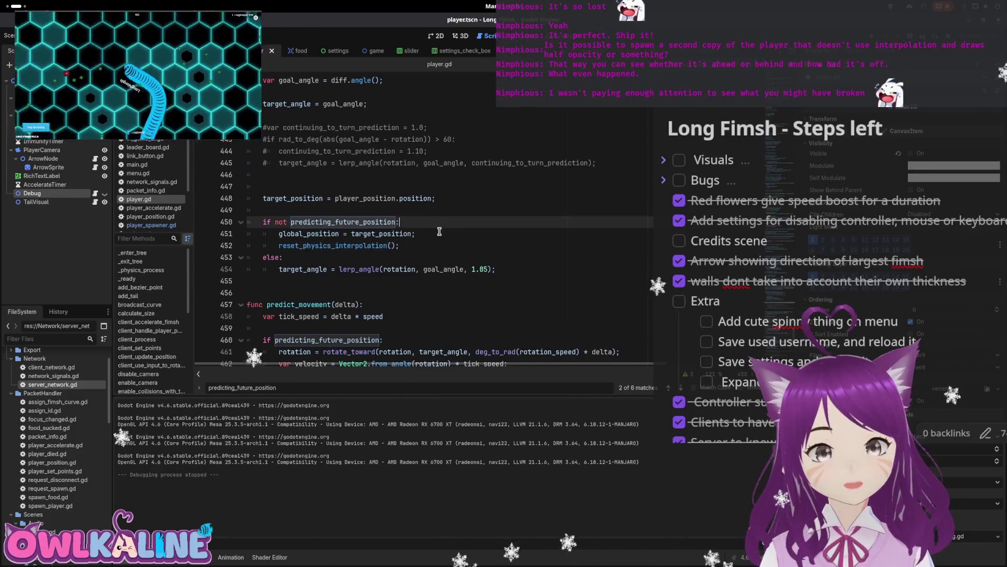
pyautogui.click(441, 233)
pyautogui.press('Return')
pyautogui.write('rotation =')
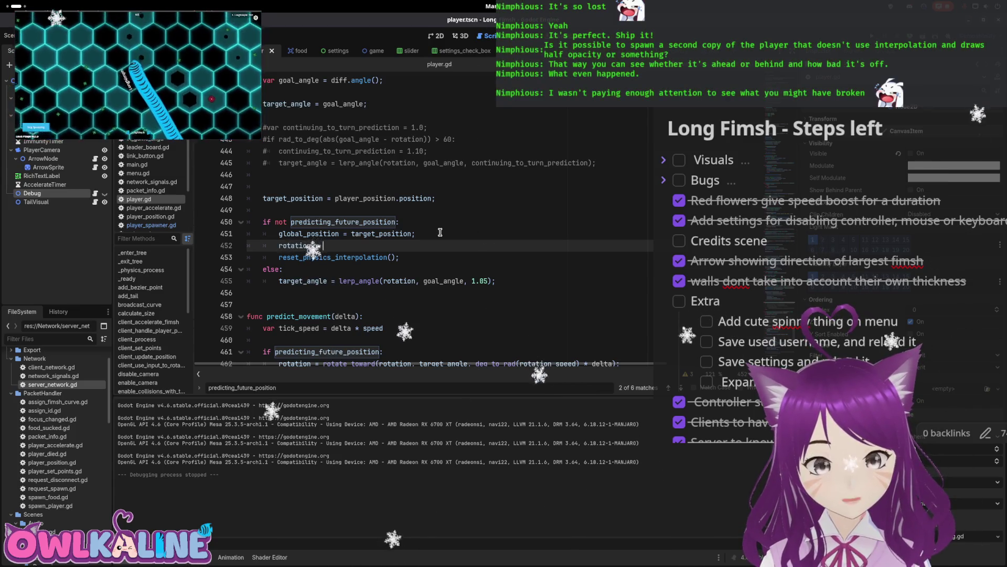
pyautogui.write('target_angle;')
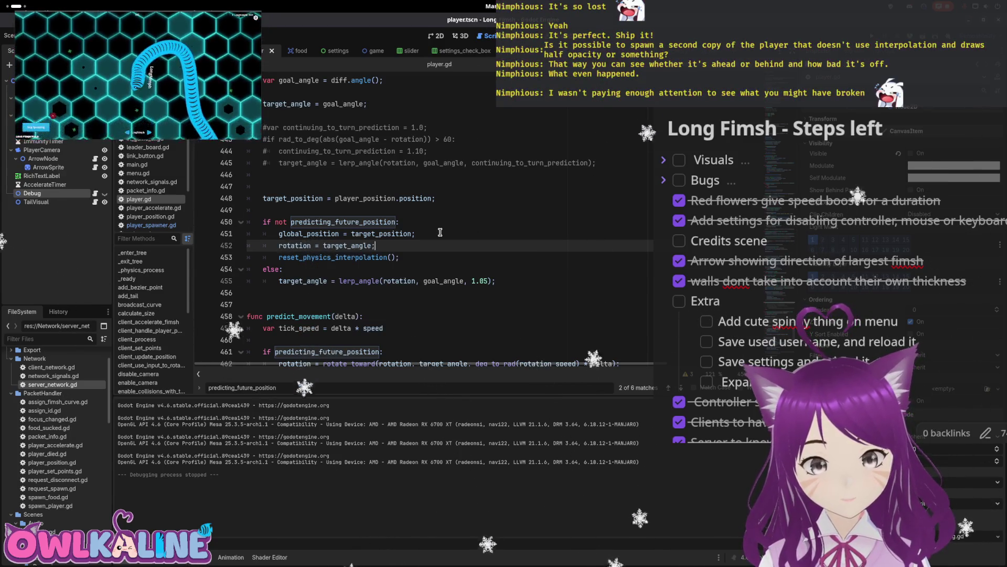
pyautogui.hotkey('ctrl', 's')
pyautogui.press('F5')
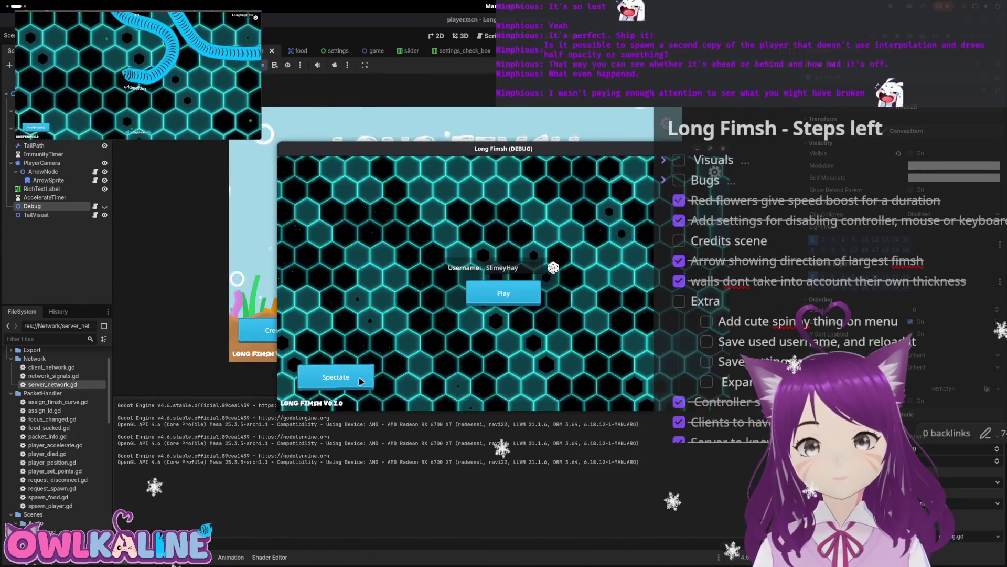
# - Spectate the running match, stop it, and open player_spawner.gd from the game scene
pyautogui.click(360, 380)
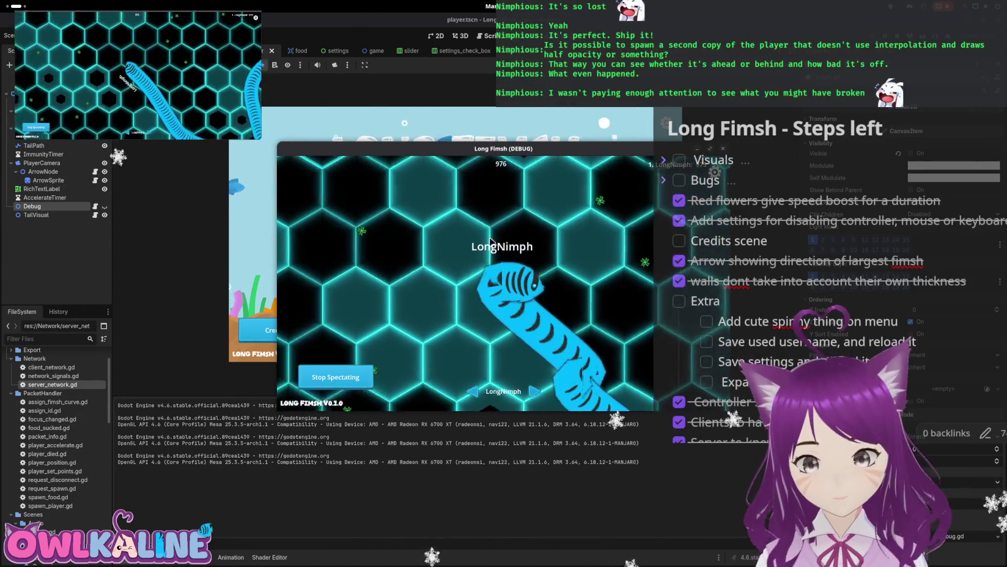
pyautogui.press('F8')
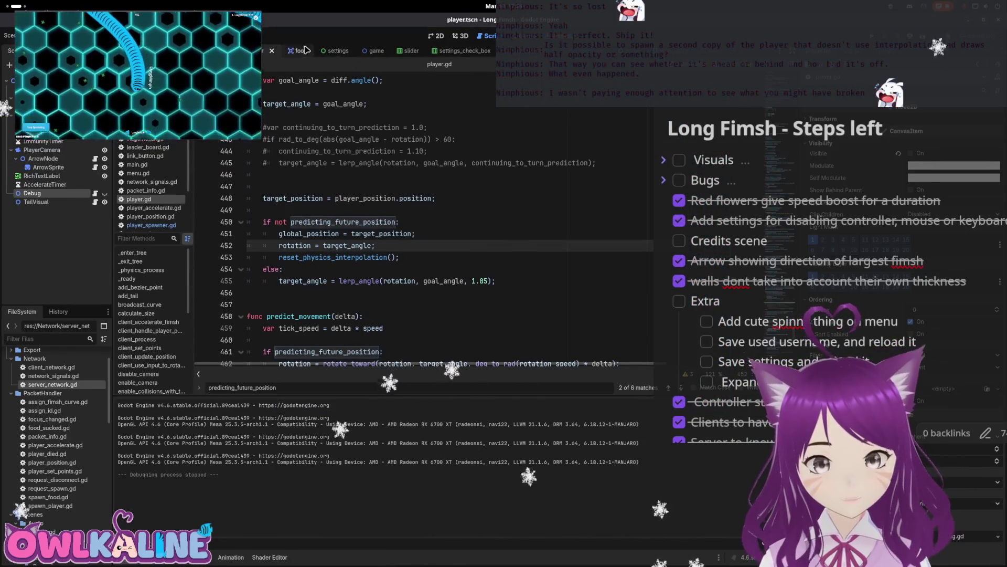
pyautogui.click(378, 50)
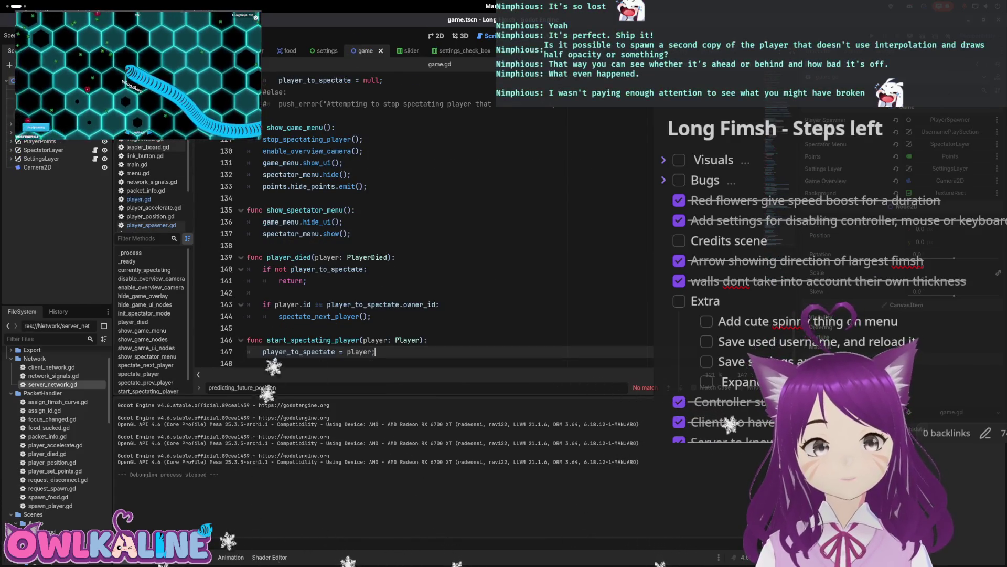
pyautogui.click(151, 225)
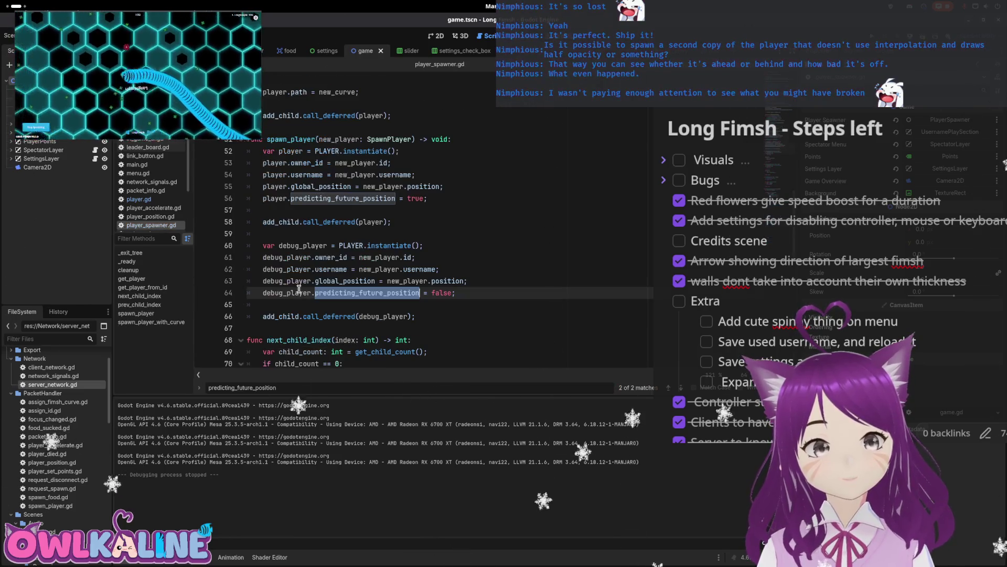
# - Comment out the regular player's instantiation, setup and add_child lines in spawn_player
pyautogui.scroll(1, 283, 269)
pyautogui.click(263, 186)
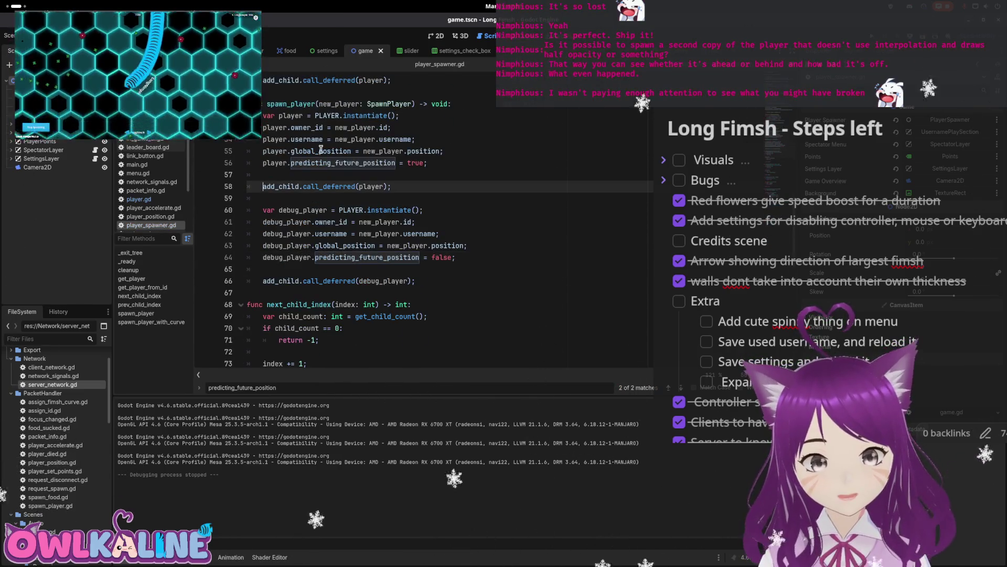
pyautogui.write('#')
pyautogui.press('Up')
pyautogui.press('Up')
pyautogui.hotkey('ctrl', 'k')
pyautogui.press('Up')
pyautogui.hotkey('ctrl', 'k')
pyautogui.press('Up')
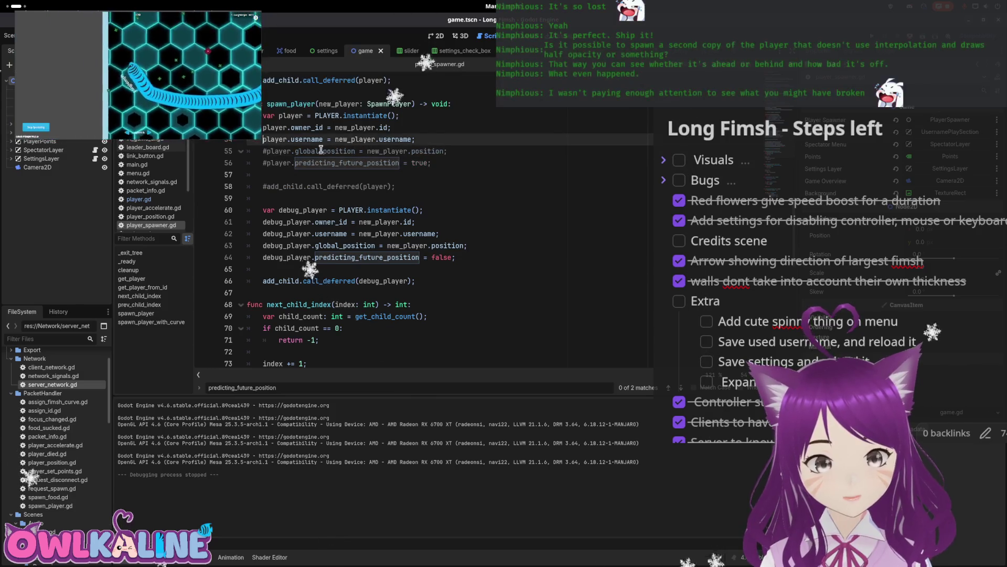
pyautogui.hotkey('ctrl', 'k')
pyautogui.press('Up')
pyautogui.hotkey('ctrl', 'k')
pyautogui.press('Up')
pyautogui.hotkey('ctrl', 'k')
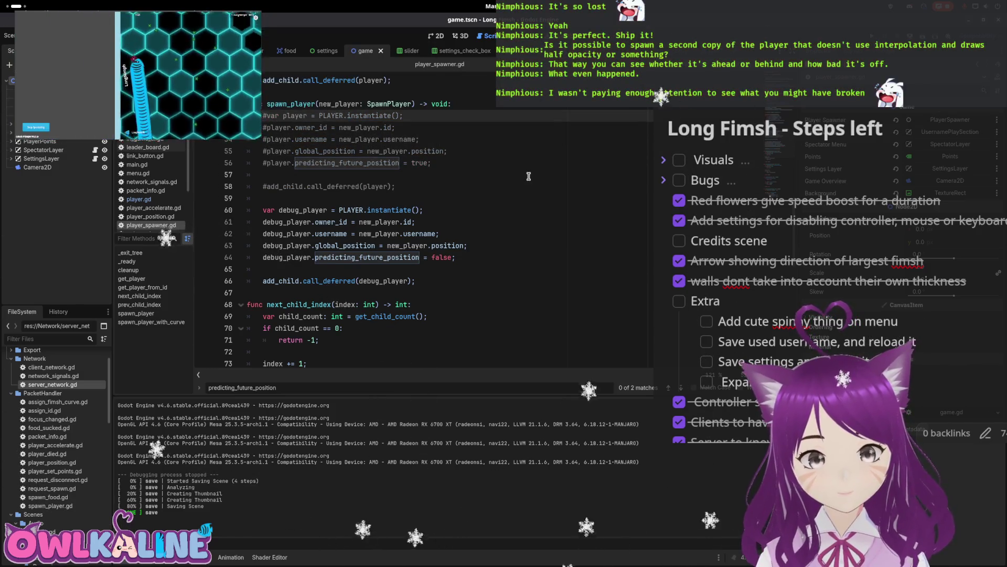
pyautogui.press('Down')
pyautogui.press('Down')
pyautogui.press('Down')
pyautogui.hotkey('ctrl', 's')
pyautogui.press('F5')
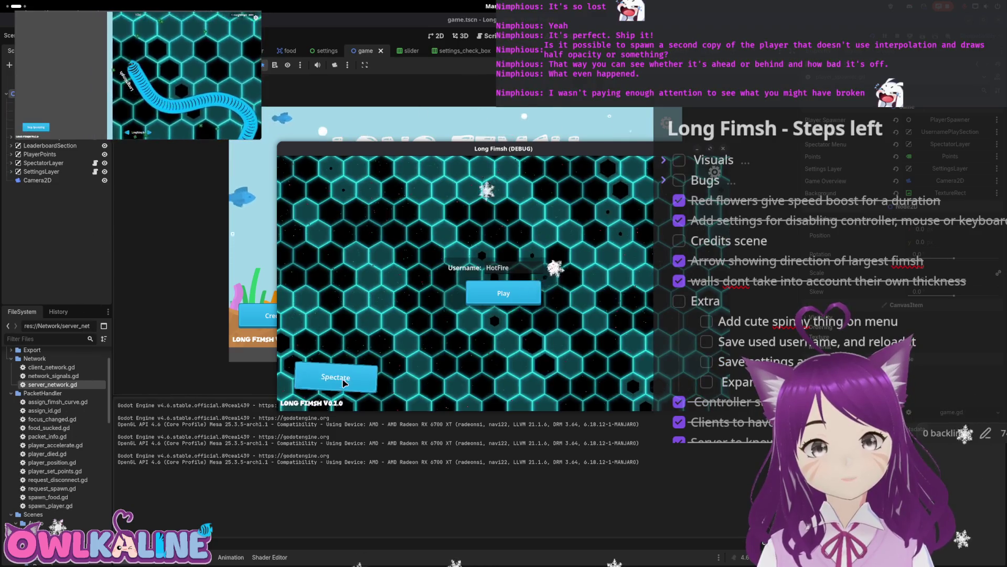
pyautogui.click(343, 381)
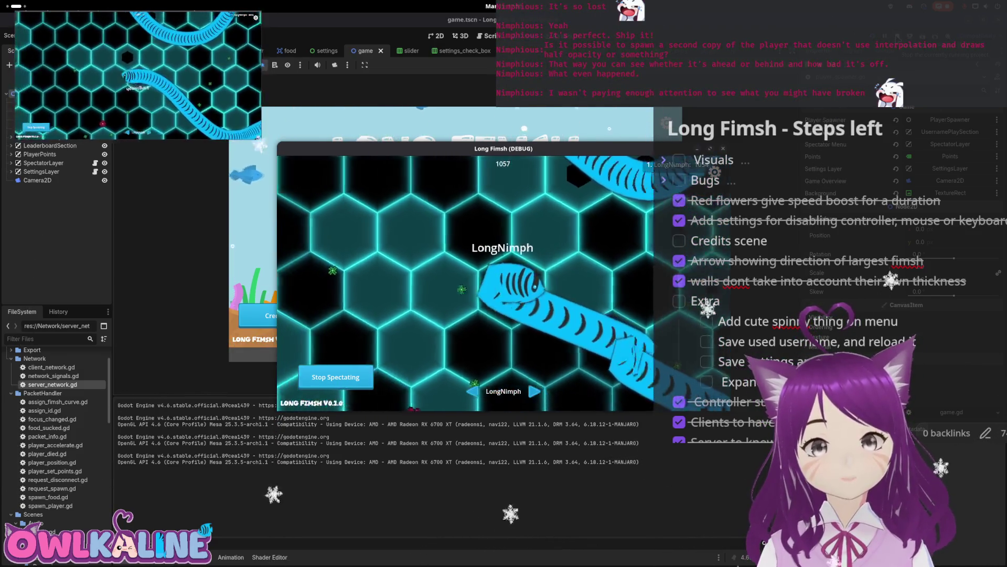
pyautogui.press('F8')
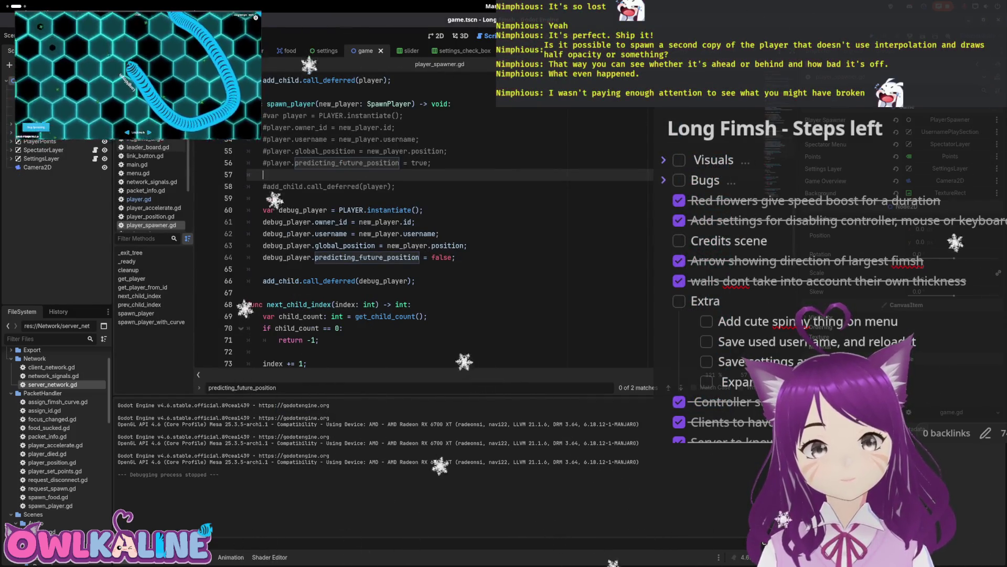
pyautogui.click(271, 52)
# - Tidy the blank lines below the rotation assignment in the player script and save
pyautogui.click(139, 198)
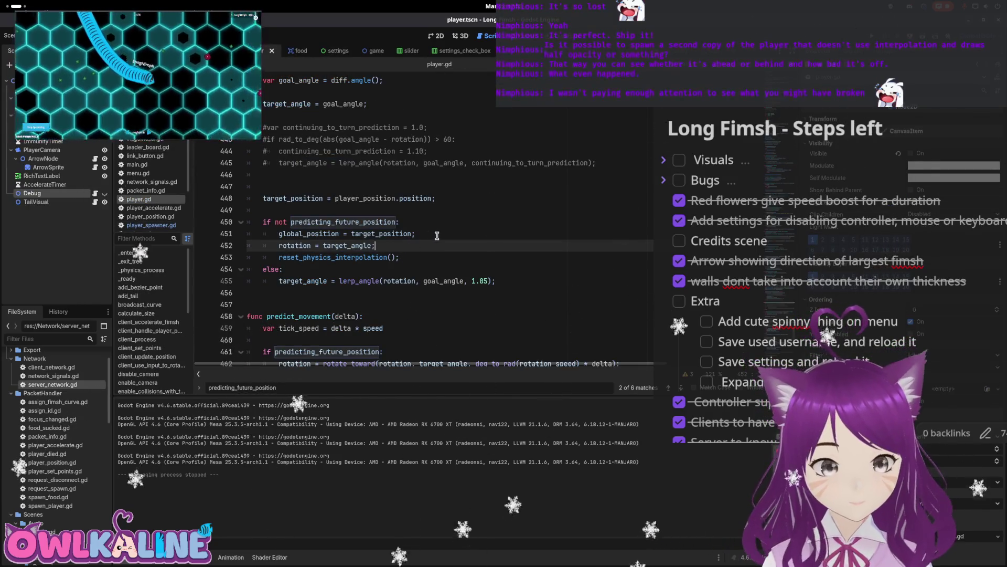
pyautogui.press('Return')
pyautogui.scroll(3, 413, 201)
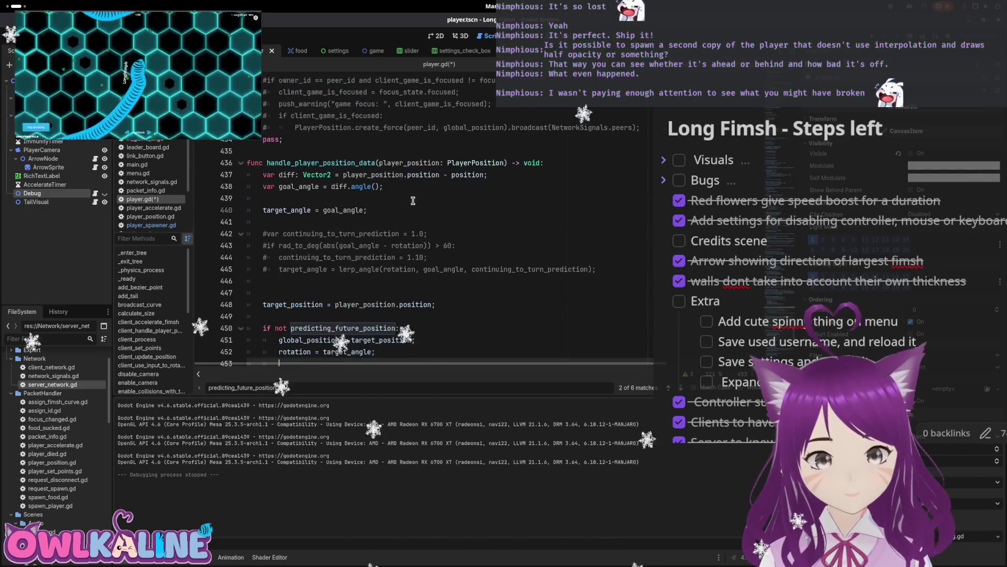
pyautogui.click(422, 174)
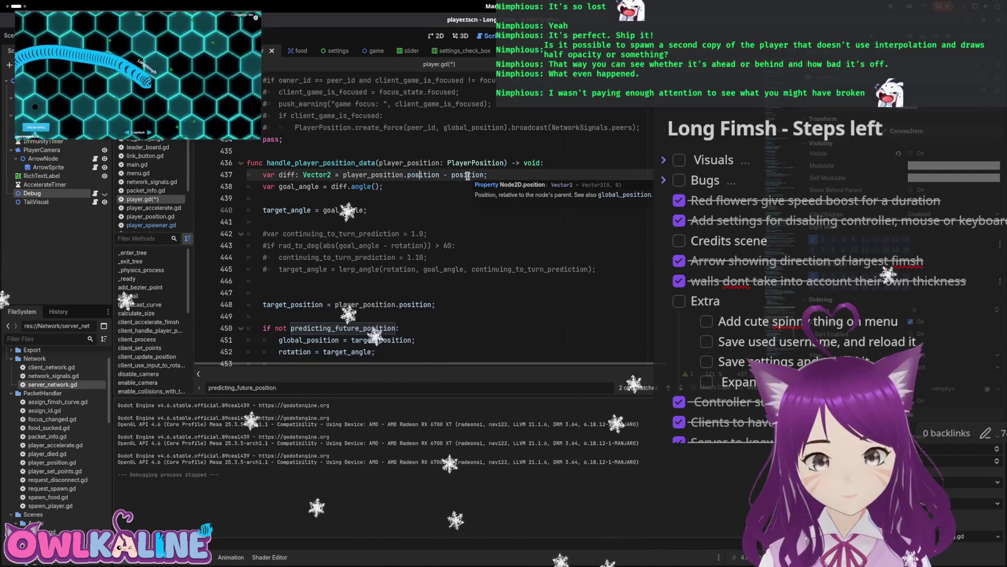
pyautogui.scroll(-2, 426, 215)
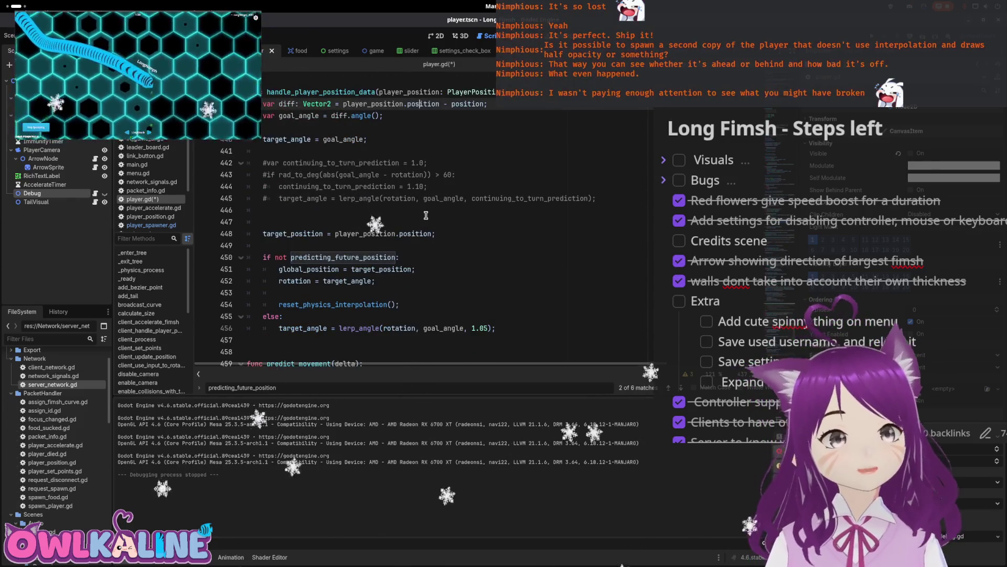
pyautogui.press('BackSpace')
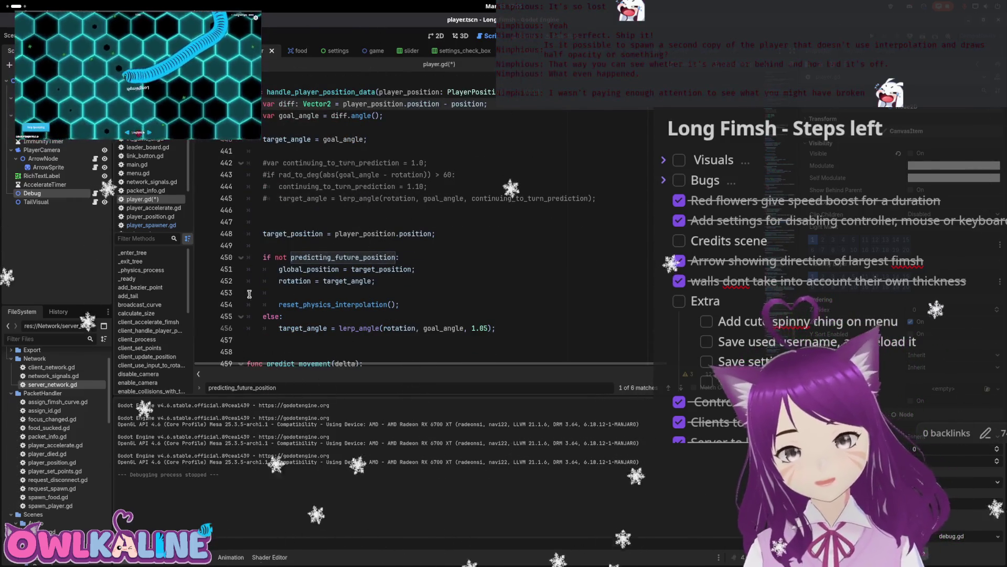
pyautogui.click(293, 291)
pyautogui.press('BackSpace')
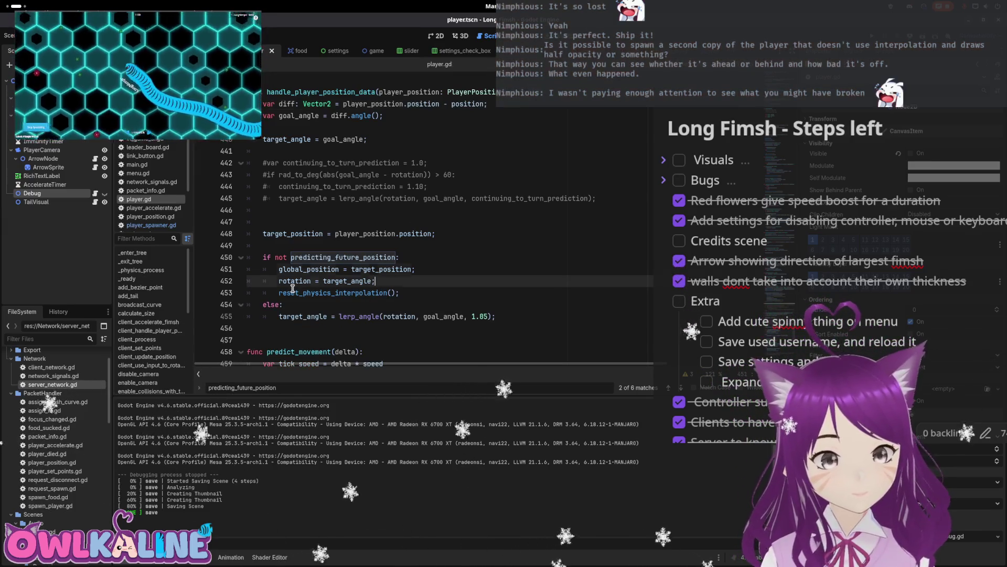
pyautogui.press('Up')
pyautogui.hotkey('ctrl', 'shift', 'Return')
pyautogui.hotkey('ctrl', 's')
# - Erase the unfinished 'player_position.' line and its leftover empty line, then save
pyautogui.write('pla')
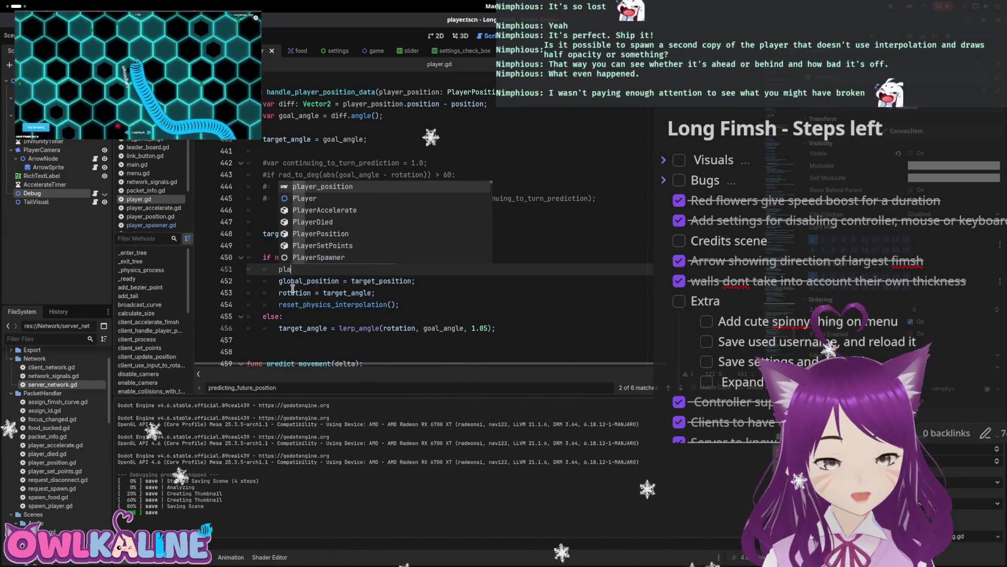
pyautogui.press('Return')
pyautogui.write('.')
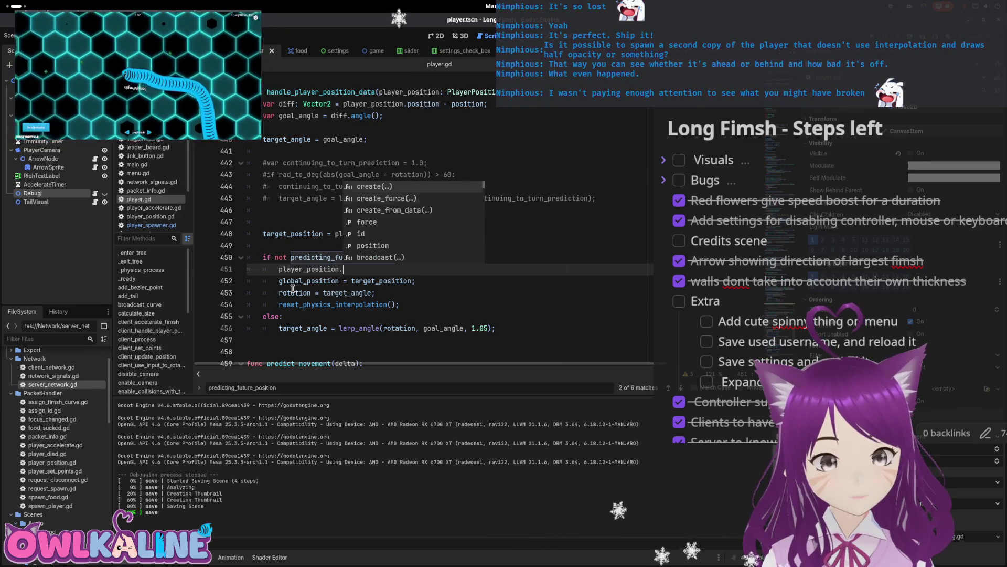
pyautogui.press('Down')
pyautogui.press('Down')
pyautogui.press('Down')
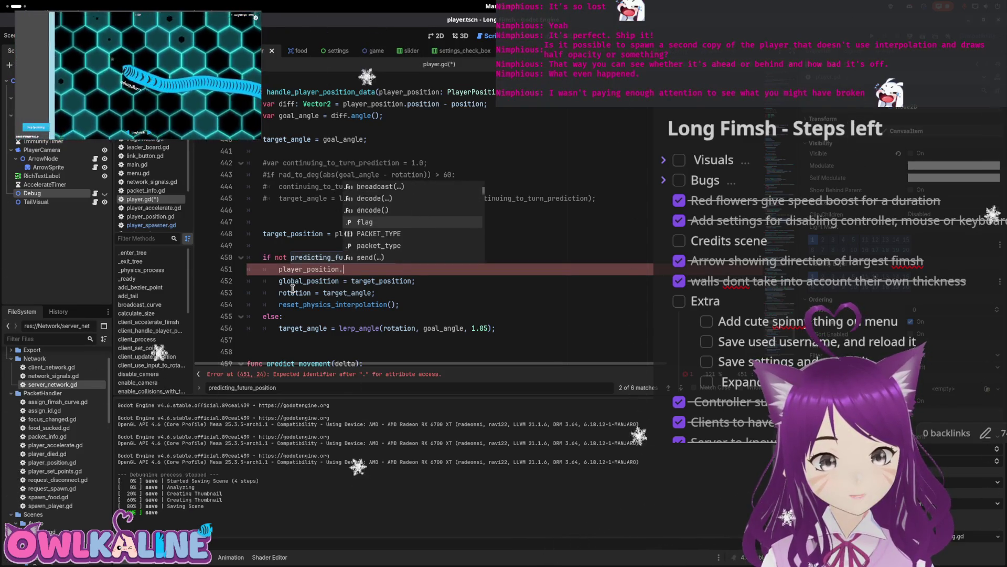
pyautogui.hotkey('ctrl', 'BackSpace')
pyautogui.hotkey('ctrl', 'BackSpace')
pyautogui.press('BackSpace')
pyautogui.hotkey('ctrl', 's')
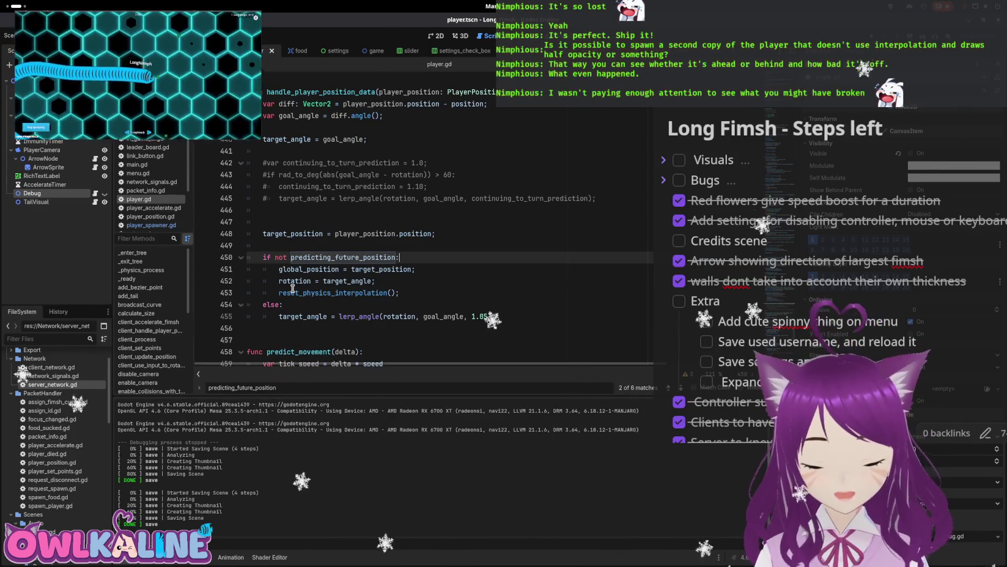
# - Replace the diff's final 'position' term with 'global_position' in handle_player_position_data
pyautogui.scroll(2, 384, 145)
pyautogui.doubleClick(396, 175)
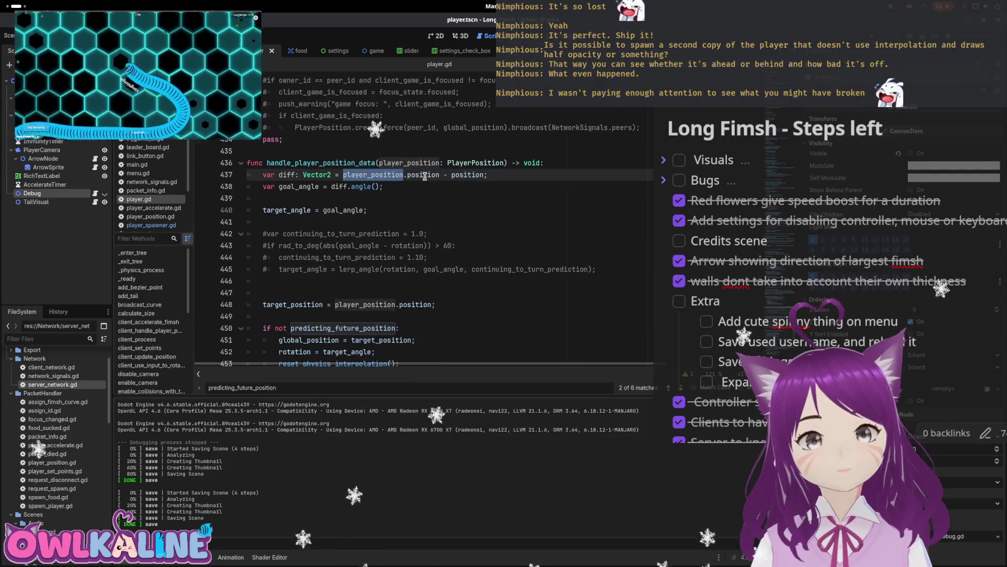
pyautogui.doubleClick(468, 174)
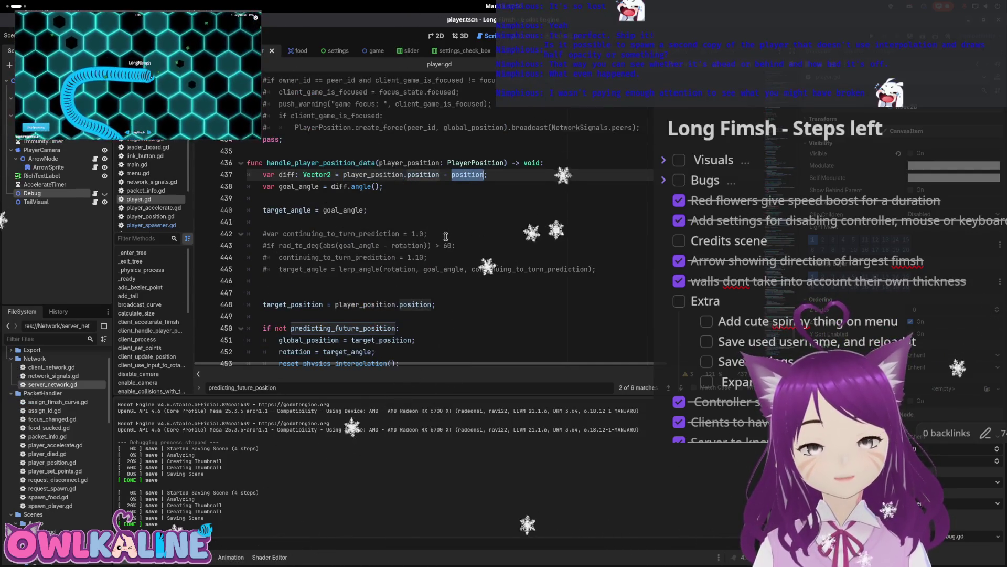
pyautogui.scroll(-1, 445, 237)
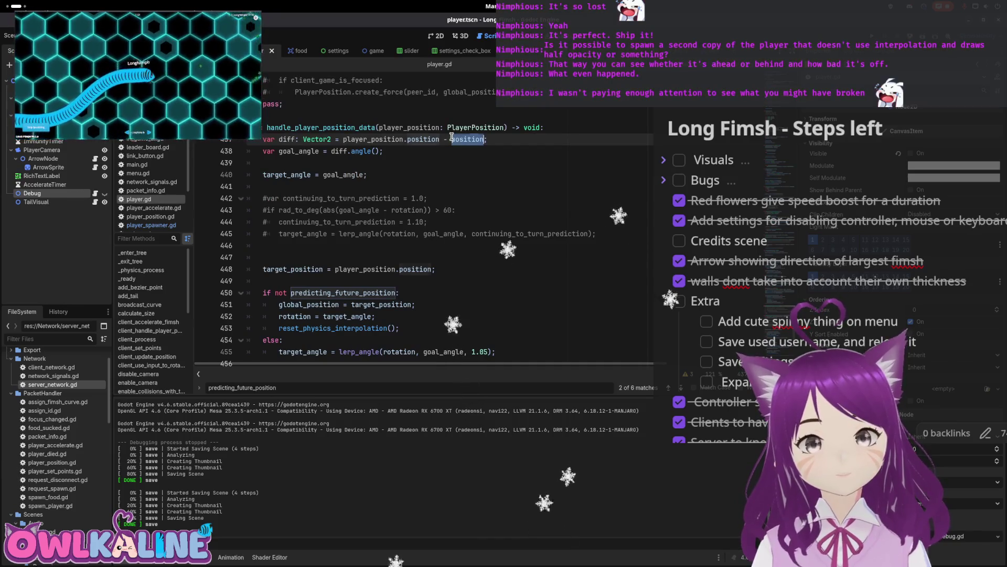
pyautogui.write('global_')
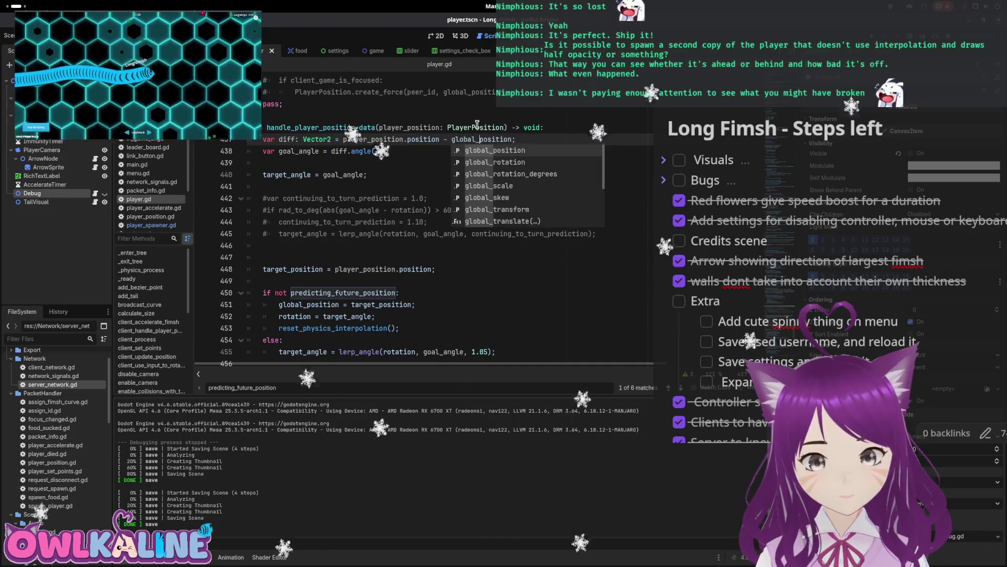
pyautogui.click(394, 187)
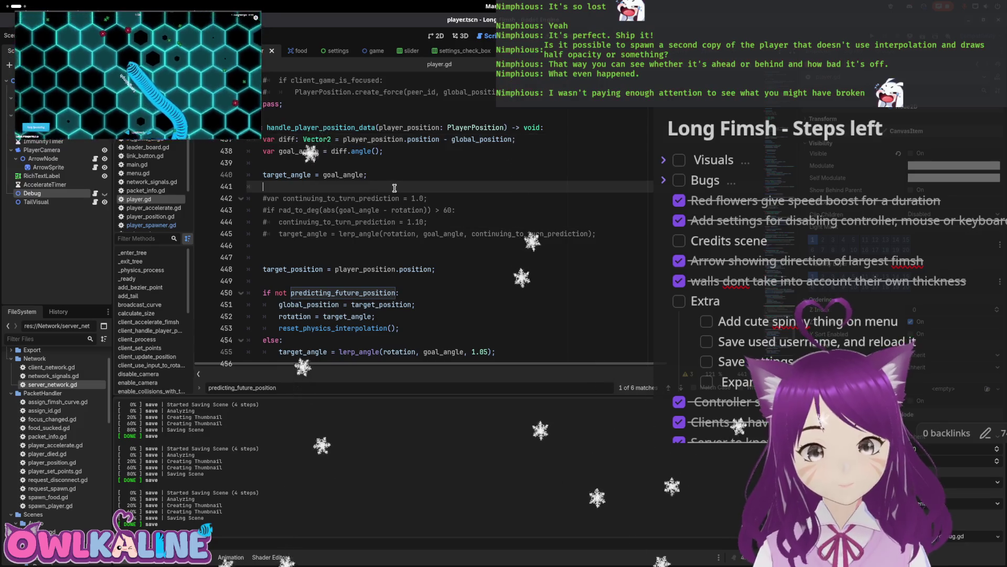
pyautogui.scroll(-1, 410, 187)
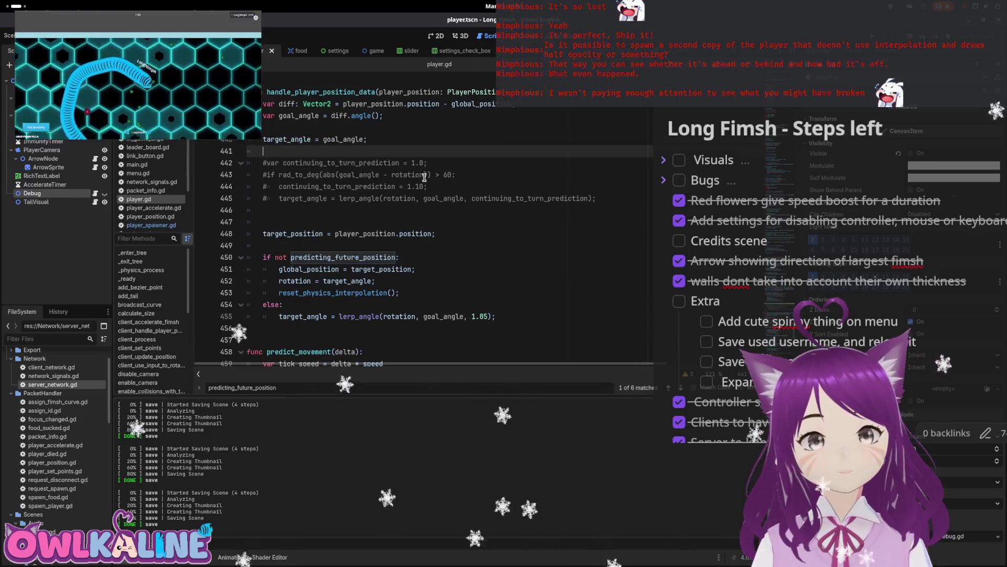
pyautogui.scroll(-1, 413, 281)
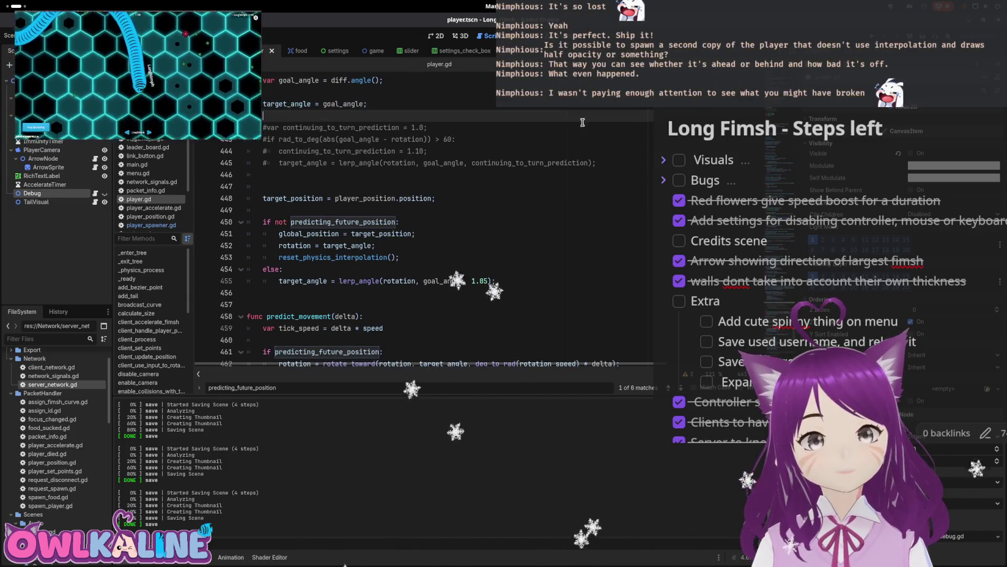
pyautogui.click(414, 198)
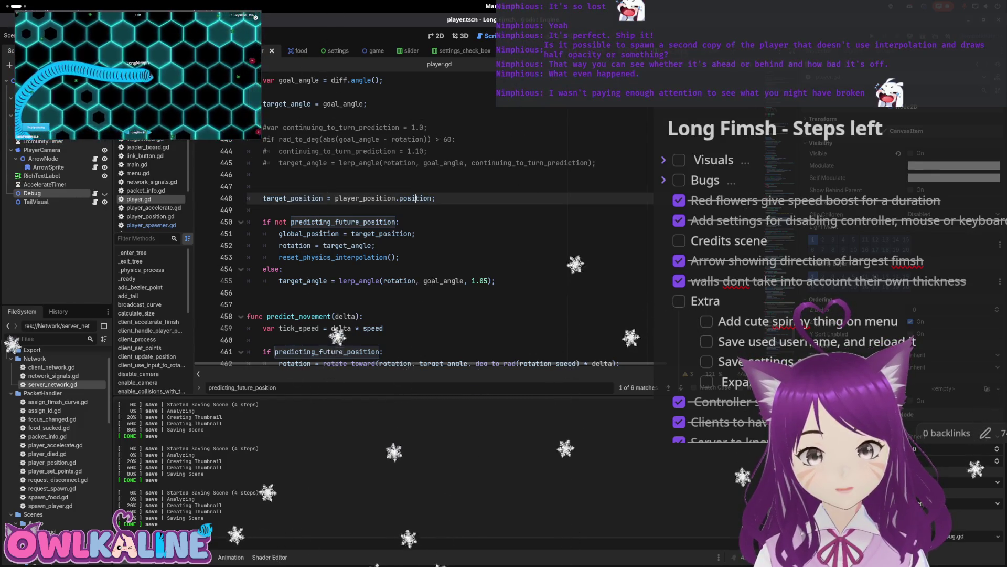
# - Cycle through the open scenes with Ctrl+Tab to reach the player_spawner script
pyautogui.hotkey('ctrl', 'Tab')
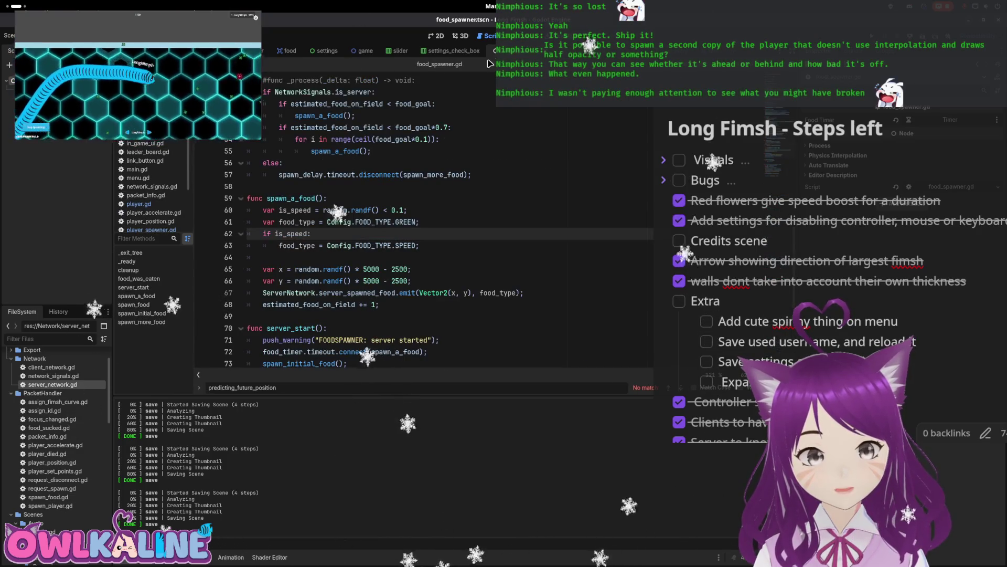
pyautogui.hotkey('ctrl', 'shift', 'Tab')
pyautogui.hotkey('ctrl', 'shift', 'Tab')
pyautogui.hotkey('ctrl', 'shift', 'Tab')
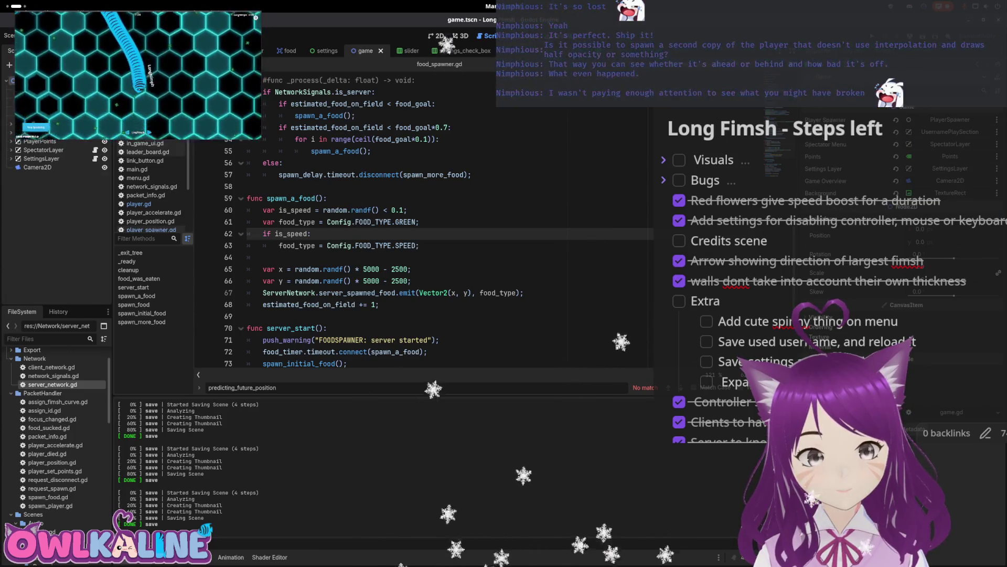
pyautogui.hotkey('ctrl', 'Tab')
pyautogui.hotkey('ctrl', 'Tab')
pyautogui.hotkey('ctrl', 'Tab')
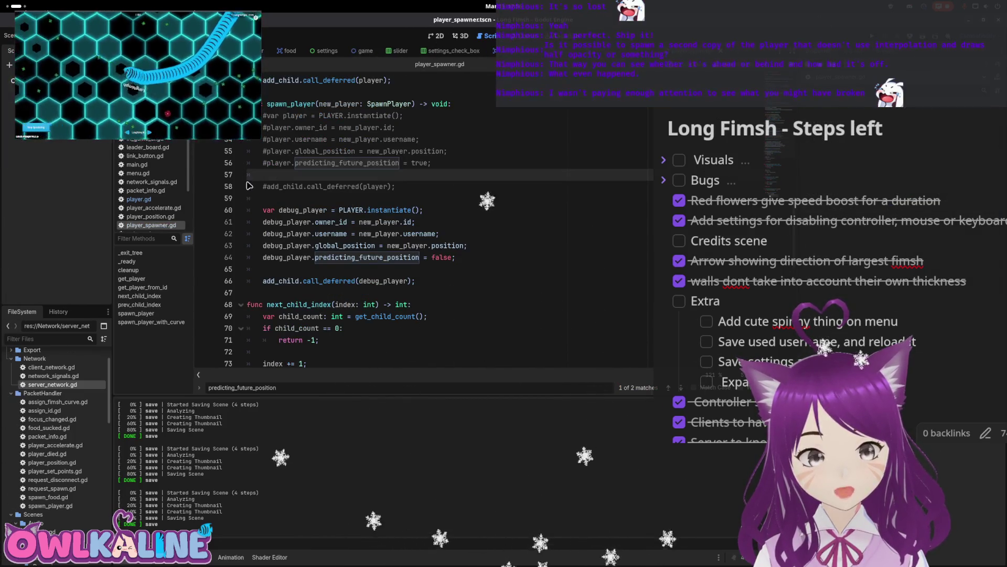
# - Uncomment lines 52–58 in spawn_player to restore normal player spawning
pyautogui.click(249, 185)
pyautogui.scroll(2, 299, 175)
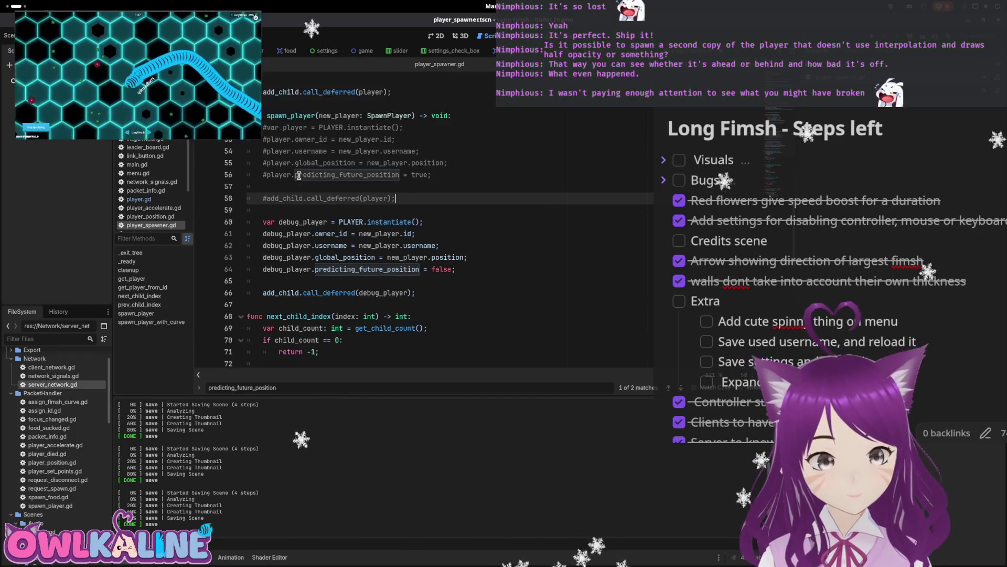
pyautogui.moveTo(418, 237); pyautogui.dragTo(257, 164)
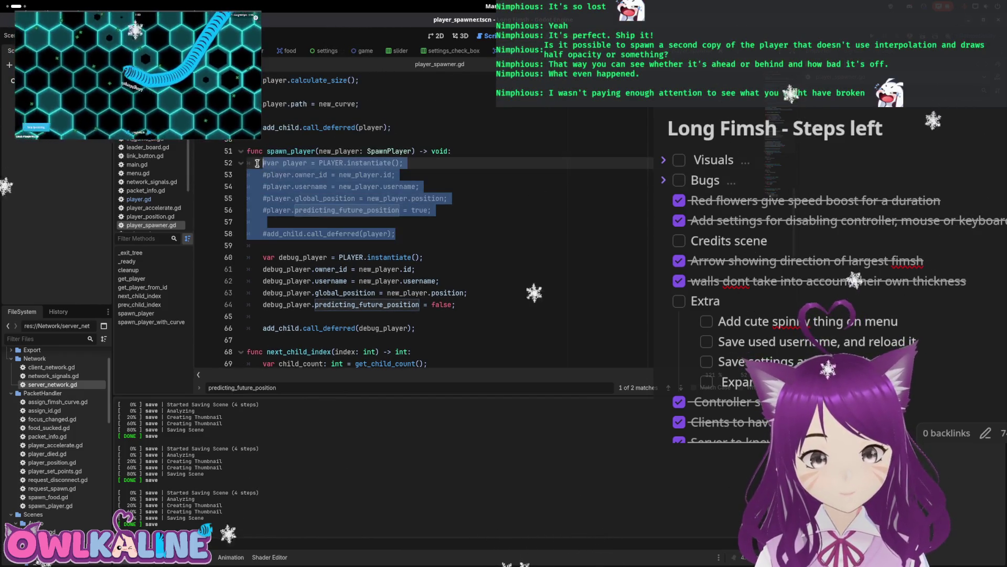
pyautogui.hotkey('ctrl', 'k')
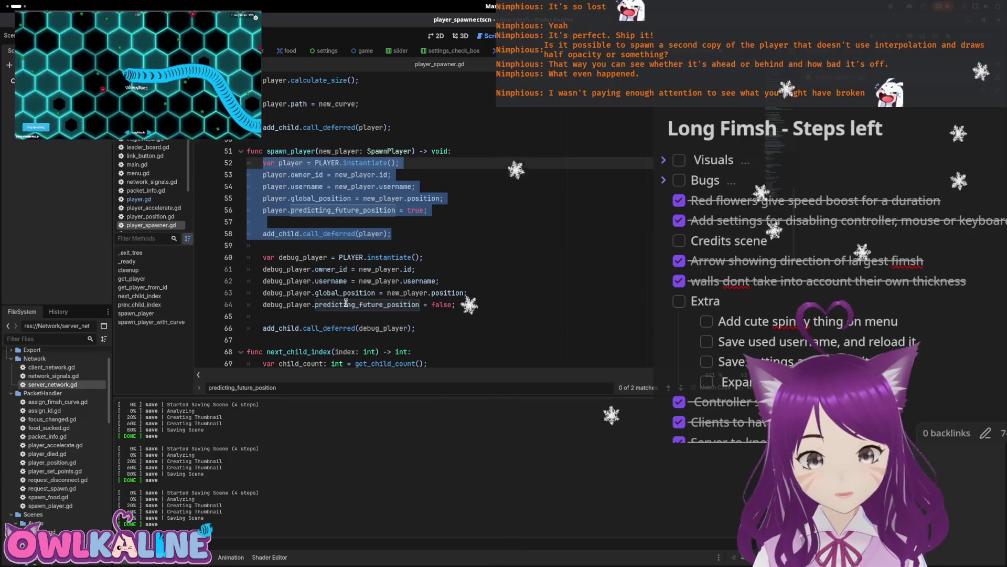
# - Comment out the debug player lines 60–66, then run the game and join as a client
pyautogui.moveTo(455, 305); pyautogui.dragTo(391, 293)
pyautogui.moveTo(415, 328); pyautogui.dragTo(239, 258)
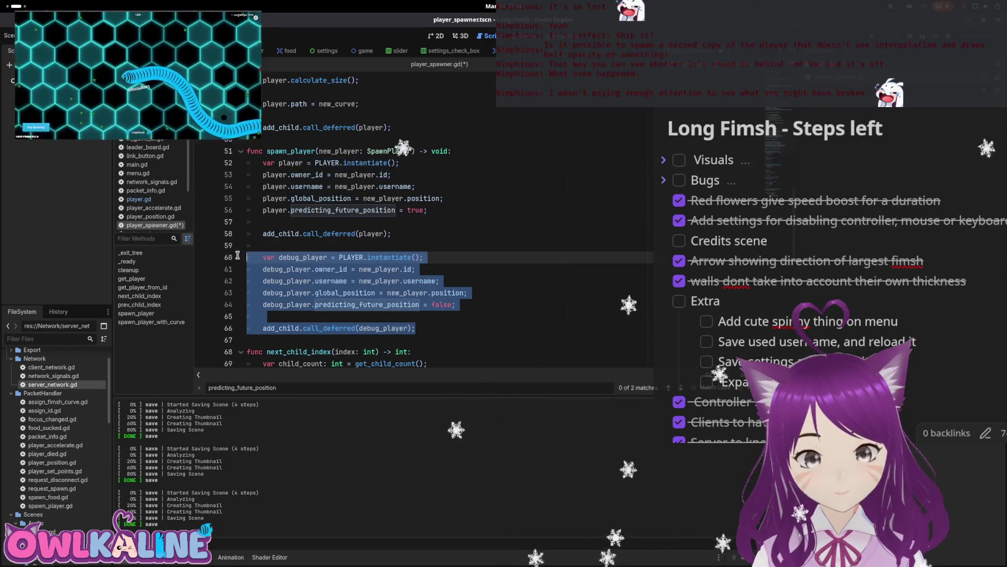
pyautogui.hotkey('ctrl', 'k')
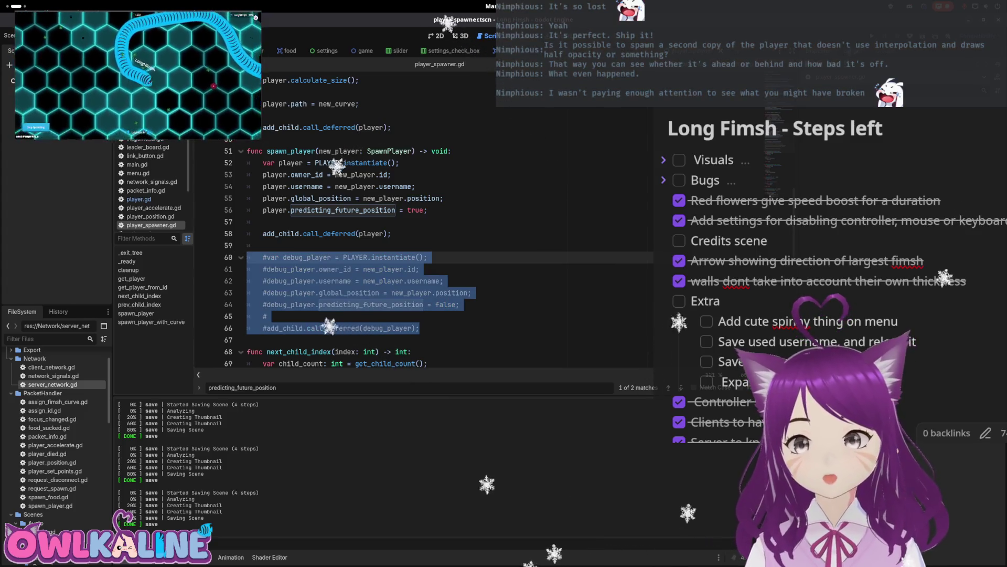
pyautogui.press('F5')
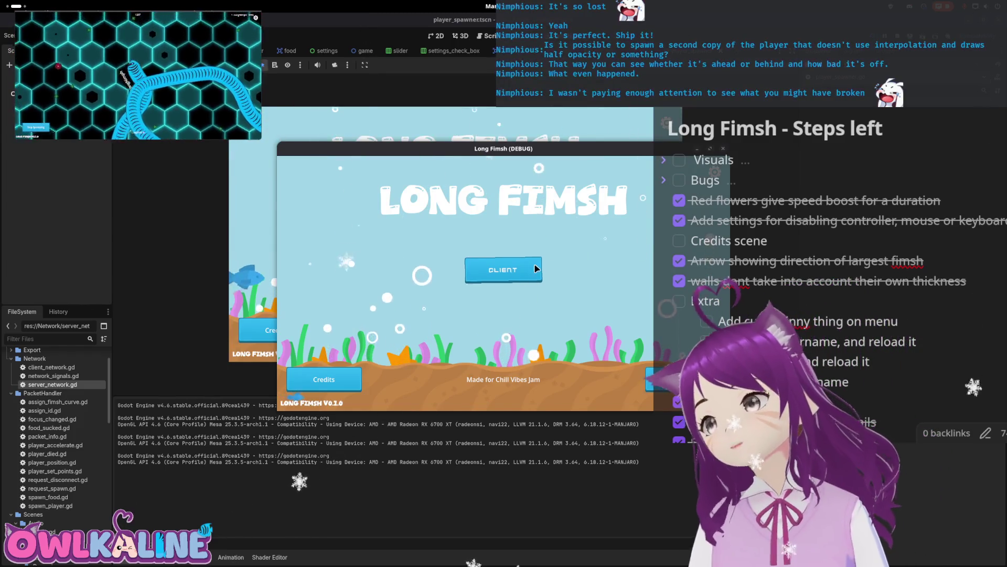
pyautogui.click(503, 270)
# - Spectate the LongNimph fish, stop the game, and return to the player scene
pyautogui.click(367, 378)
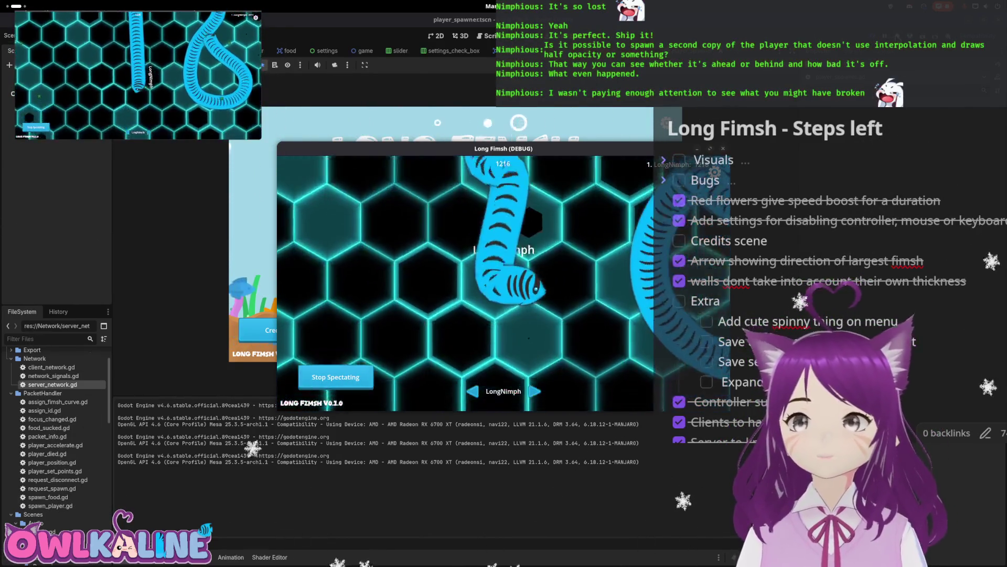
pyautogui.press('F8')
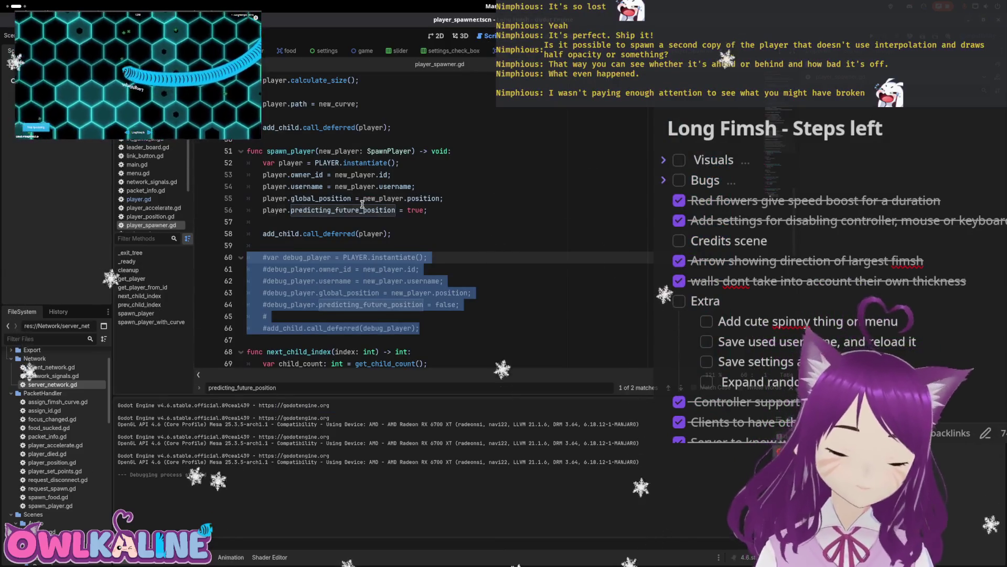
pyautogui.click(381, 214)
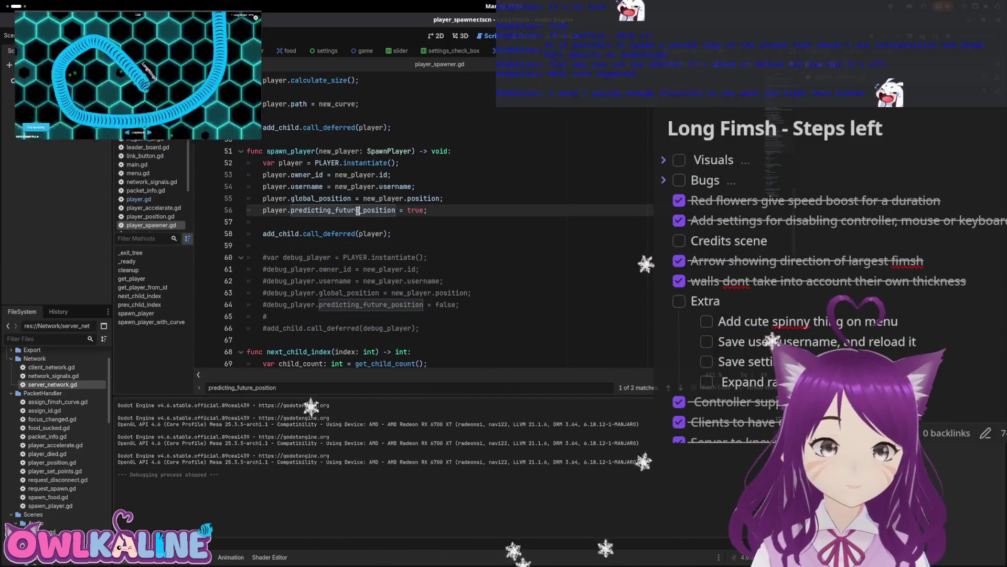
pyautogui.doubleClick(358, 210)
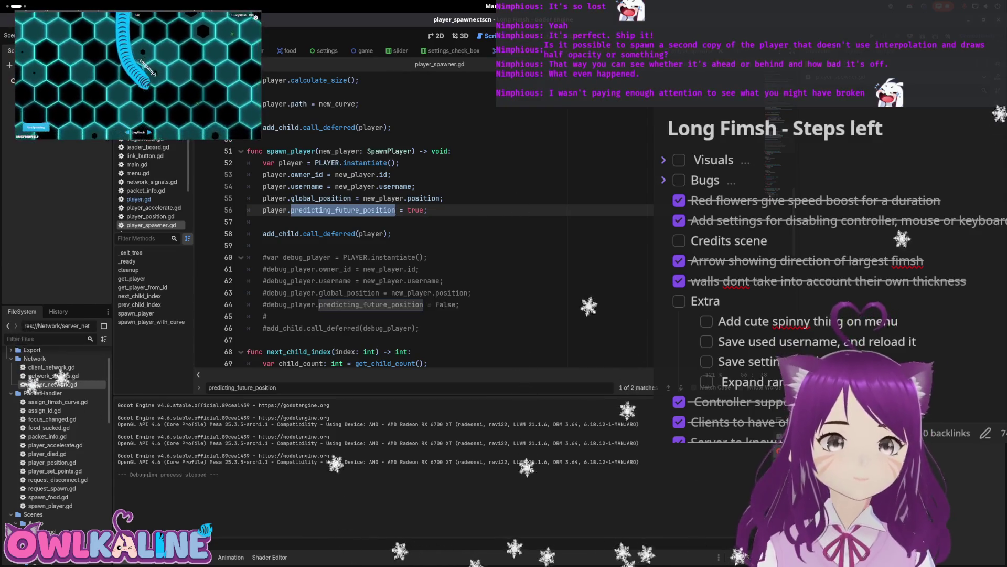
pyautogui.hotkey('ctrl', 'Tab')
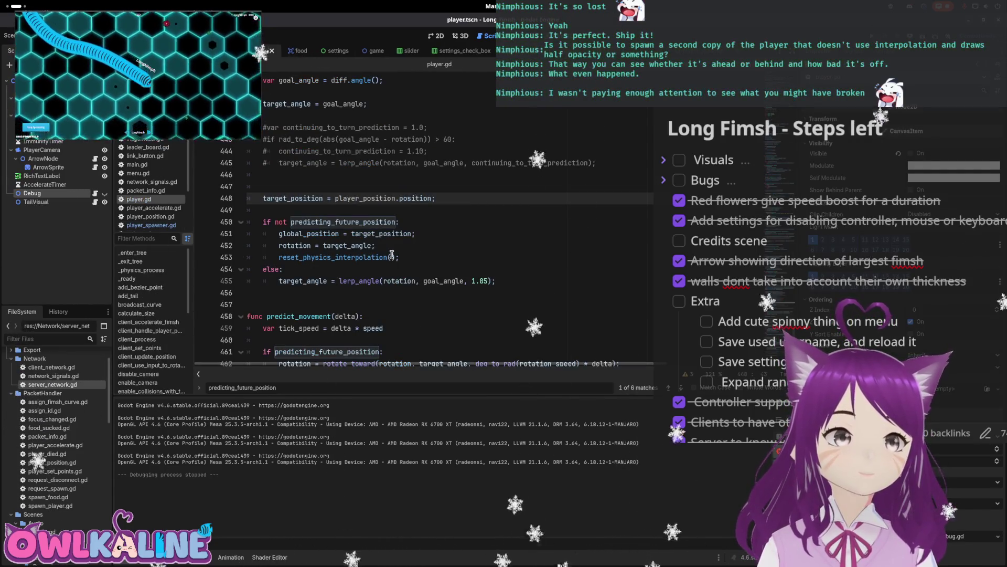
# - Delete the extra blank line above target_position in player.gd
pyautogui.scroll(3, 404, 251)
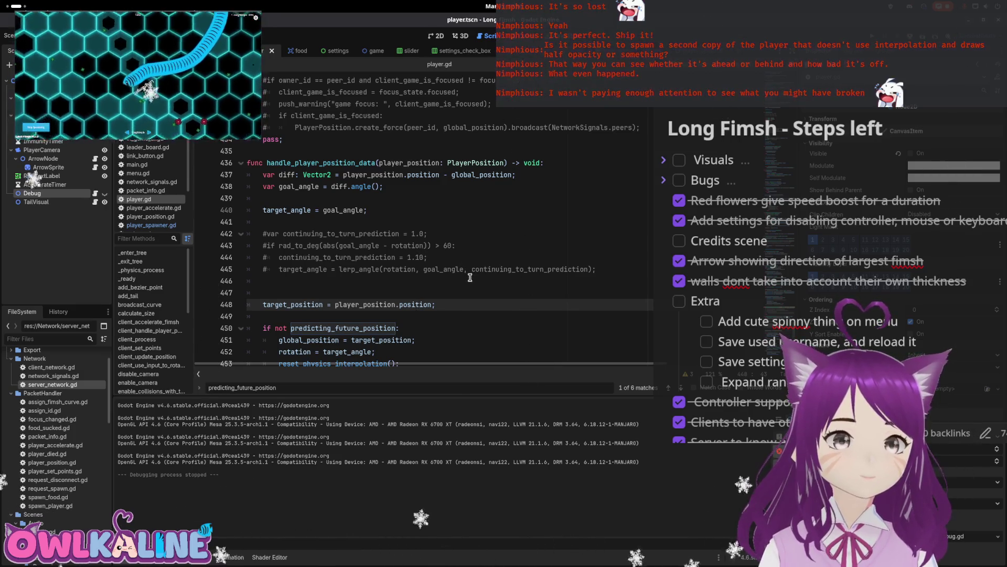
pyautogui.moveTo(0, 0)
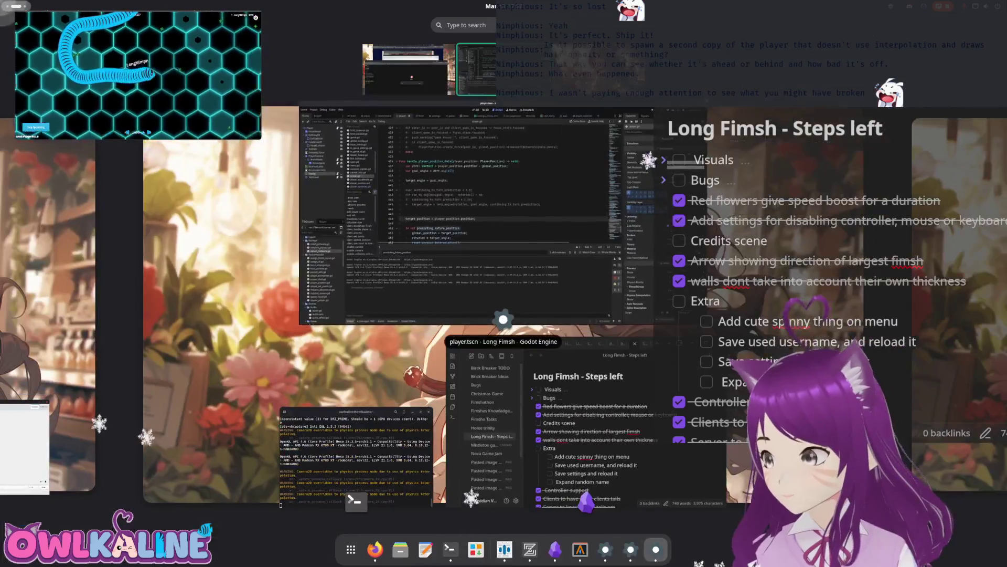
pyautogui.click(503, 314)
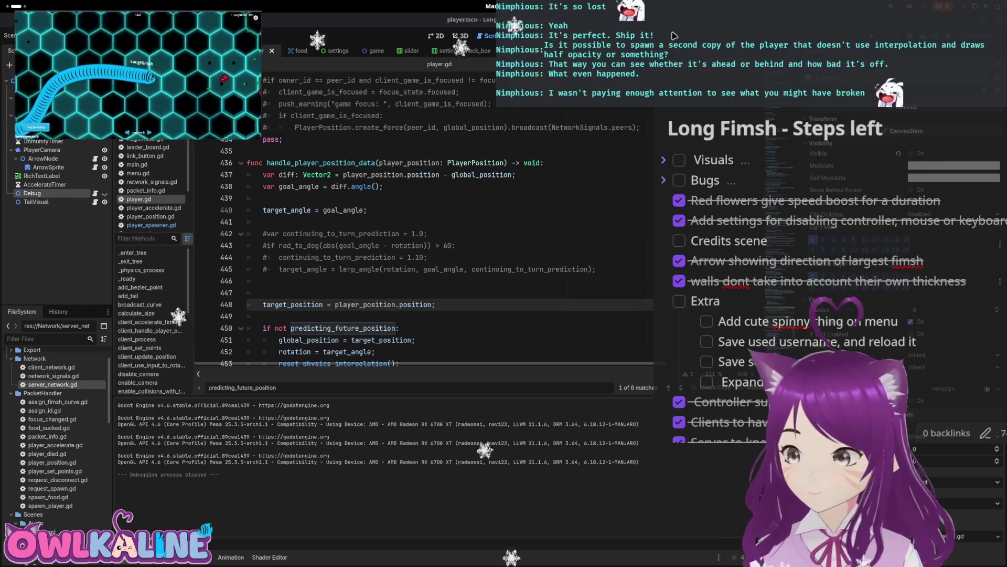
pyautogui.scroll(-1, 429, 269)
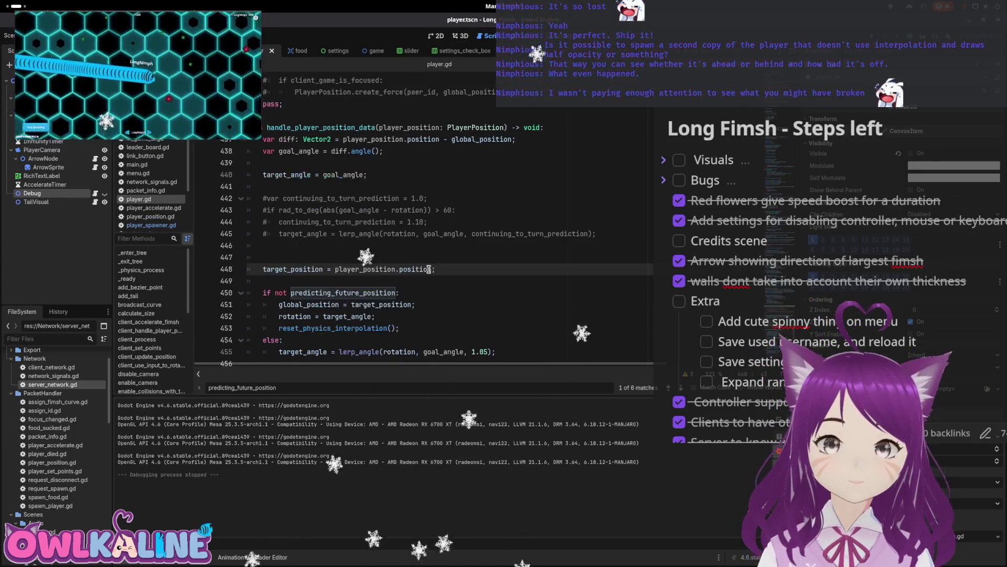
pyautogui.click(407, 260)
pyautogui.press('BackSpace')
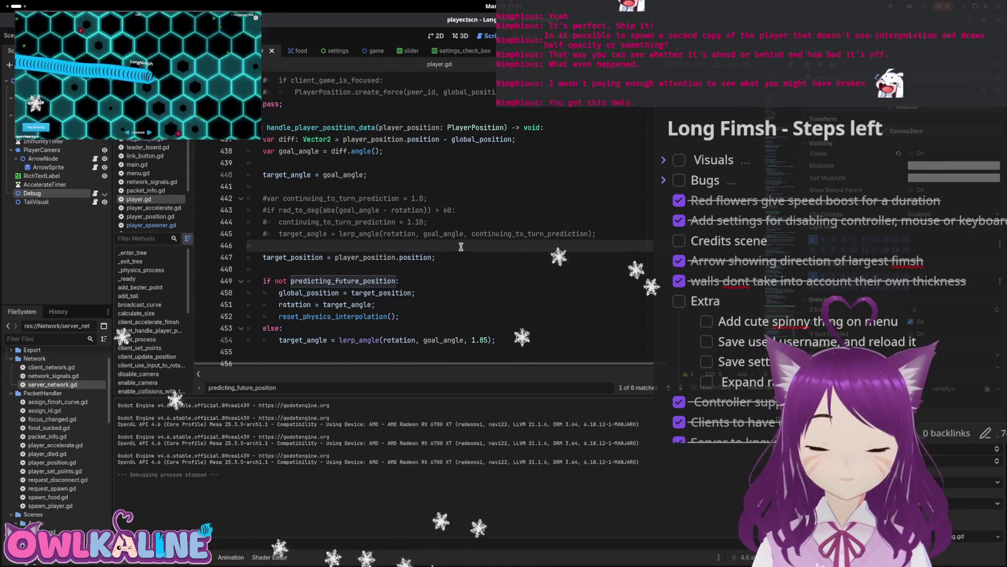
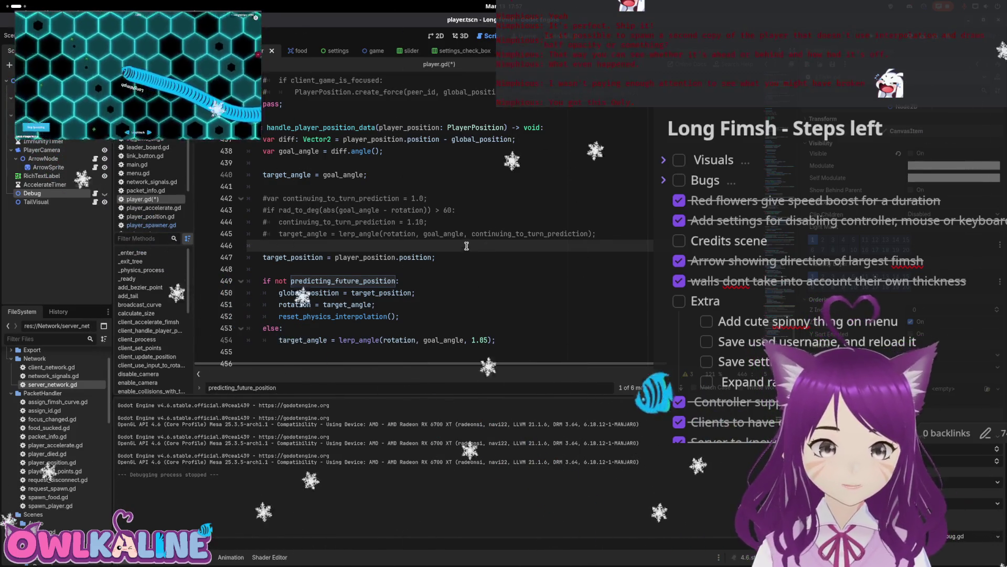
# - Review the predicting_future_position branch, including its rotate_toward and velocity lines
pyautogui.scroll(4, 427, 295)
pyautogui.scroll(2, 427, 295)
pyautogui.scroll(-13, 421, 298)
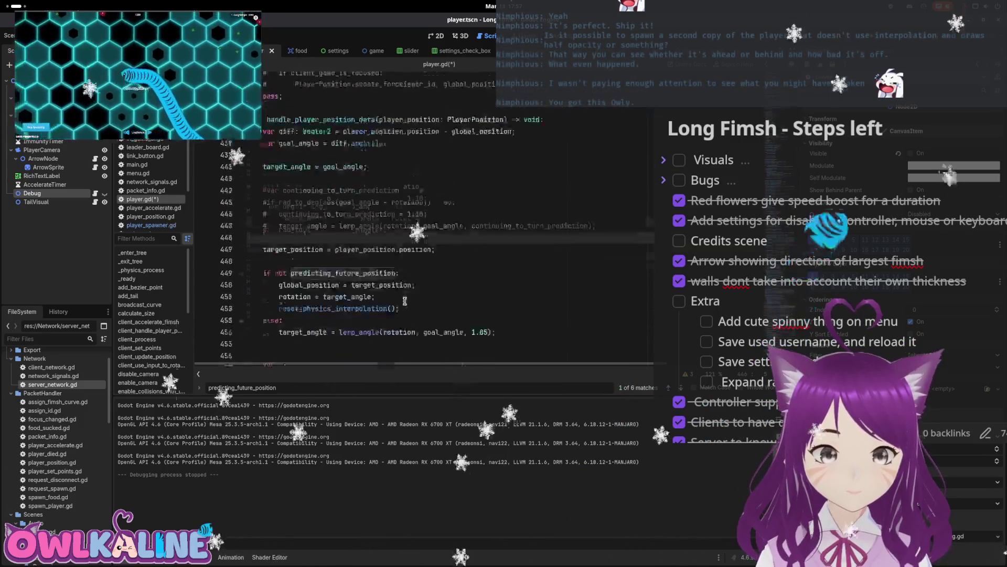
pyautogui.scroll(-1, 347, 210)
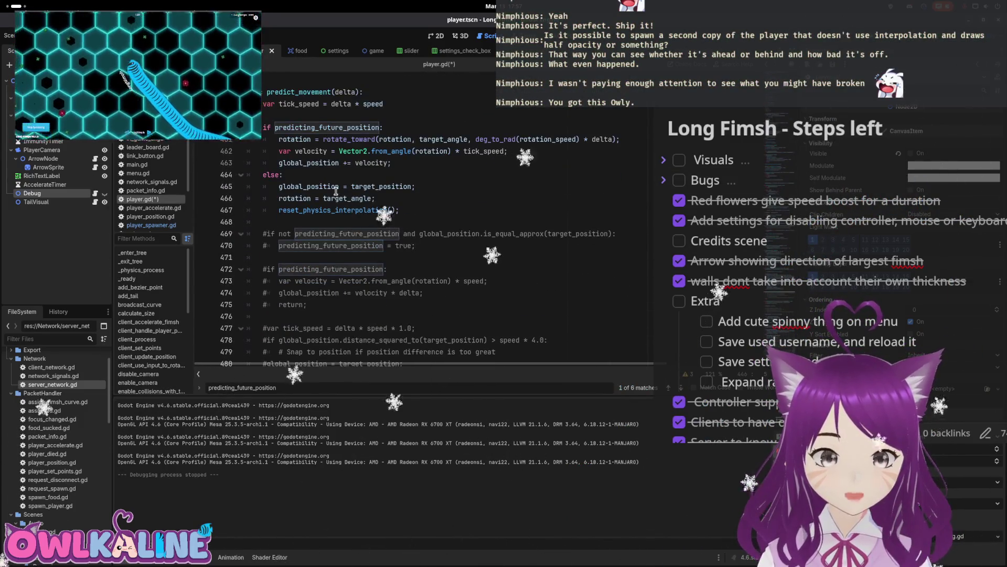
pyautogui.doubleClick(332, 126)
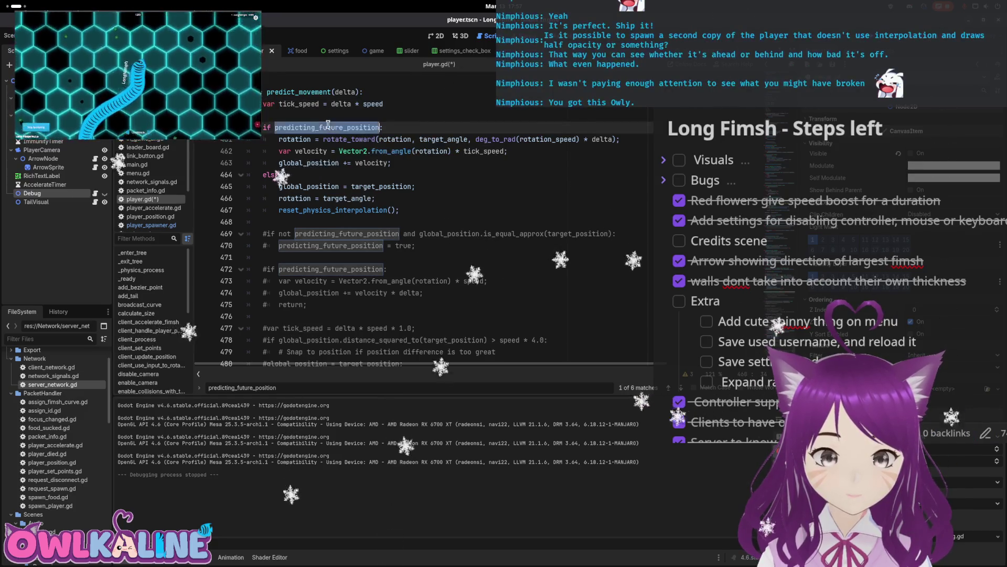
pyautogui.click(507, 139)
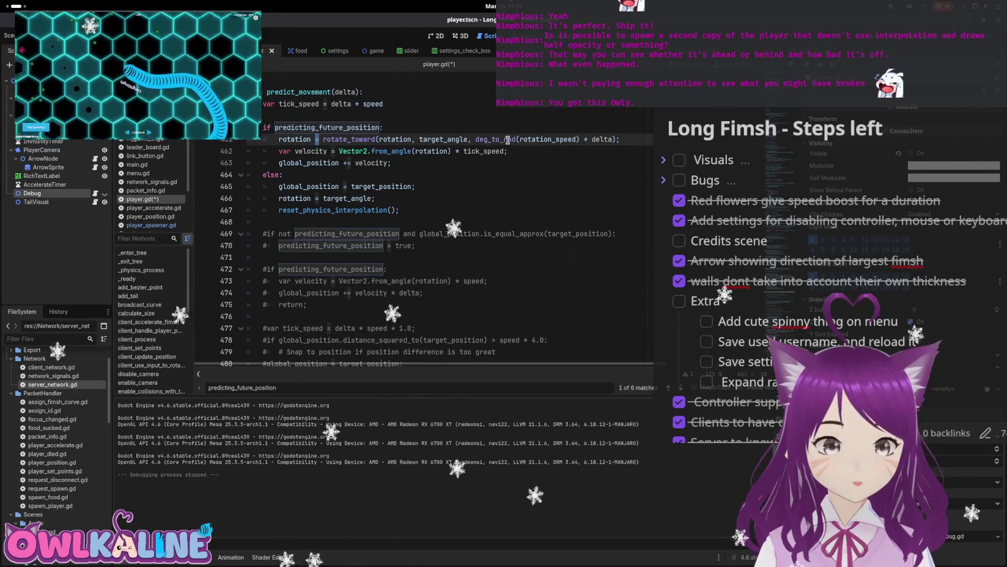
pyautogui.press('Down')
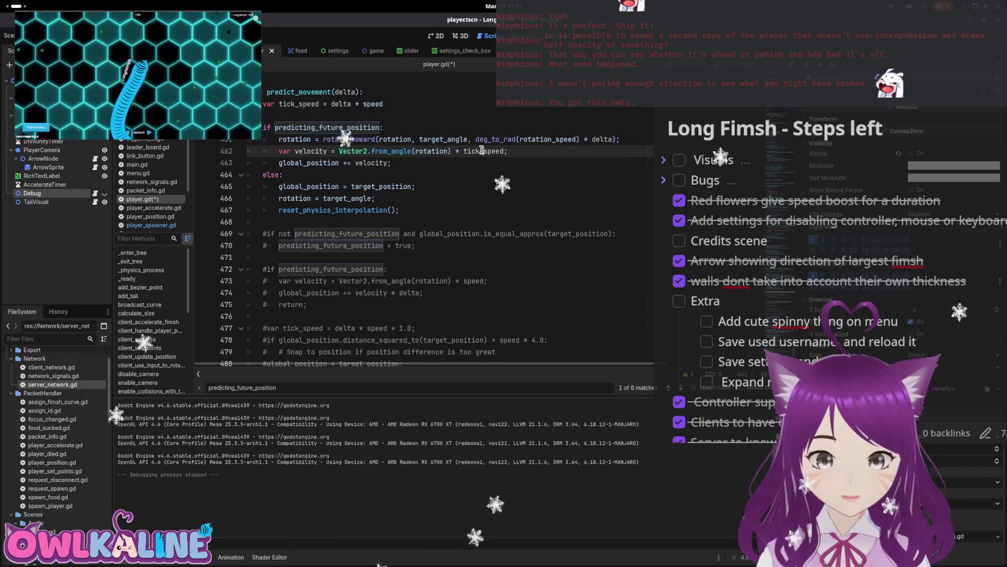
pyautogui.click(371, 163)
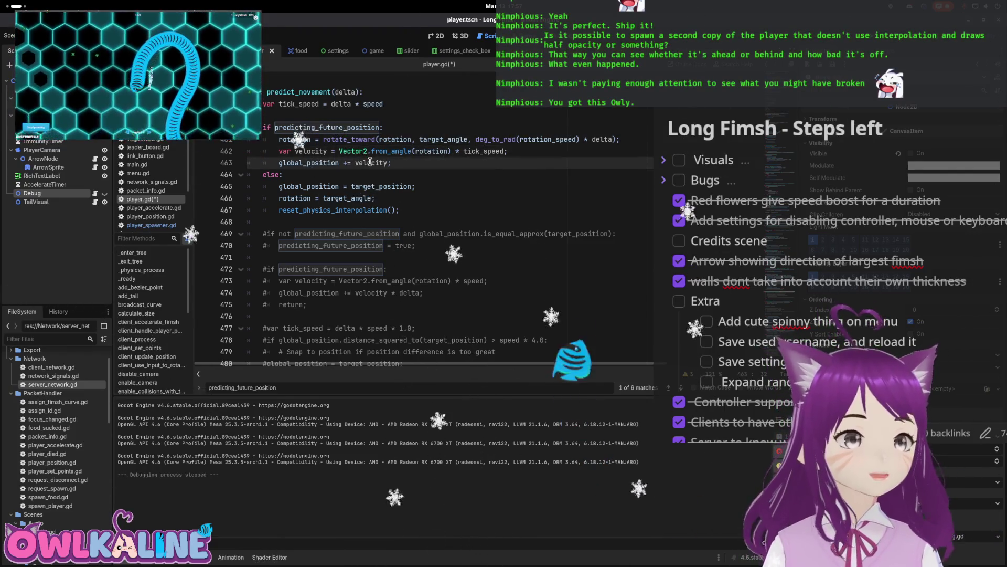
pyautogui.scroll(-4, 371, 162)
pyautogui.scroll(10, 459, 239)
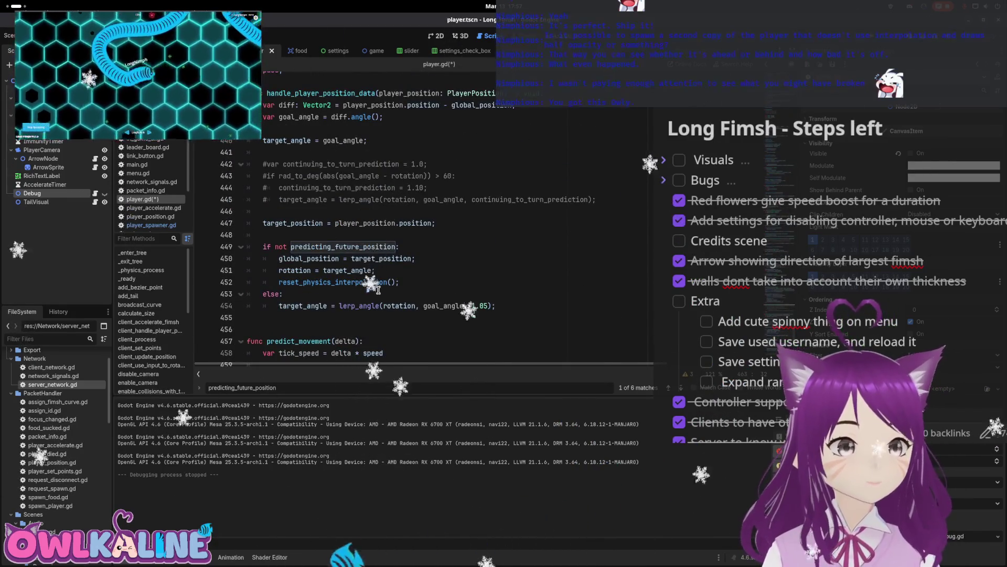
pyautogui.scroll(1, 360, 223)
# - Add print("doing predictions") under the else: branch and run the game with F5
pyautogui.click(328, 272)
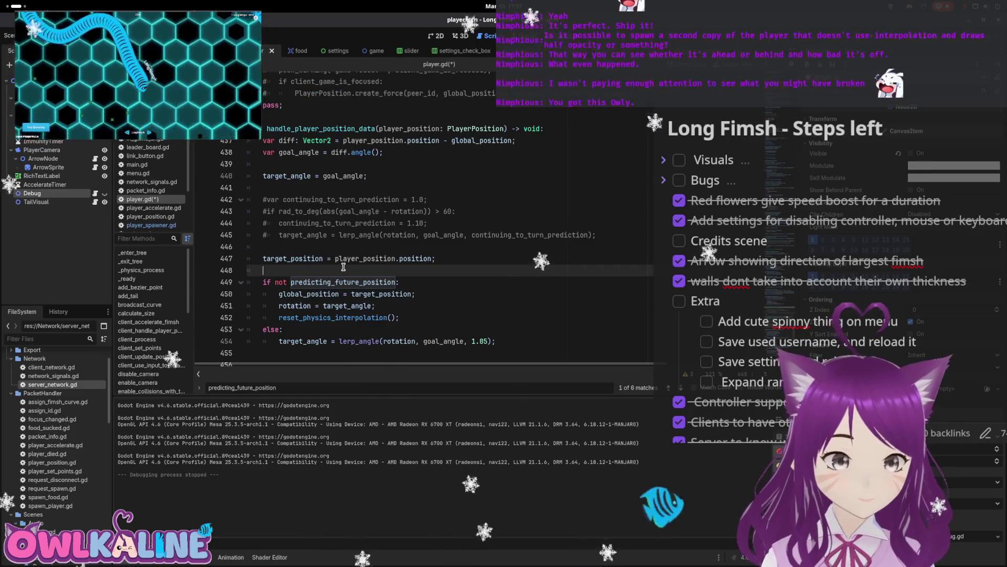
pyautogui.press('Down')
pyautogui.press('Down')
pyautogui.press('Down')
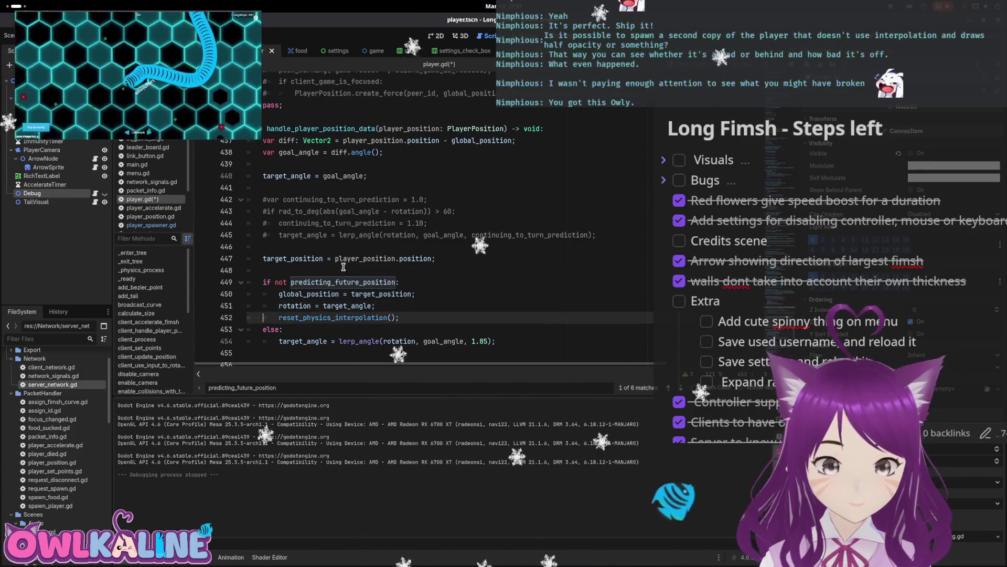
pyautogui.press('End')
pyautogui.press('Return')
pyautogui.write('print')
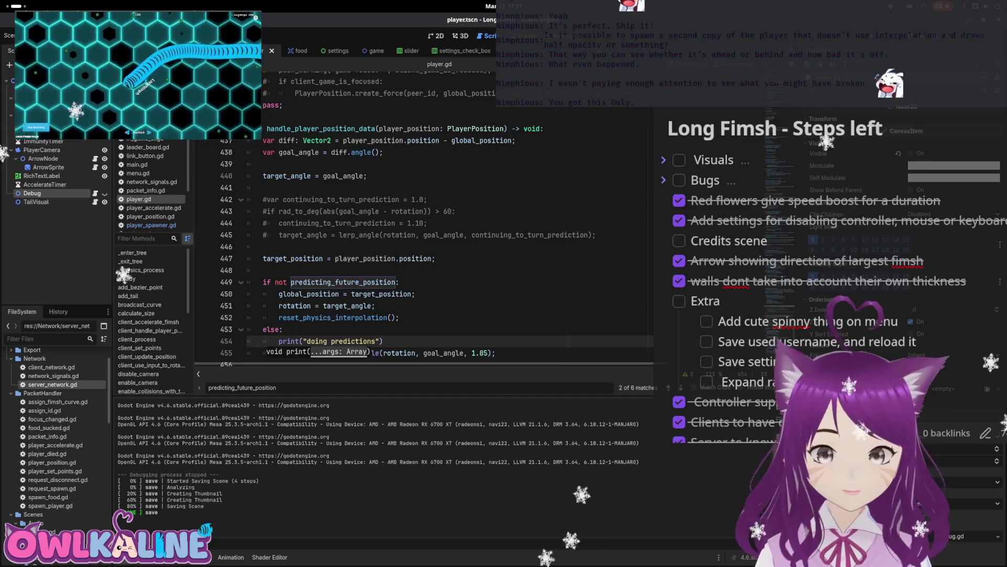
pyautogui.press('F5')
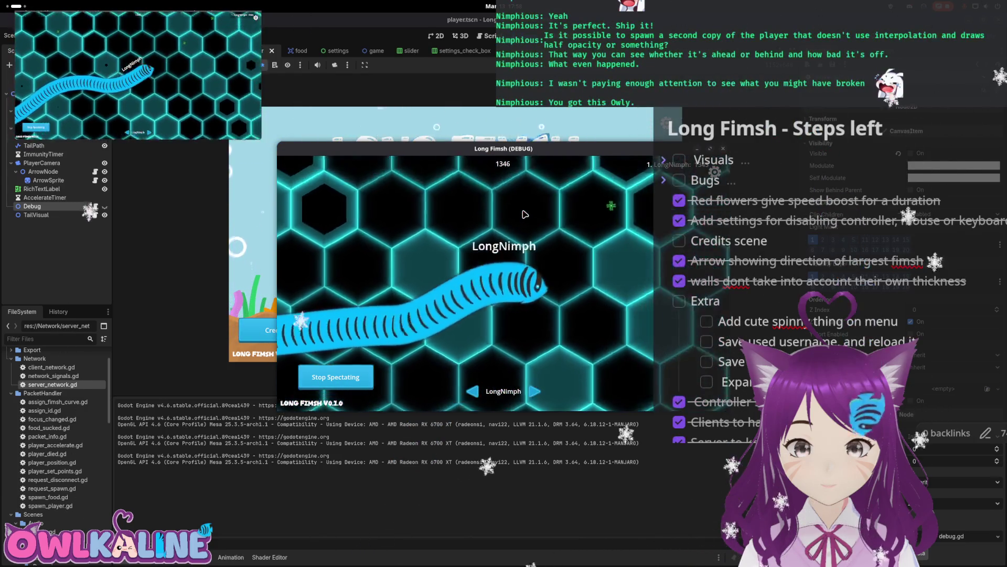
# - Stop the running Long Fimsh debug build with F8
pyautogui.press('F8')
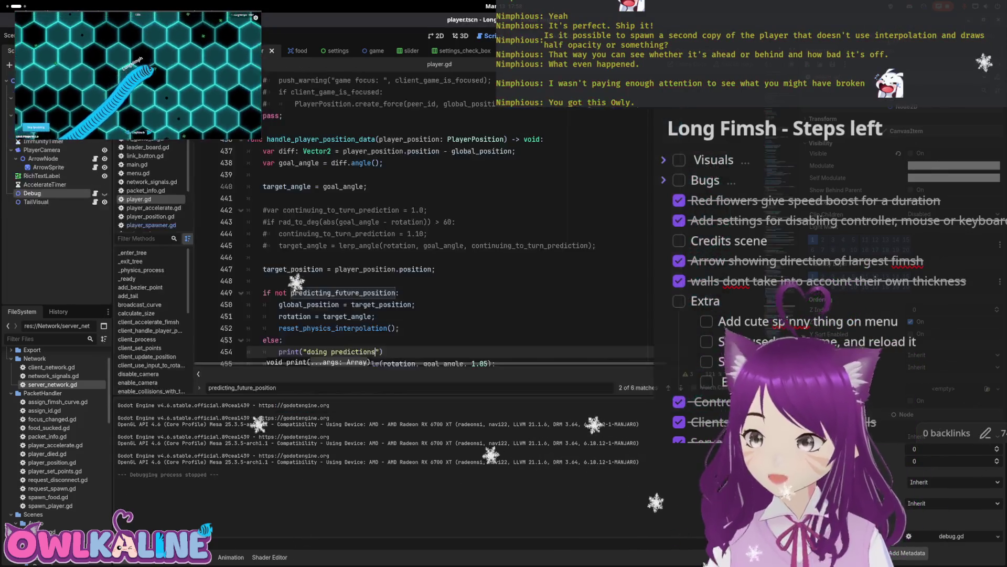
# - Return to the editor and open player_spawner.gd from the player_spawner scene
pyautogui.scroll(-8, 471, 229)
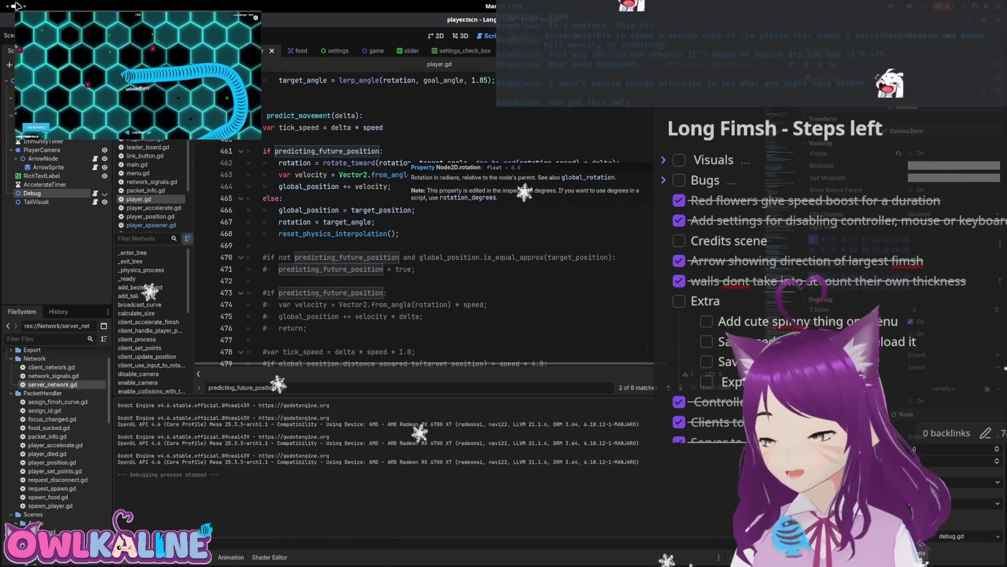
pyautogui.moveTo(2, 3)
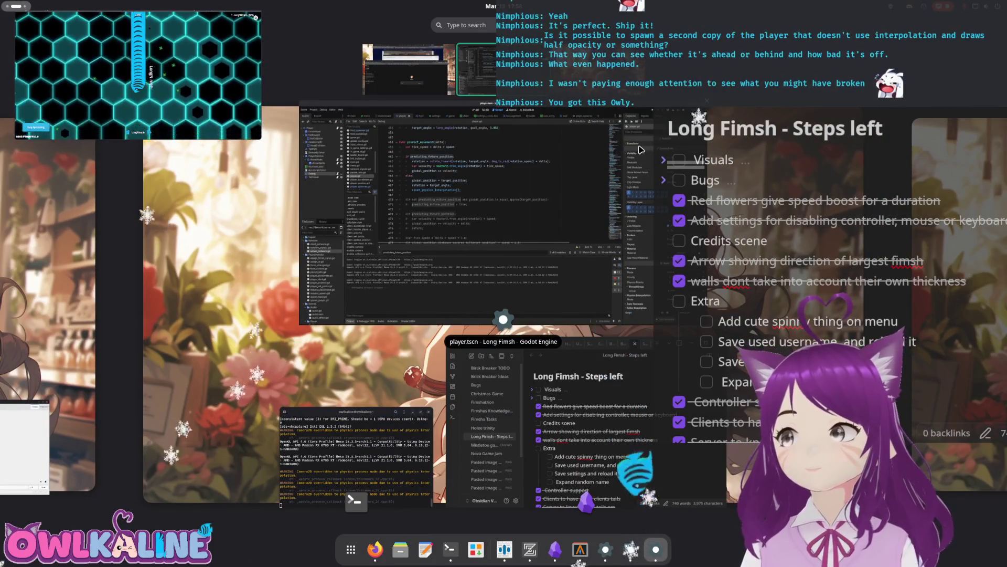
pyautogui.click(505, 138)
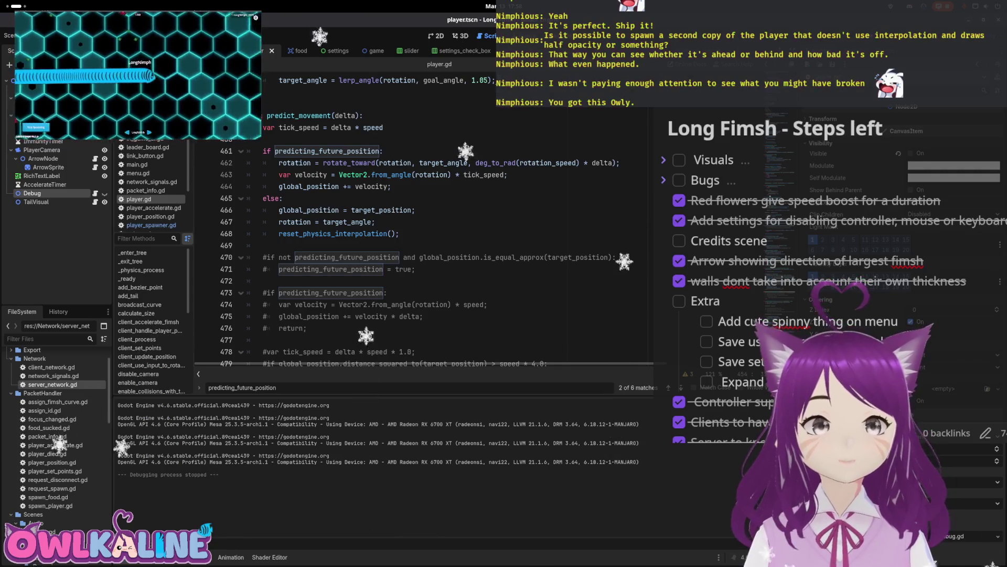
pyautogui.hotkey('ctrl', 'shift', 'w')
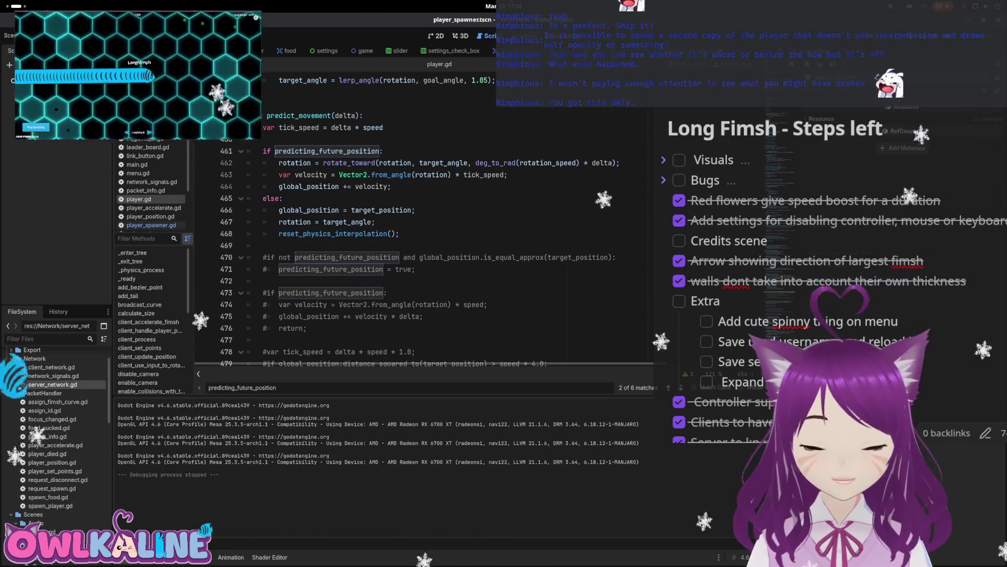
pyautogui.click(160, 225)
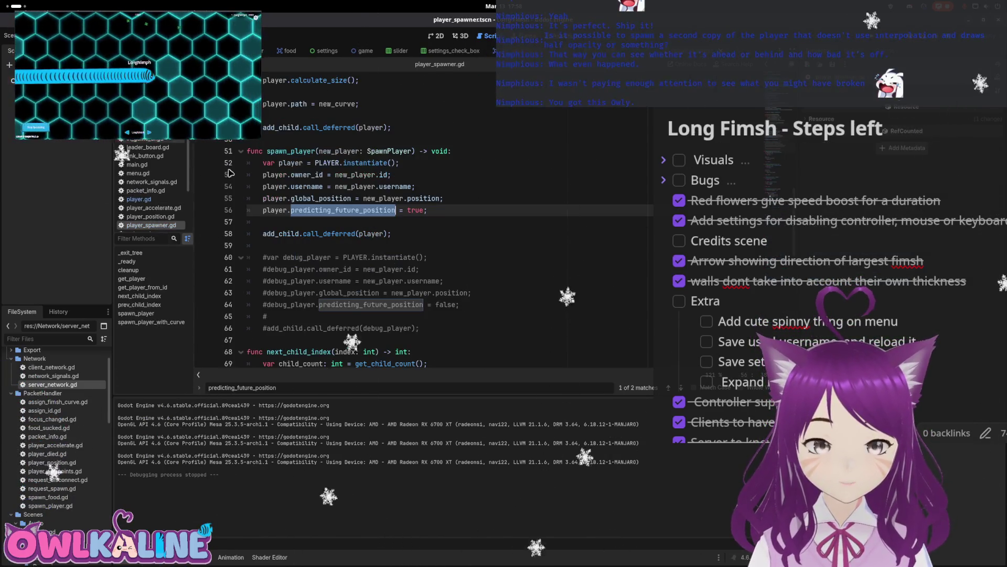
# - Inspect line 56's predicting_future_position = true, save, and go back to the player scene
pyautogui.tripleClick(341, 210)
pyautogui.click(373, 223)
pyautogui.hotkey('ctrl', 's')
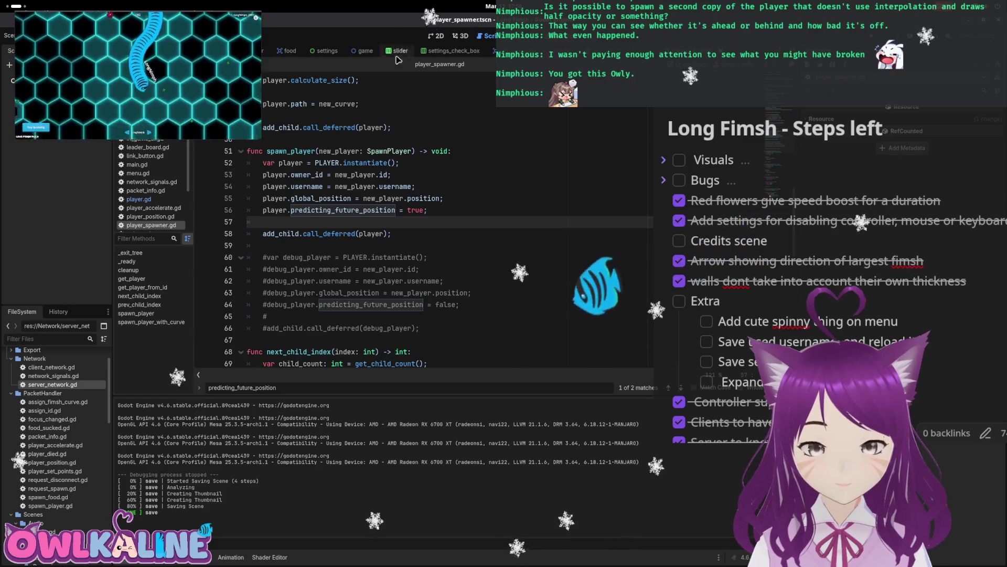
pyautogui.click(261, 51)
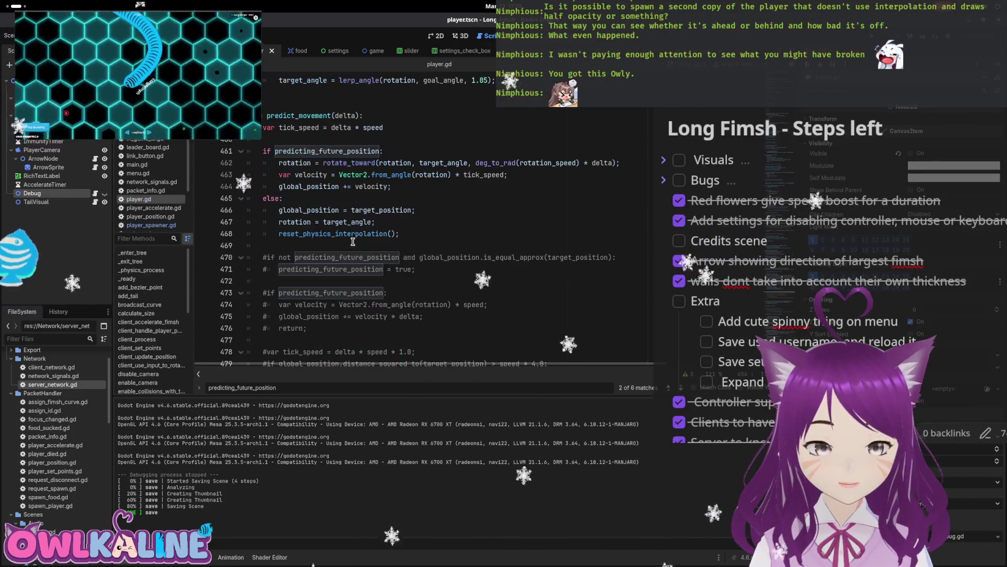
# - Review the target_angle and target_position assignments in player.gd's movement code
pyautogui.scroll(6, 375, 239)
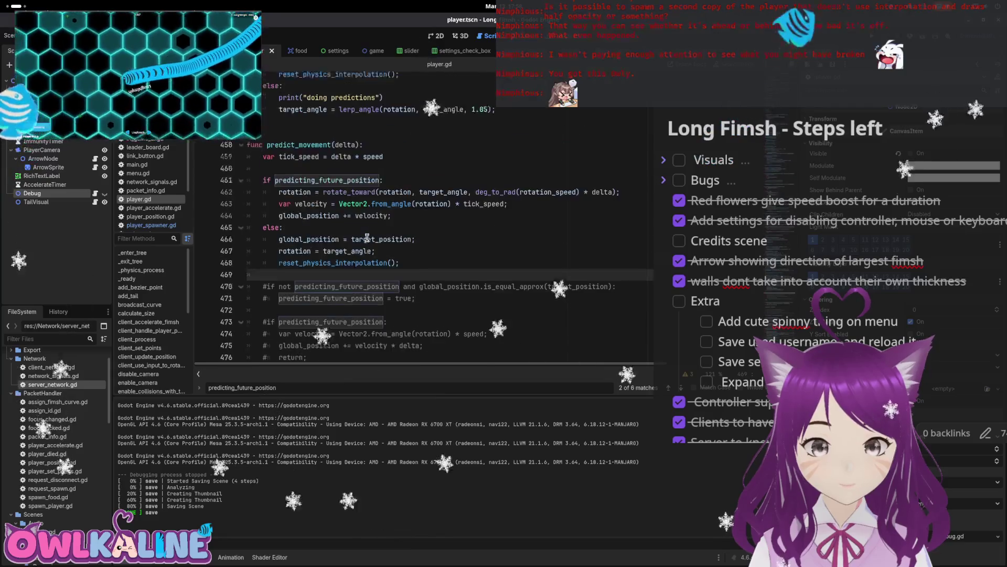
pyautogui.click(314, 166)
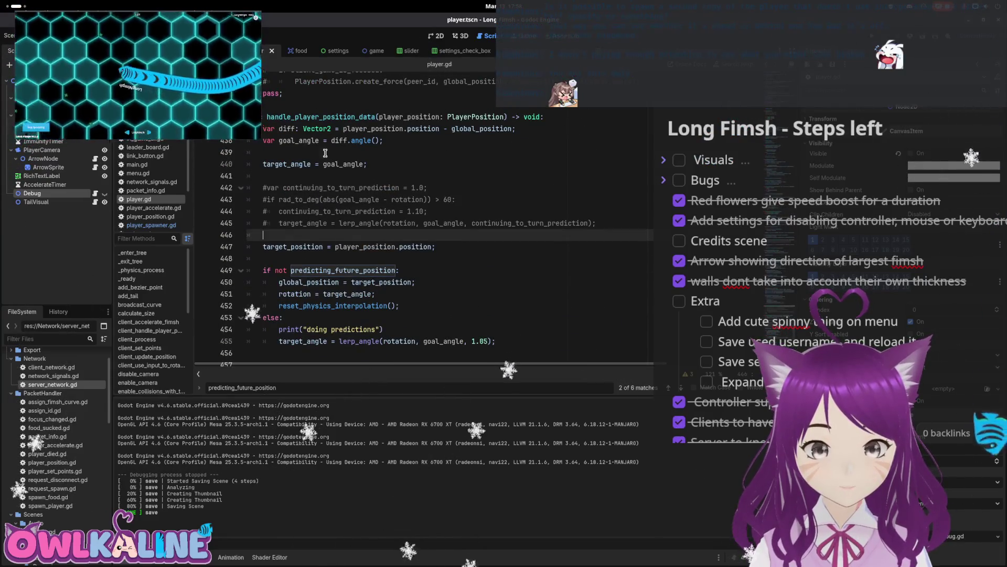
pyautogui.click(279, 162)
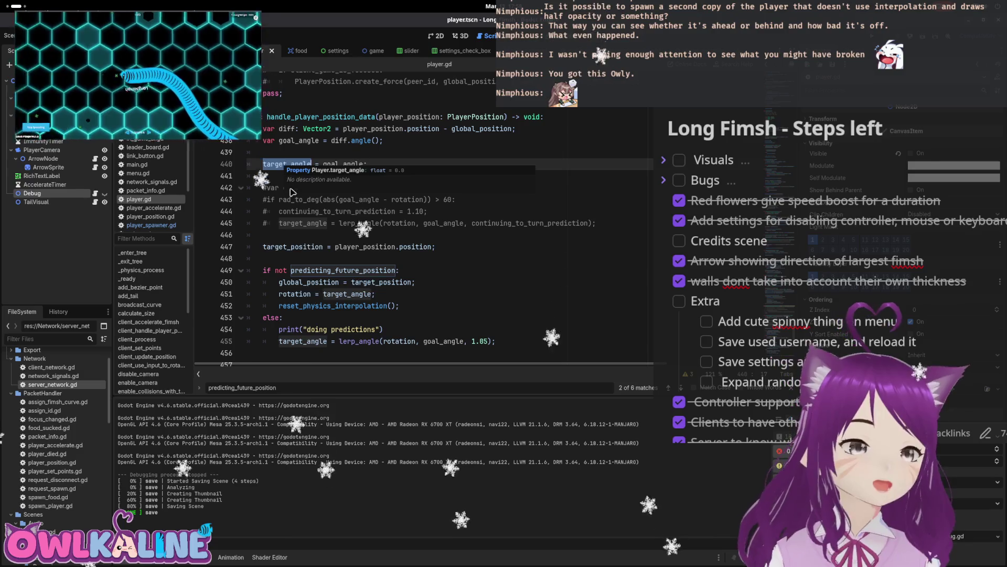
pyautogui.moveTo(344, 246); pyautogui.dragTo(443, 247)
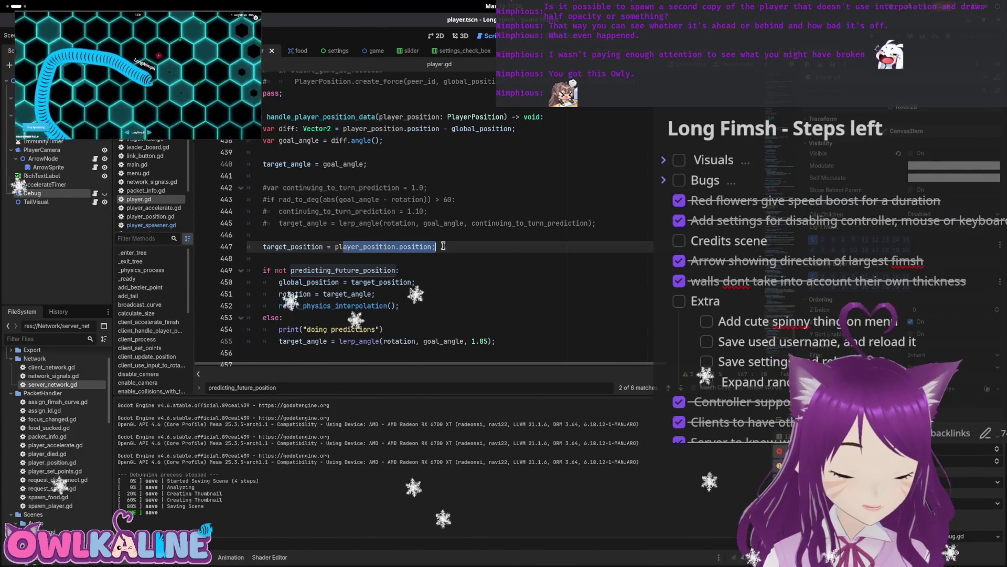
pyautogui.scroll(-1, 444, 246)
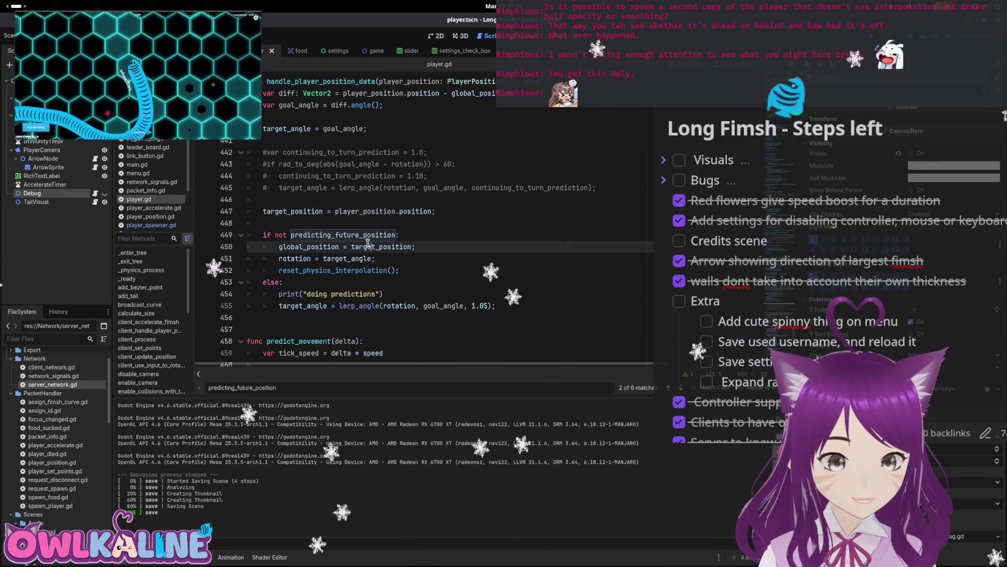
pyautogui.click(329, 282)
pyautogui.moveTo(288, 306); pyautogui.dragTo(379, 310)
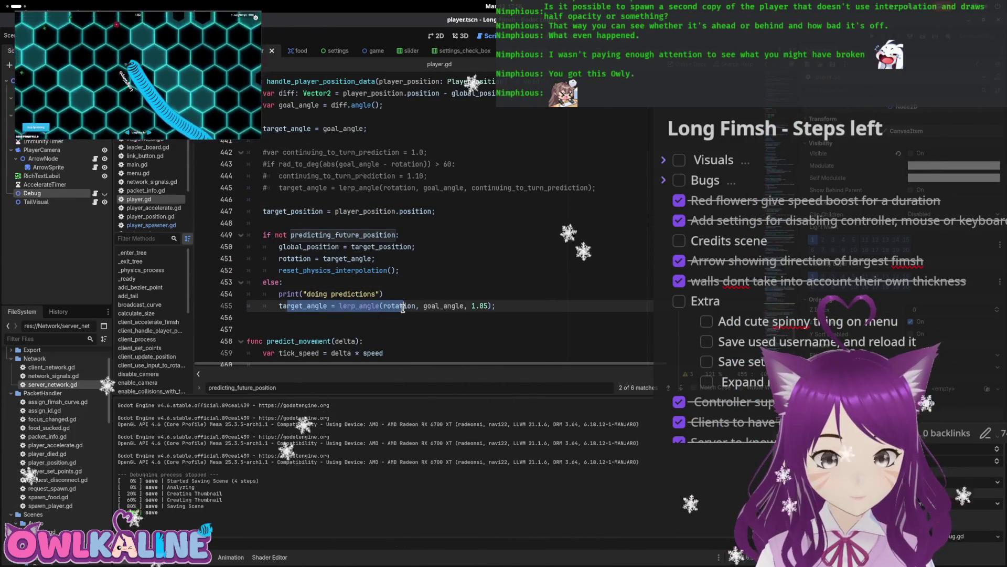
pyautogui.moveTo(288, 306); pyautogui.dragTo(339, 306)
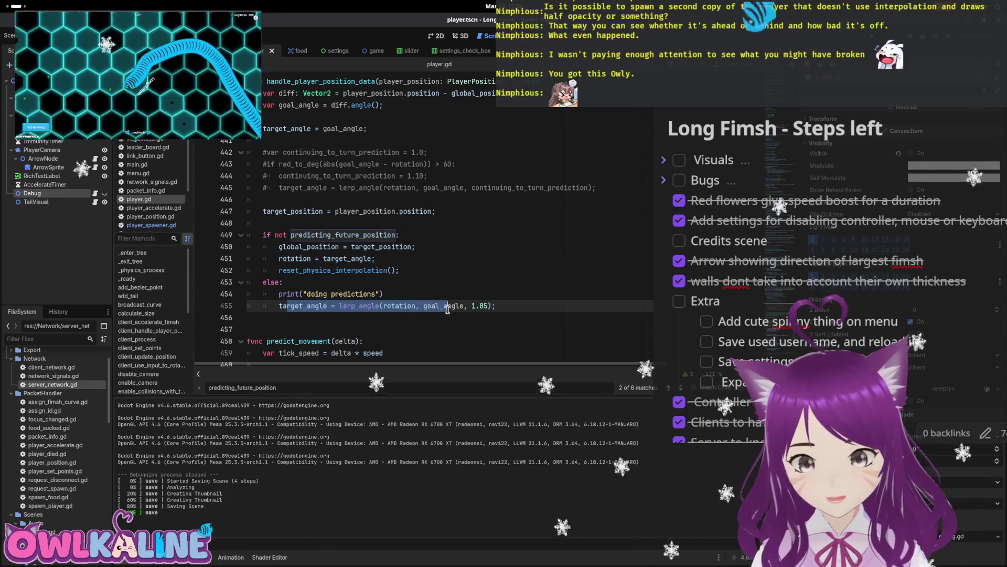
pyautogui.moveTo(434, 210); pyautogui.dragTo(261, 215)
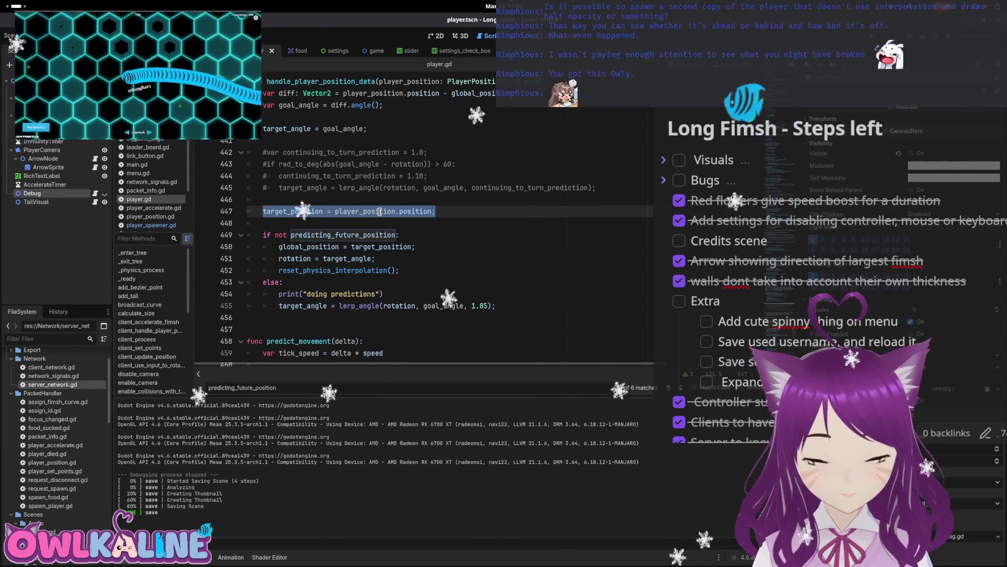
pyautogui.doubleClick(307, 128)
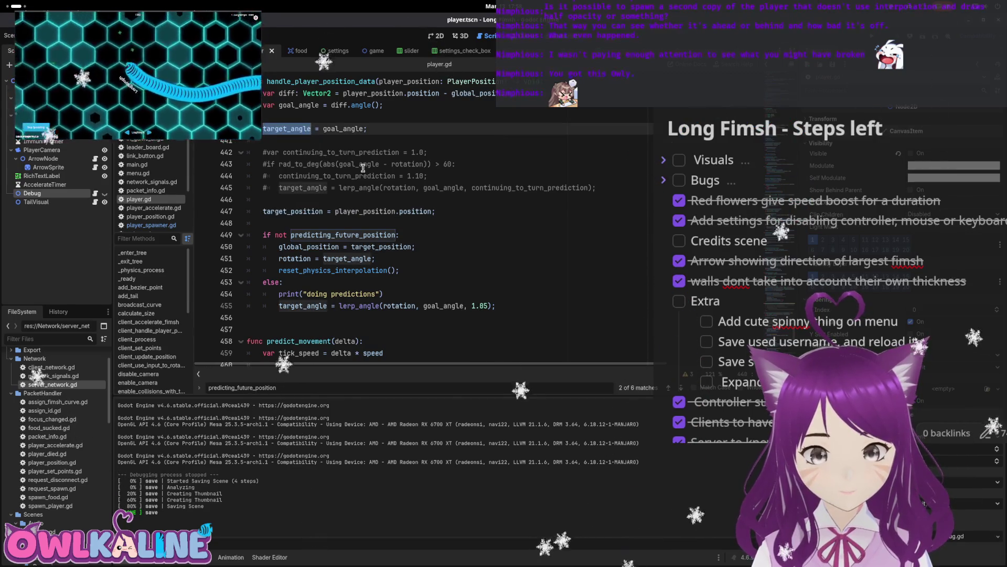
# - Save player.gd, go to the global_position update on line 464, and run the game
pyautogui.hotkey('ctrl', 's')
pyautogui.scroll(-6, 341, 162)
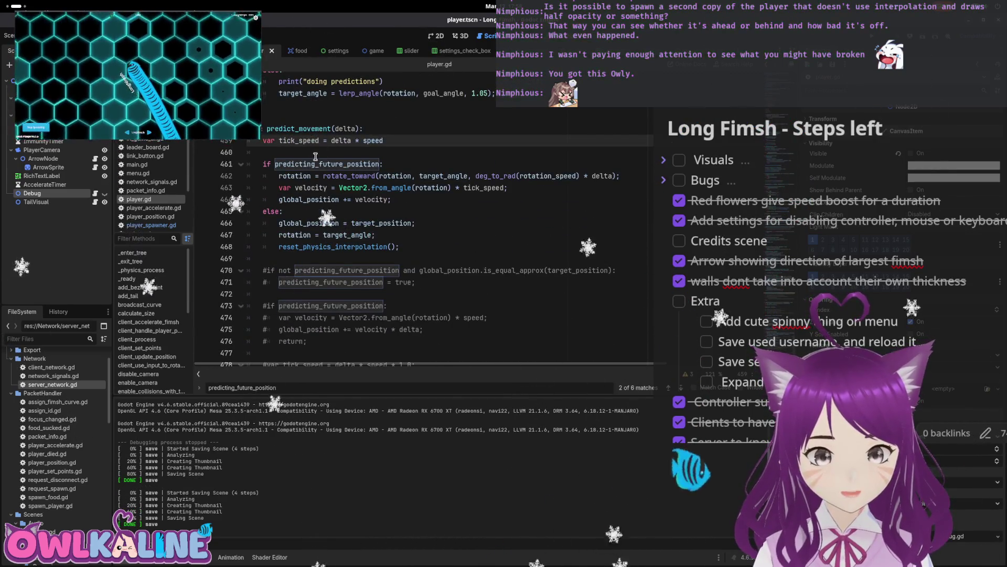
pyautogui.click(425, 201)
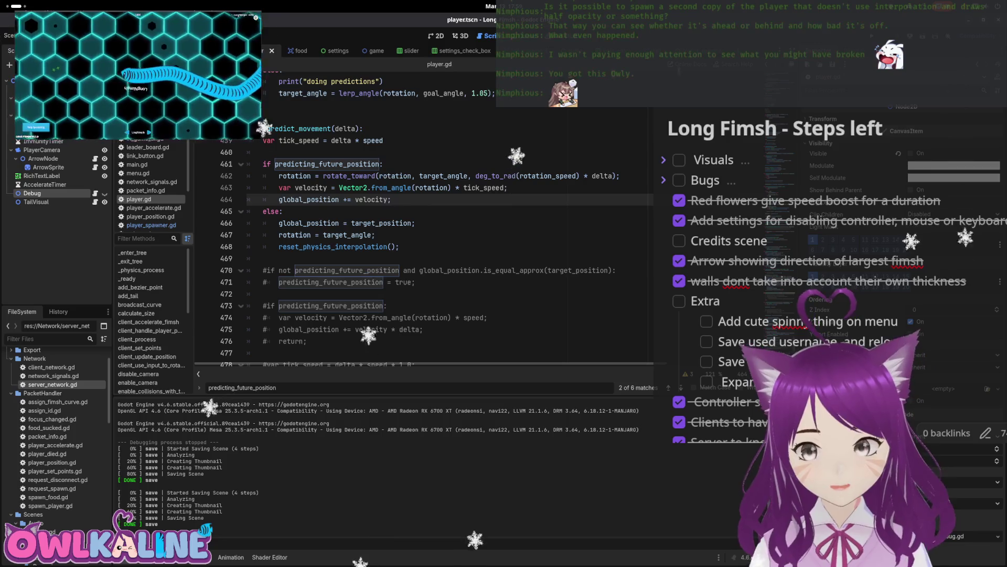
pyautogui.press('F5')
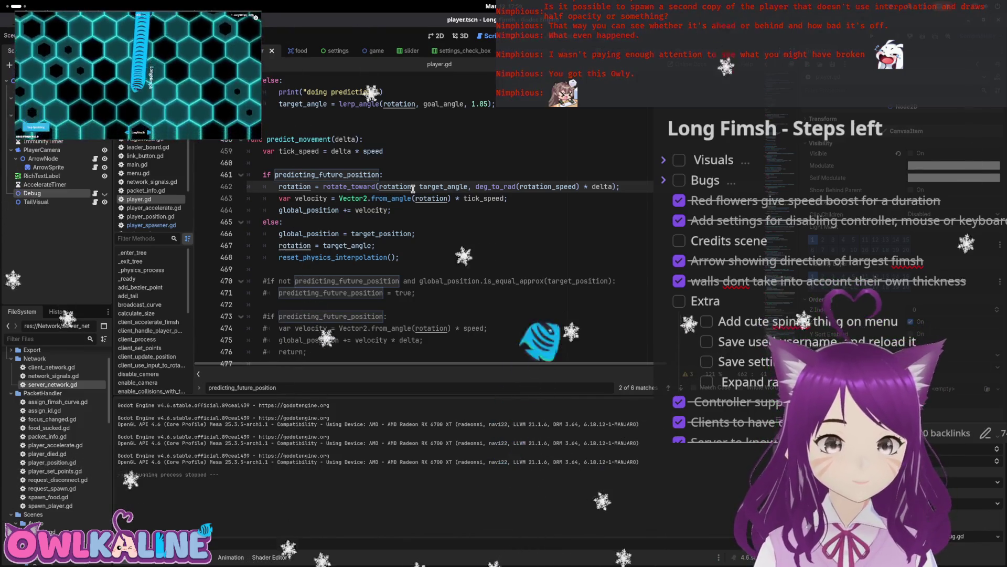
# - Add print("pridcting") under 'if predicting_future_position:' on line 461 and save
pyautogui.hotkey('ctrl', 'f')
pyautogui.write('global')
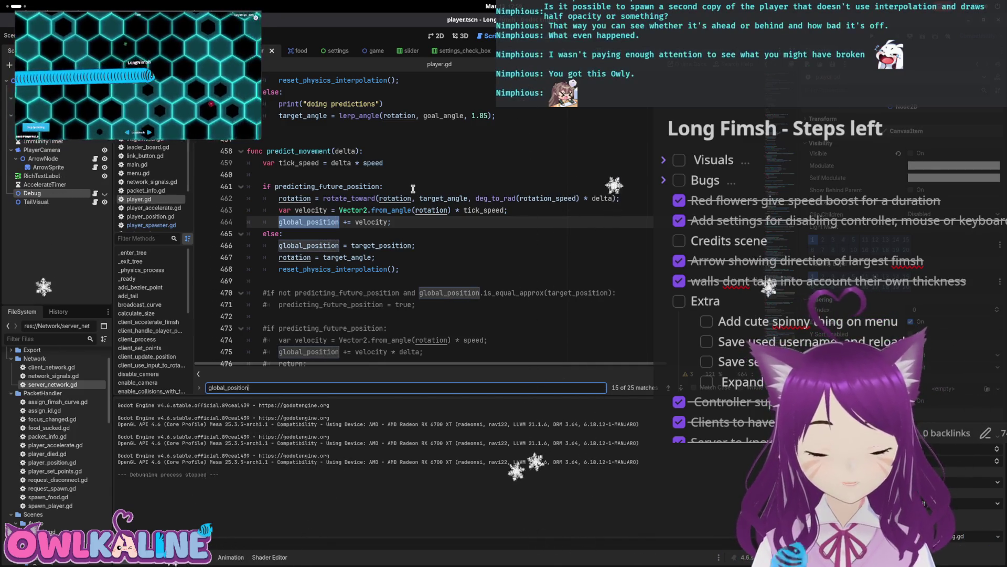
pyautogui.press('Escape')
pyautogui.click(397, 186)
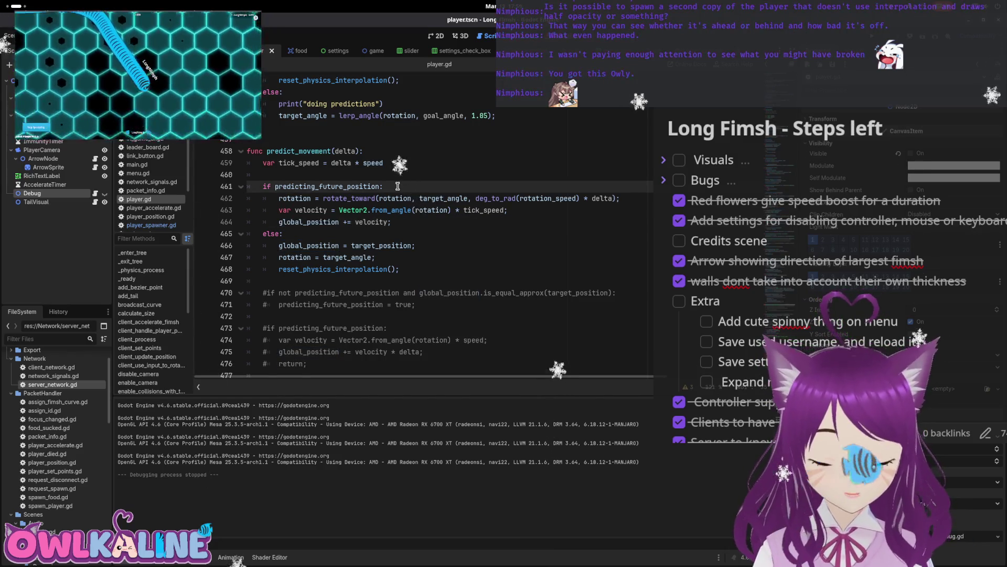
pyautogui.press('Return')
pyautogui.write('print(')
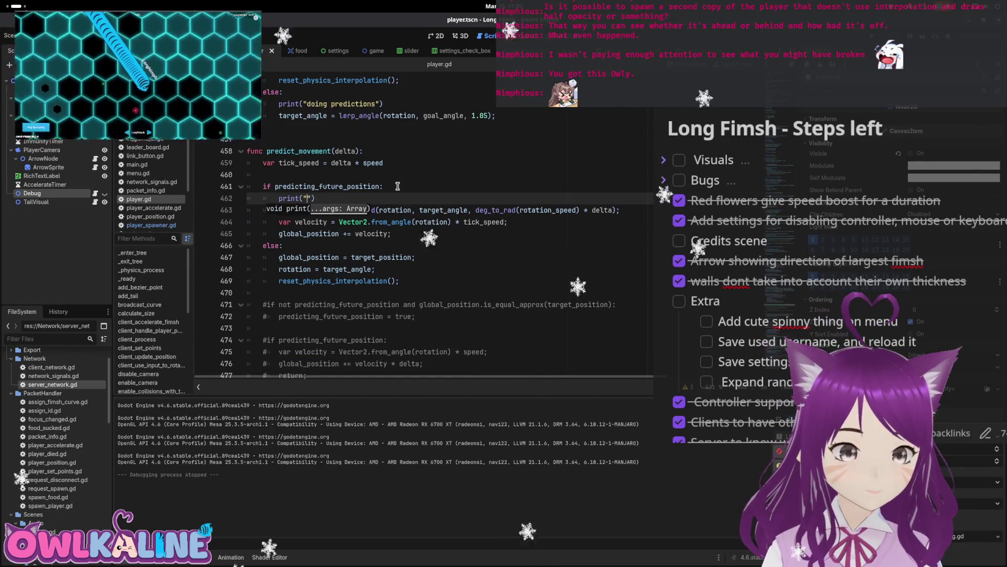
pyautogui.write('g')
pyautogui.hotkey('ctrl', 's')
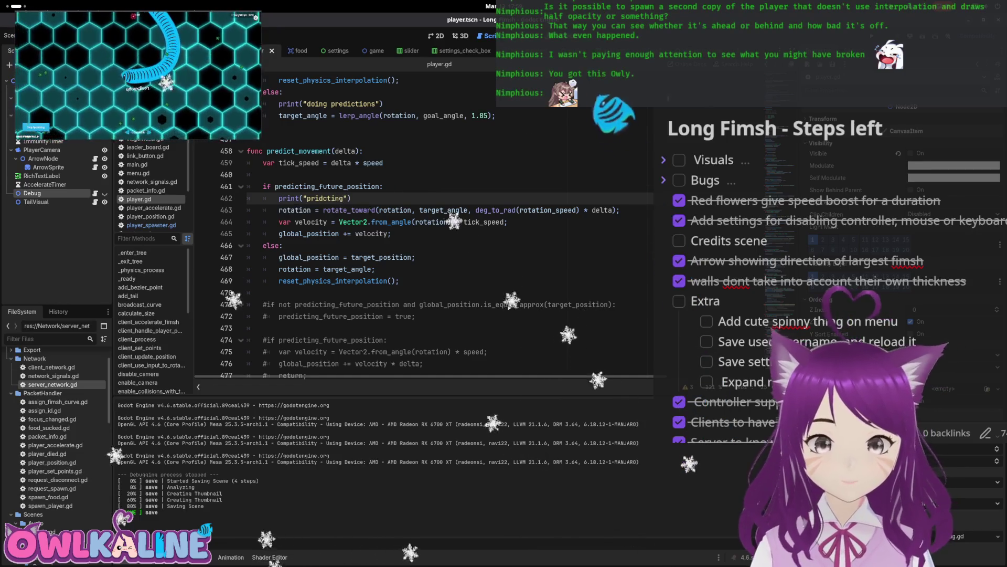
# - Test-run the game as a client to check the debug output, then stop it
pyautogui.press('F5')
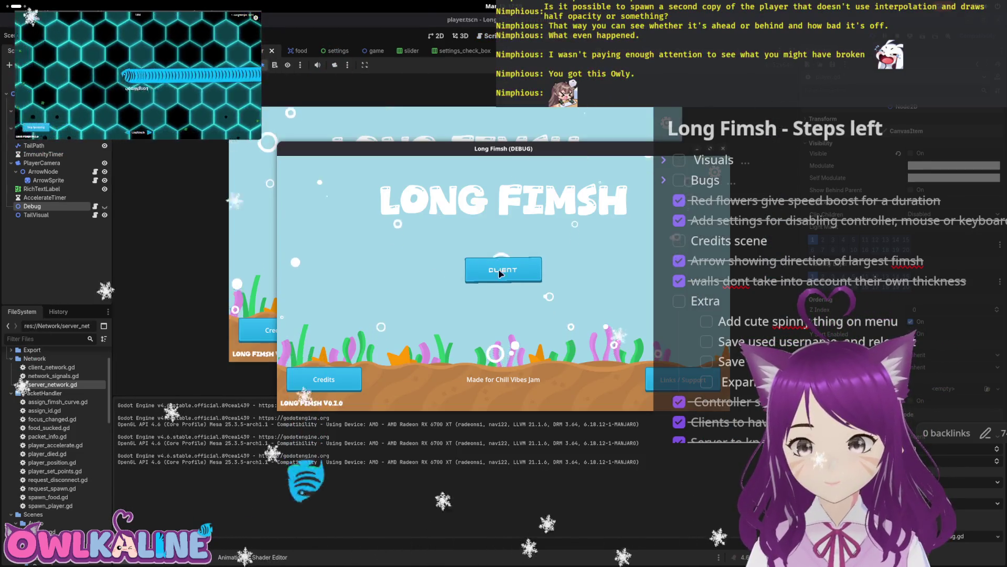
pyautogui.click(500, 272)
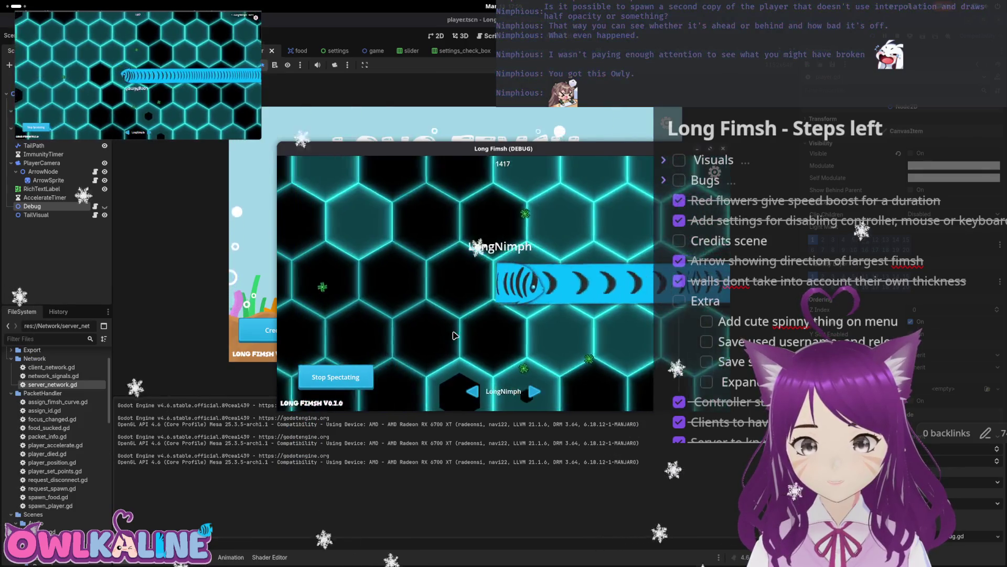
pyautogui.click(335, 376)
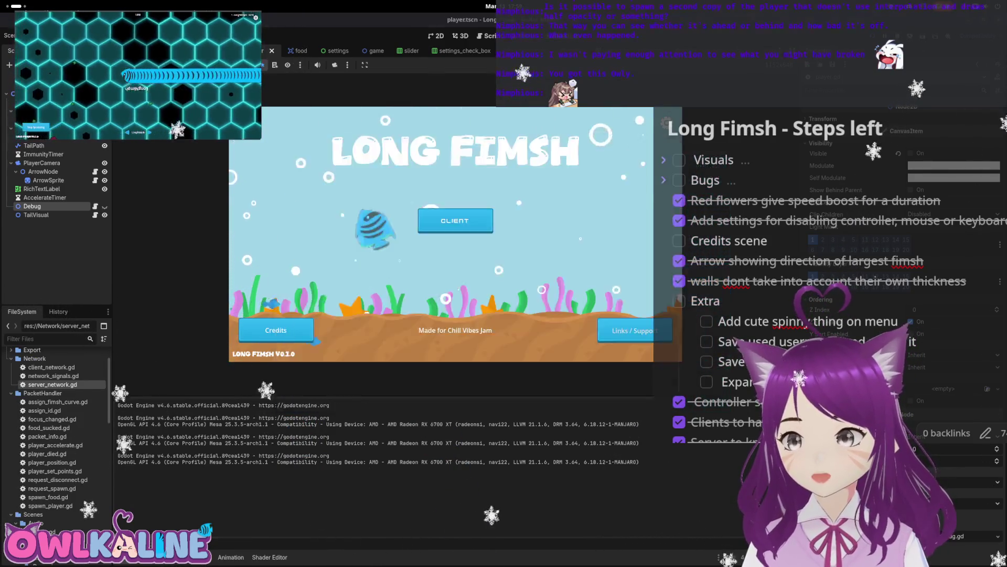
pyautogui.press('F8')
# - Trace predicting_future_position to its declaration on line 48, then rerun the game as a client
pyautogui.doubleClick(325, 186)
pyautogui.hotkey('ctrl', 'f')
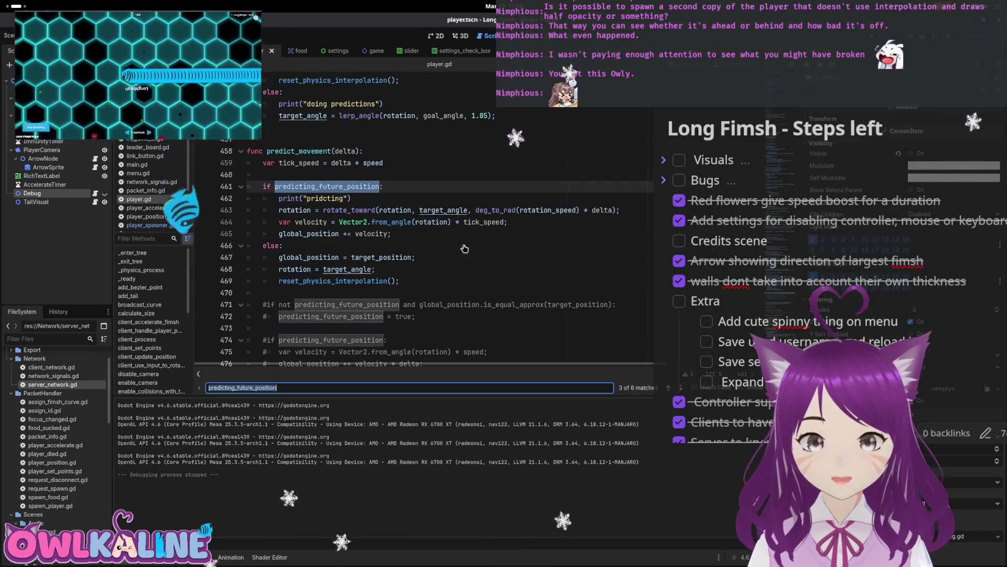
pyautogui.click(668, 387)
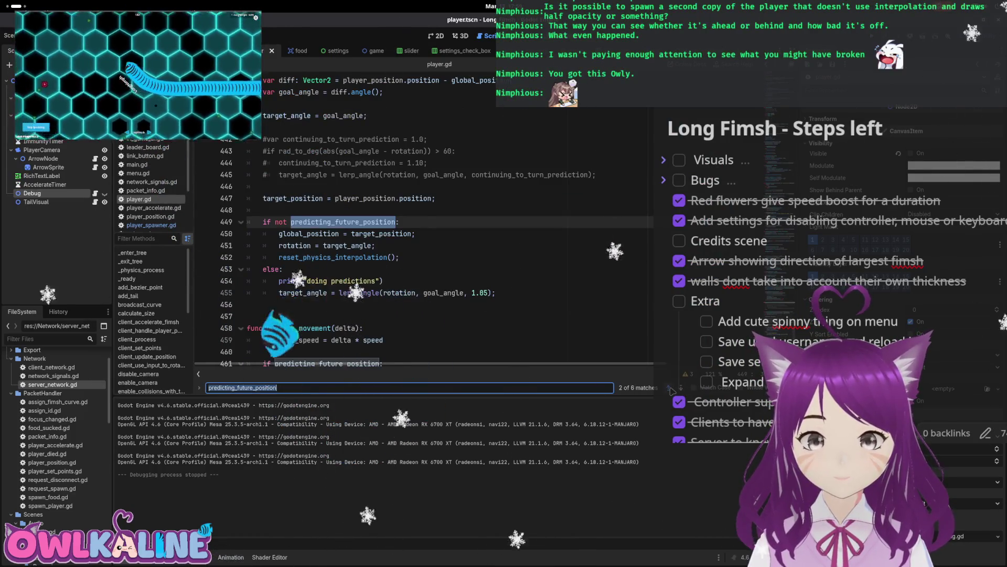
pyautogui.click(669, 387)
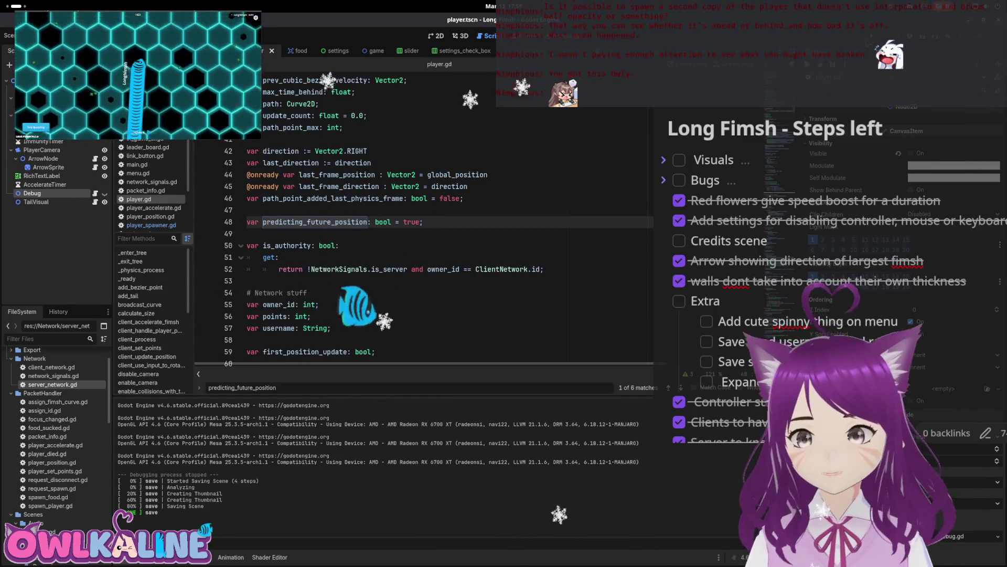
pyautogui.press('F5')
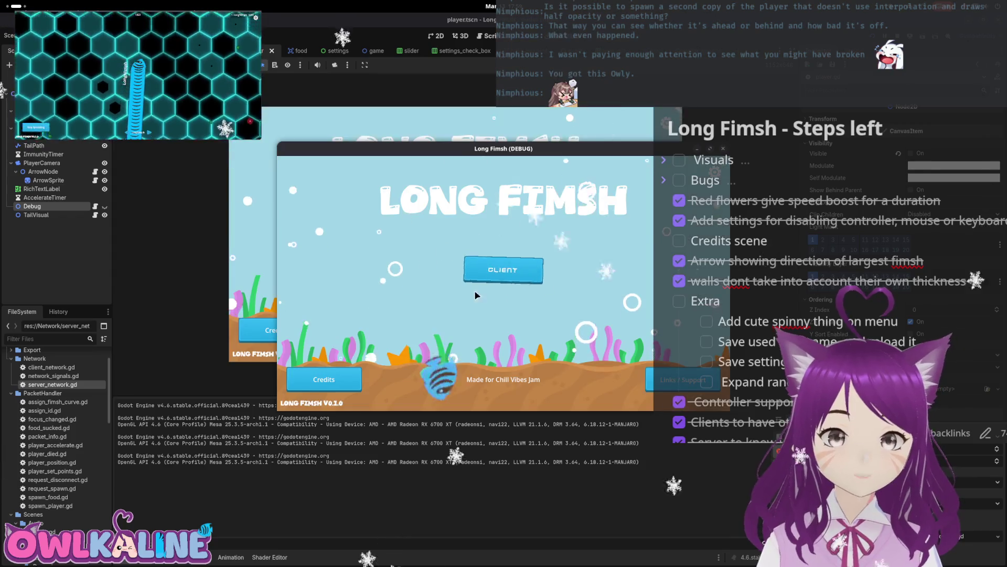
pyautogui.click(502, 269)
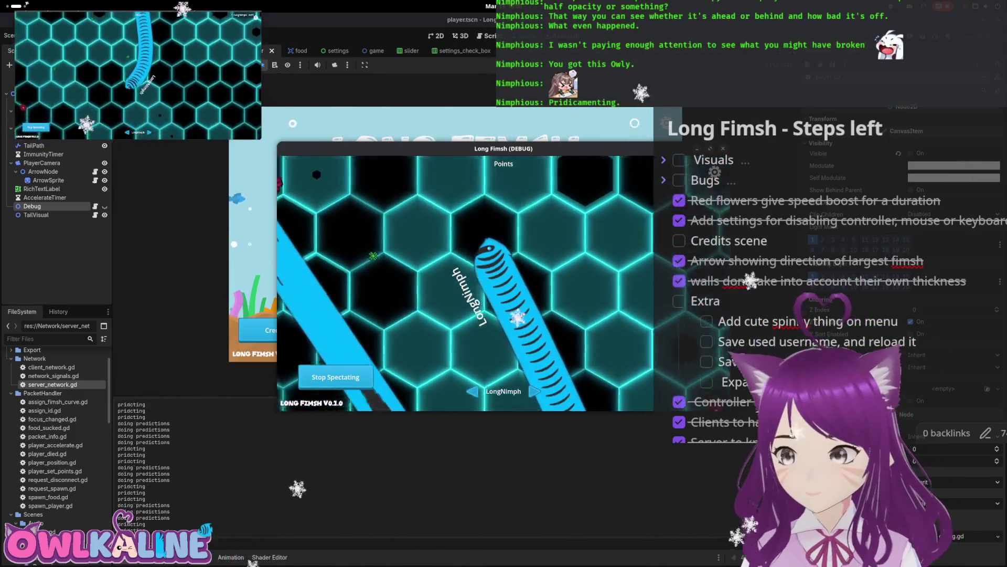
pyautogui.press('F8')
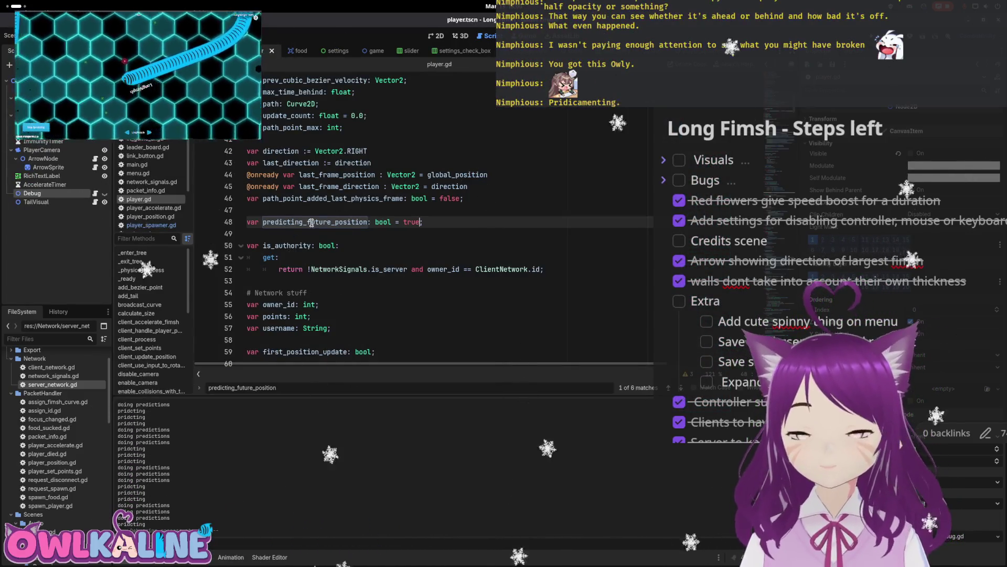
# - Remove the default value from the predicting_future_position declaration on line 48 and save
pyautogui.doubleClick(406, 221)
pyautogui.write('lse')
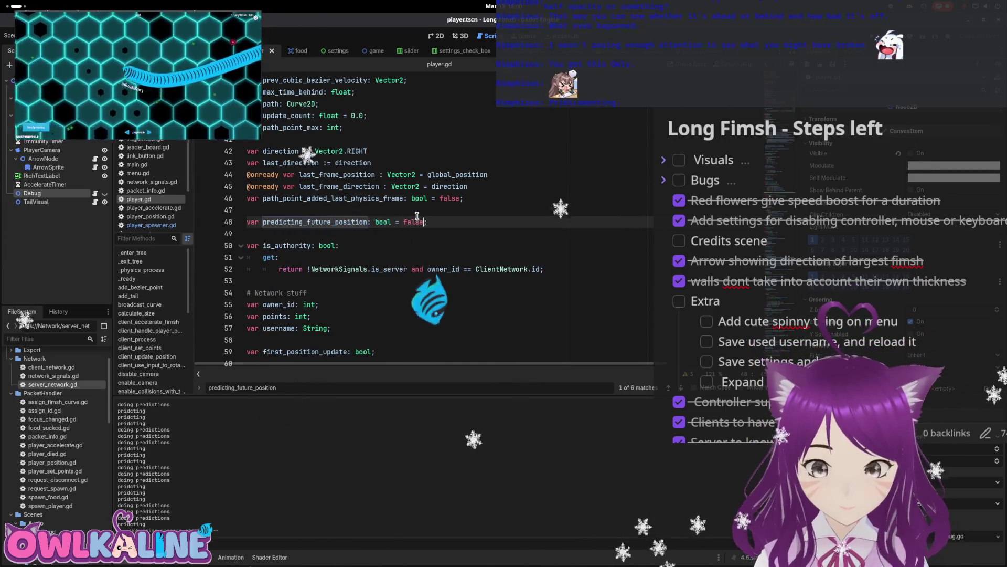
pyautogui.hotkey('ctrl', 's')
pyautogui.doubleClick(416, 222)
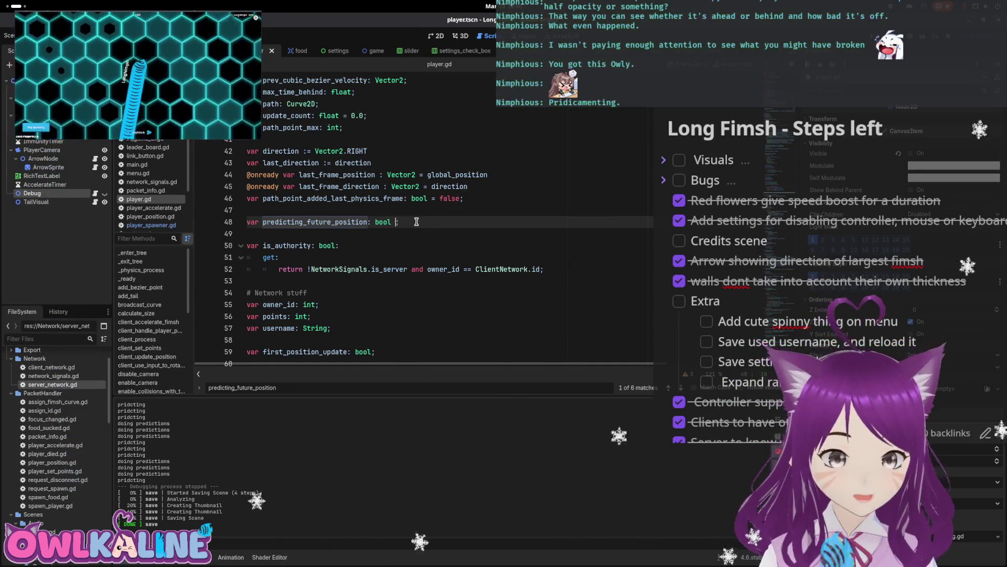
pyautogui.hotkey('ctrl', 's')
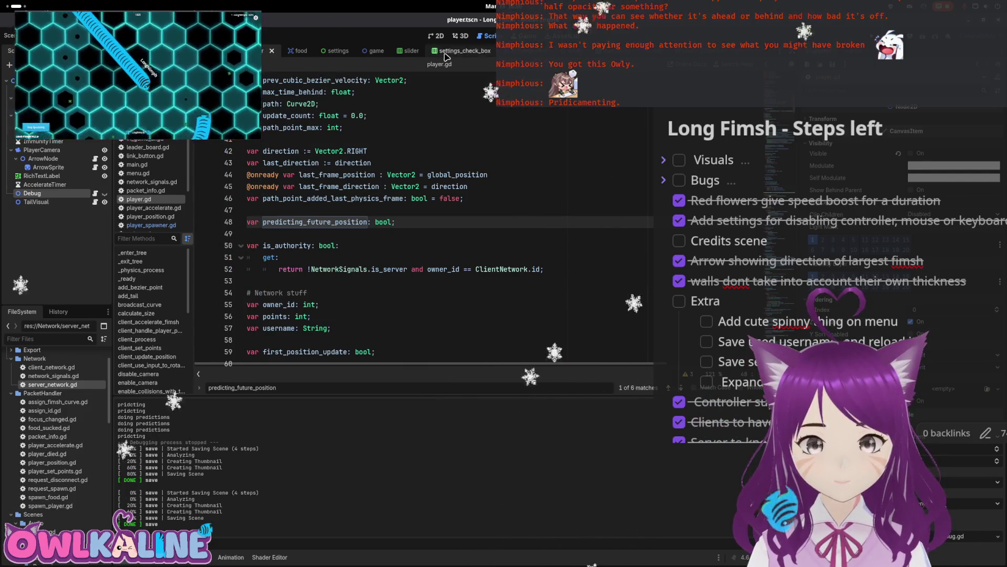
# - Check line 56 in player_spawner.gd, then launch the game with F5
pyautogui.click(370, 53)
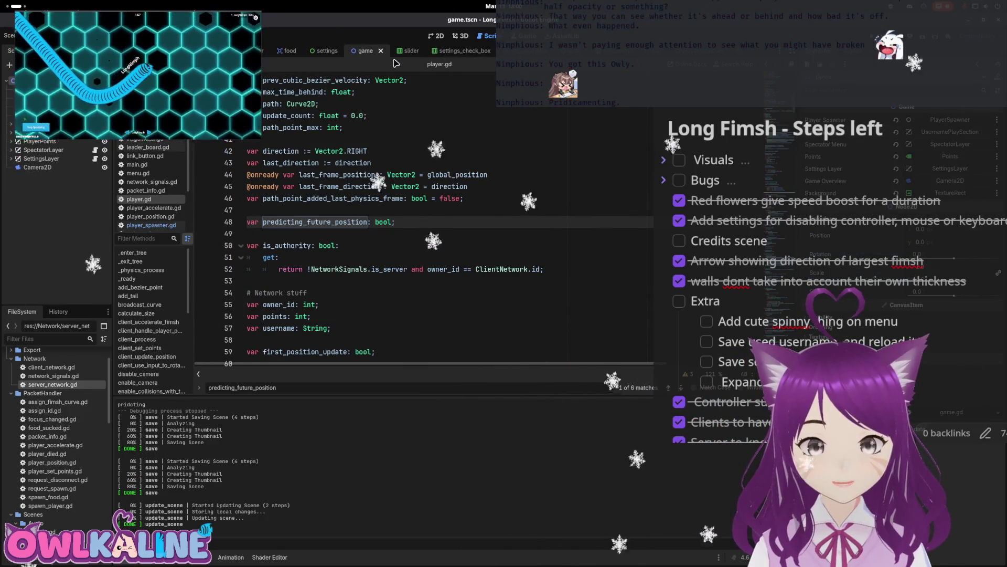
pyautogui.click(517, 50)
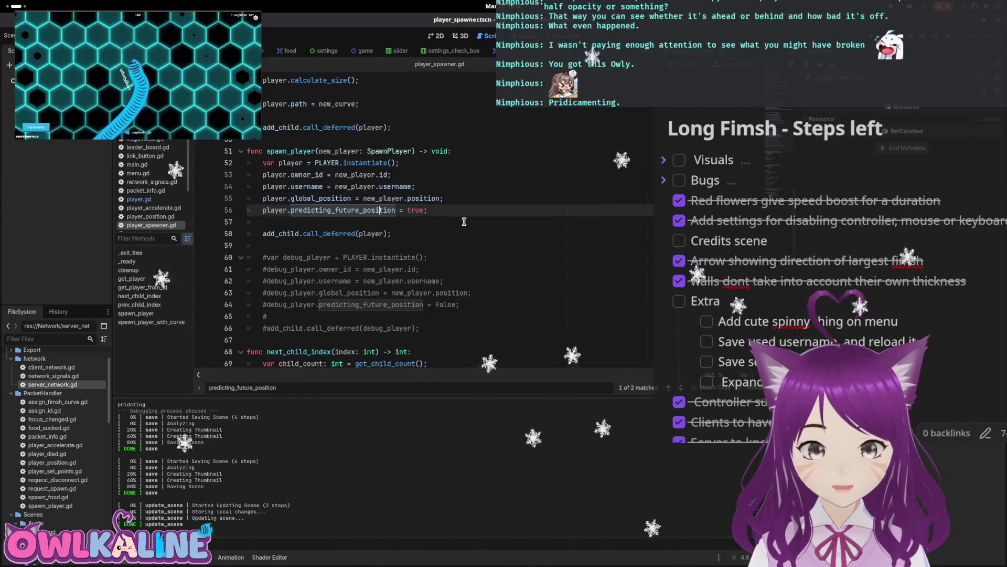
pyautogui.click(455, 221)
pyautogui.press('F5')
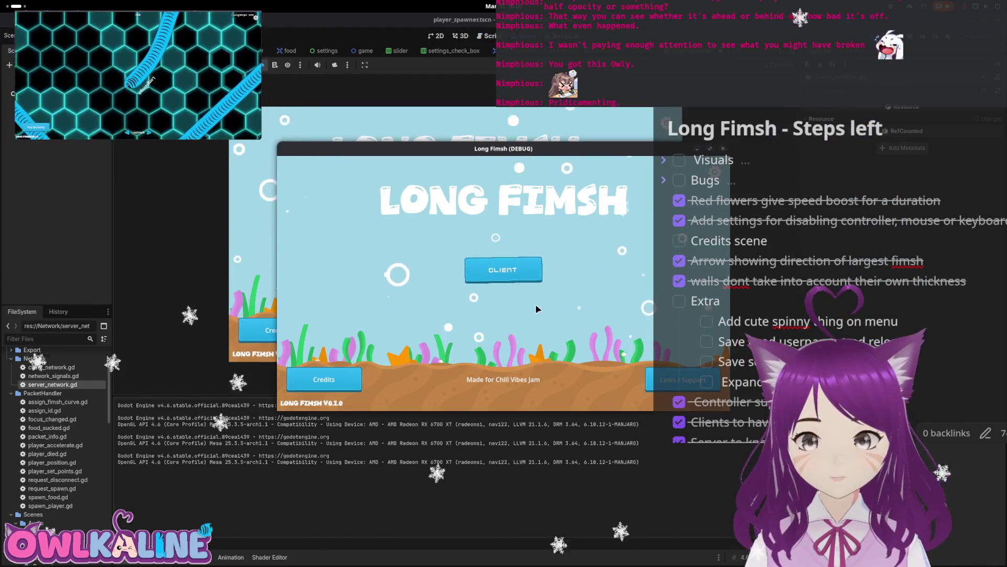
# - Join the game as a client and spectate the other player's fimsh
pyautogui.click(530, 271)
pyautogui.click(349, 383)
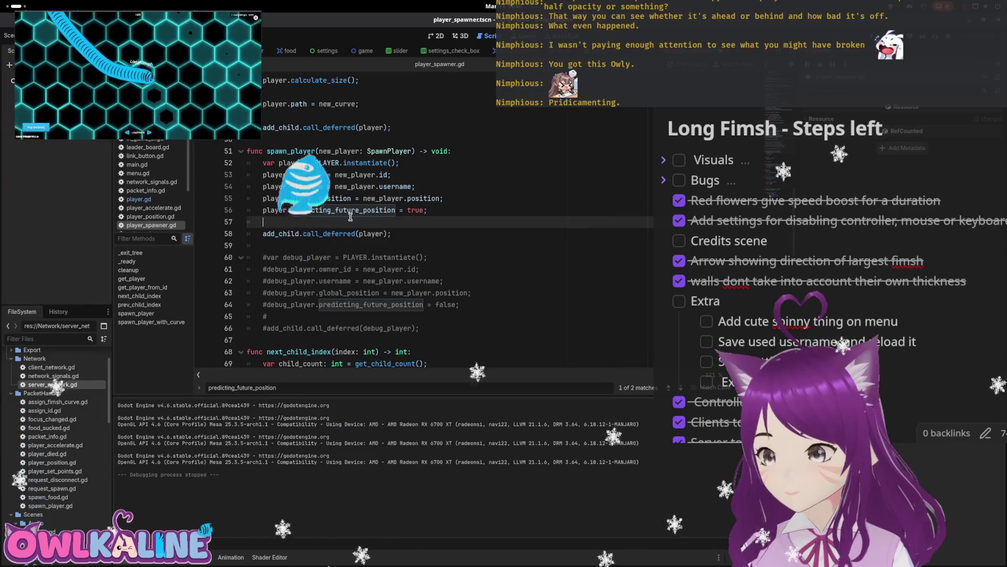
# - Look over spawn_player's lines in player_spawner.gd, then switch to the player scene
pyautogui.doubleClick(270, 199)
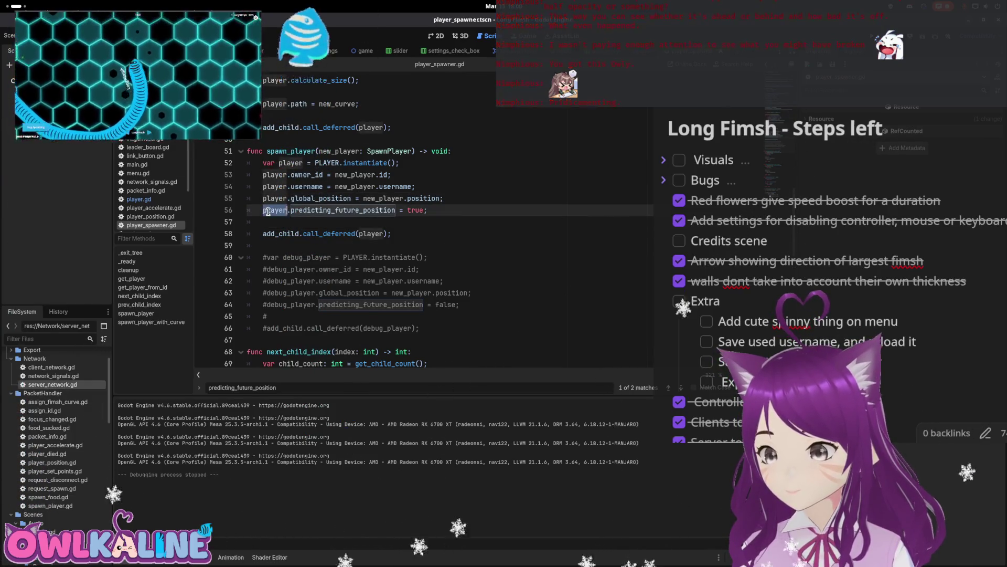
pyautogui.click(360, 293)
pyautogui.moveTo(358, 223); pyautogui.dragTo(368, 200)
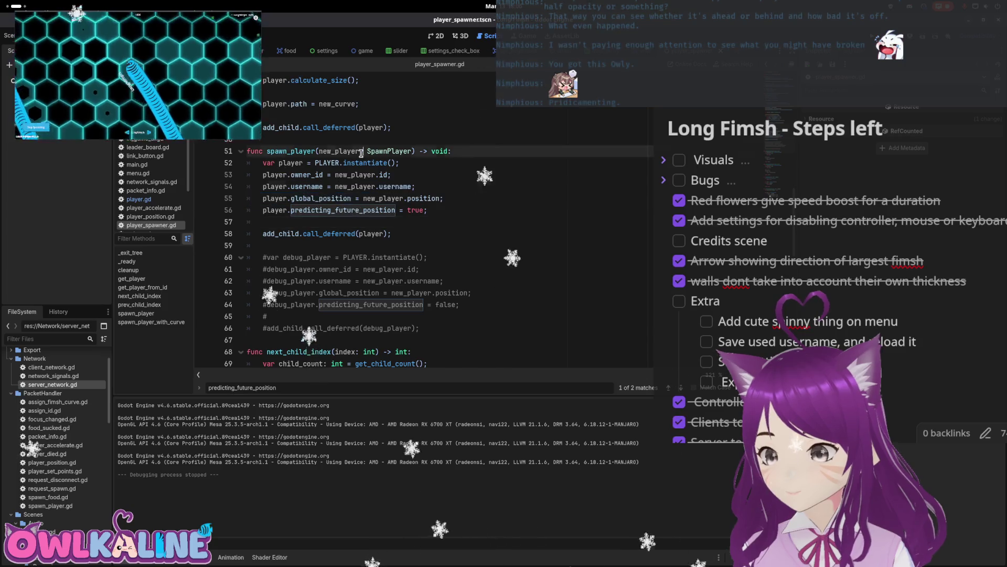
pyautogui.click(425, 208)
pyautogui.click(435, 175)
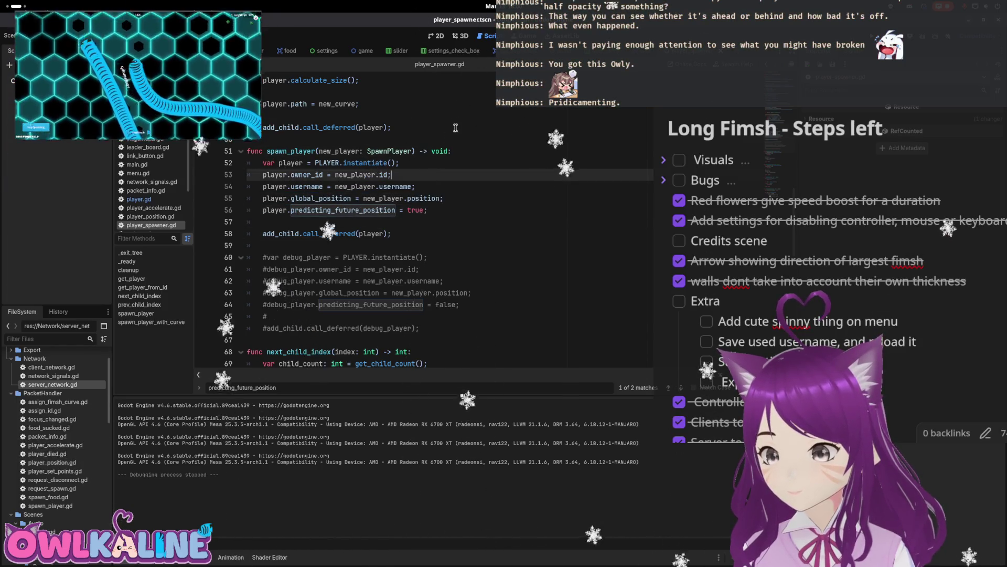
pyautogui.click(362, 50)
pyautogui.click(251, 51)
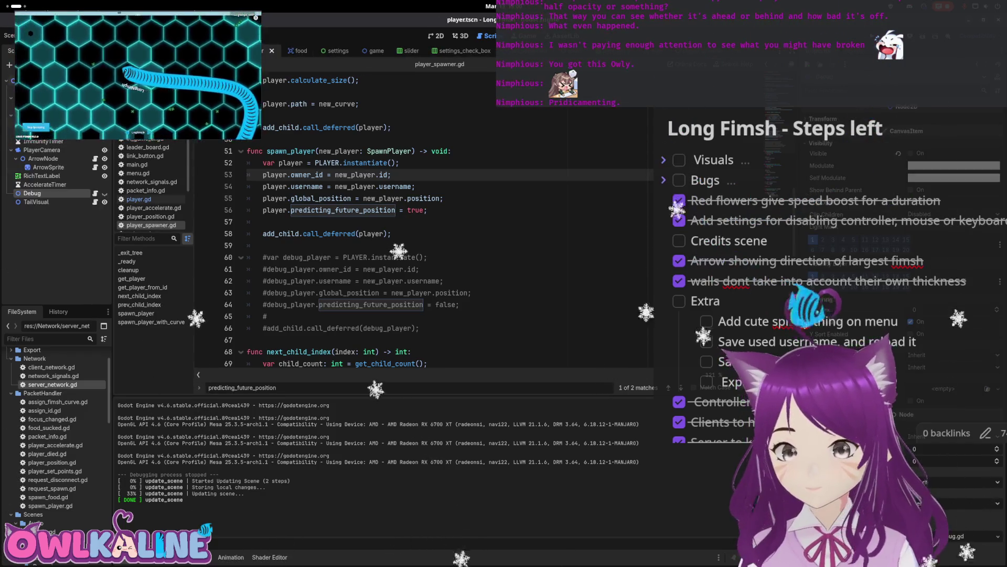
# - Step through predicting_future_position occurrences in player.gd at lines 449, 461 and 471
pyautogui.keyDown('ctrl'); pyautogui.click(343, 210); pyautogui.keyUp('ctrl')
pyautogui.scroll(-2, 392, 161)
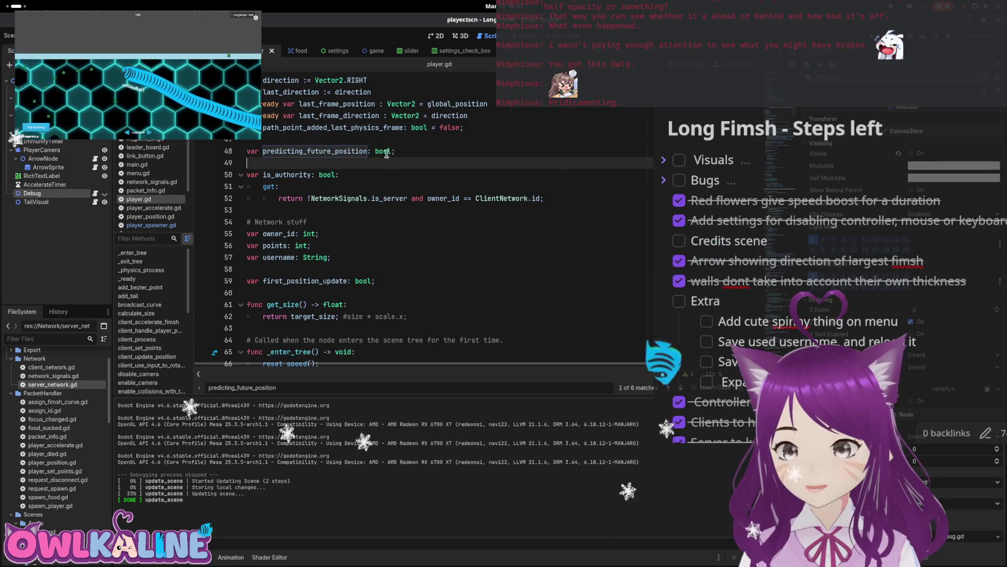
pyautogui.doubleClick(307, 151)
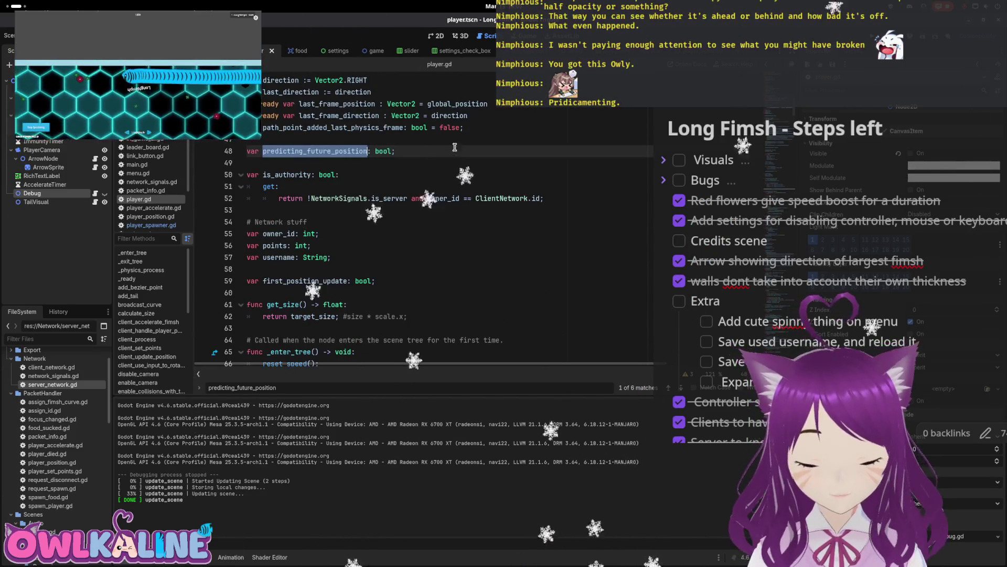
pyautogui.hotkey('ctrl', 'f')
pyautogui.hotkey('shift', 'Return')
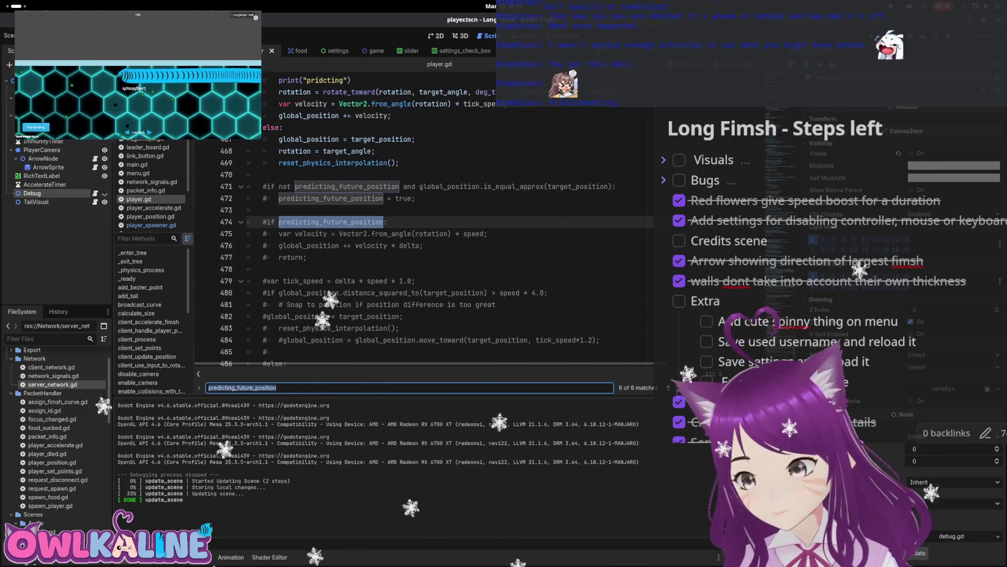
pyautogui.press('Return')
pyautogui.press('Return')
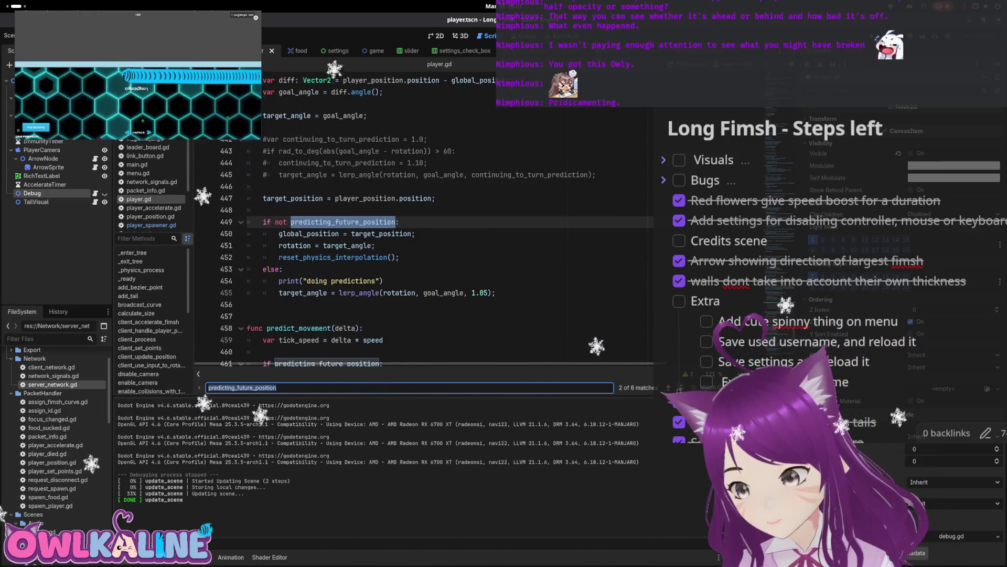
pyautogui.press('Return')
pyautogui.hotkey('shift', 'Return')
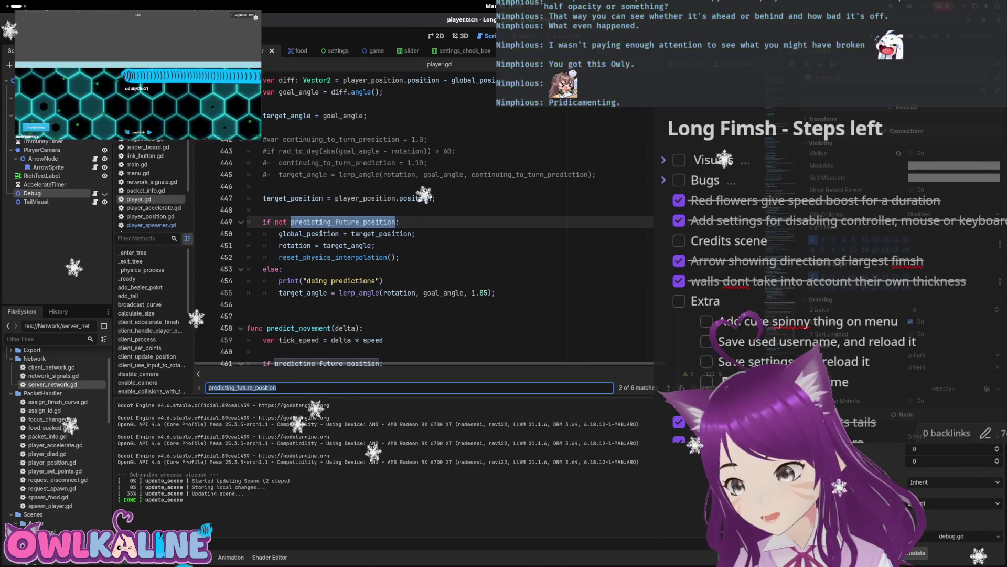
pyautogui.press('Return')
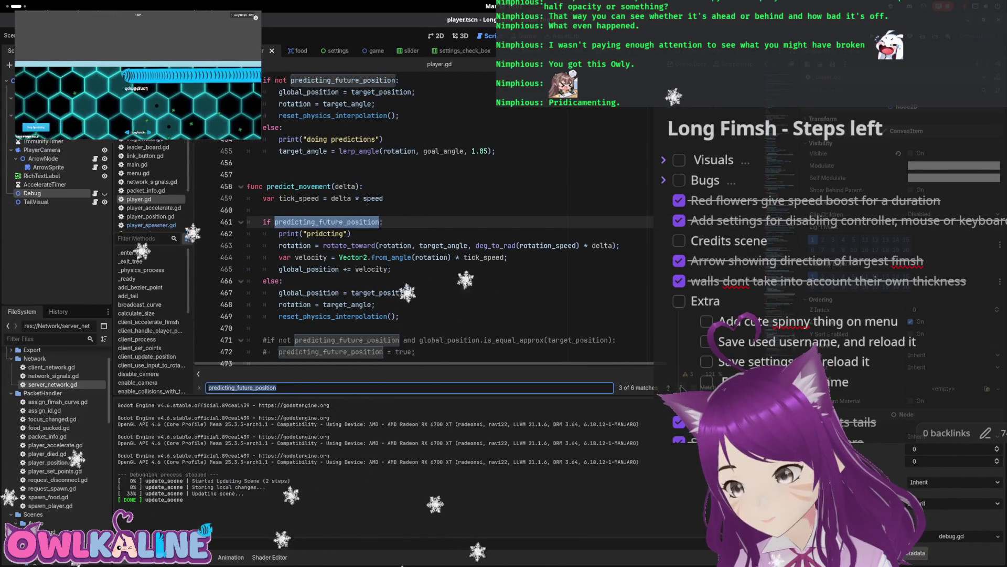
pyautogui.press('Return')
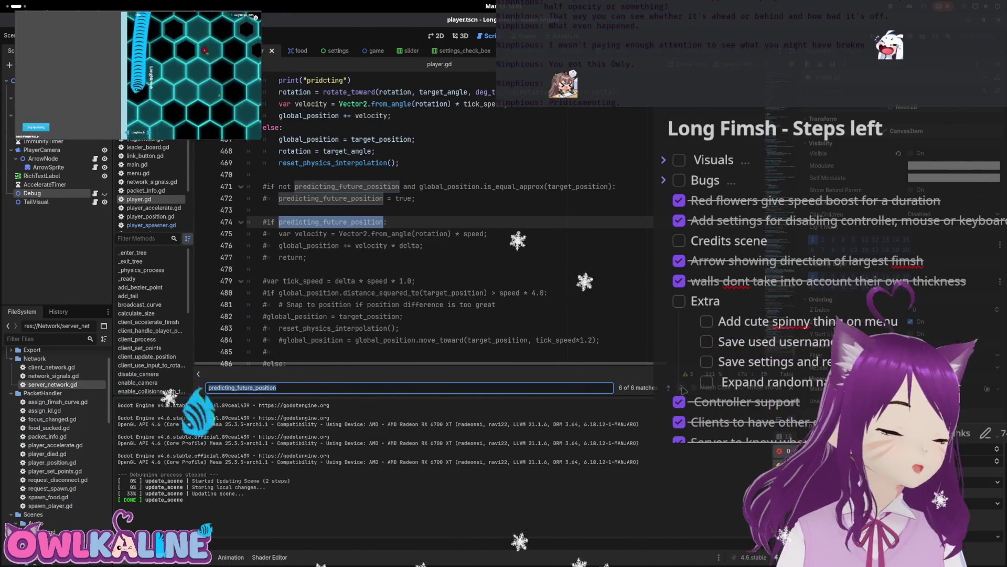
pyautogui.hotkey('shift', 'Return')
pyautogui.hotkey('shift', 'Return')
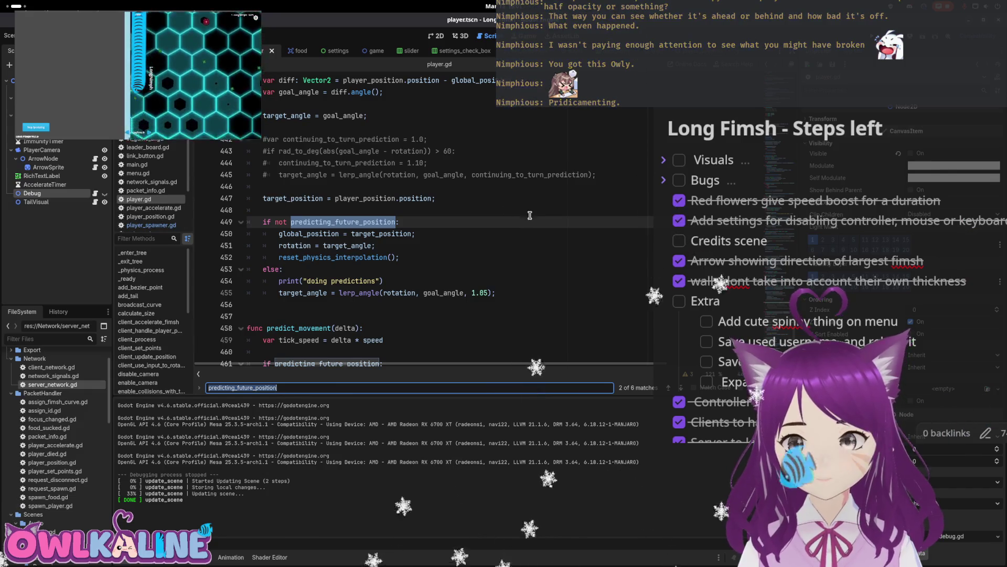
# - In player_spawner.gd, change line 56's predicting_future_position value from true to false and save
pyautogui.scroll(-3, 598, 216)
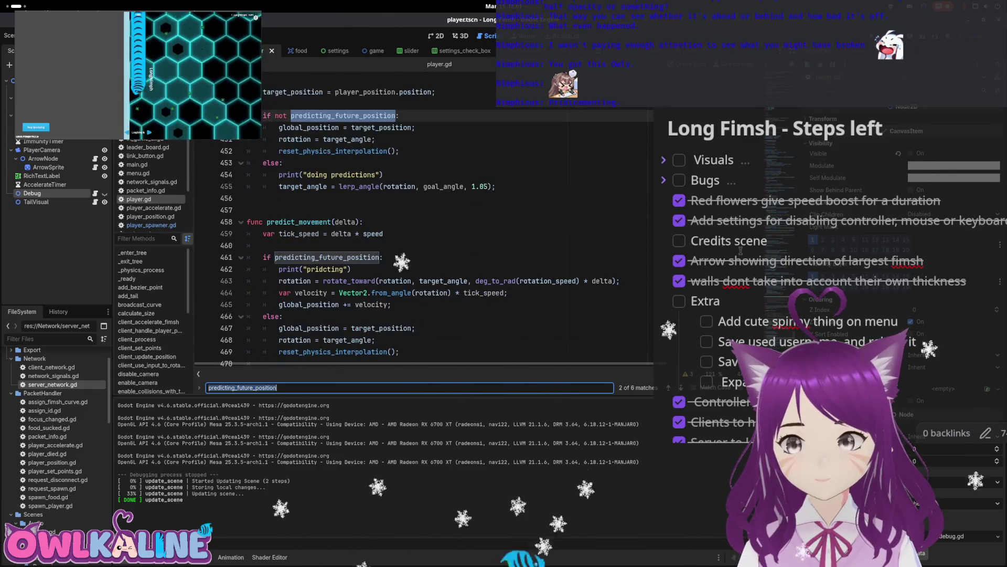
pyautogui.click(151, 224)
pyautogui.scroll(-8, 373, 213)
pyautogui.scroll(-5, 373, 212)
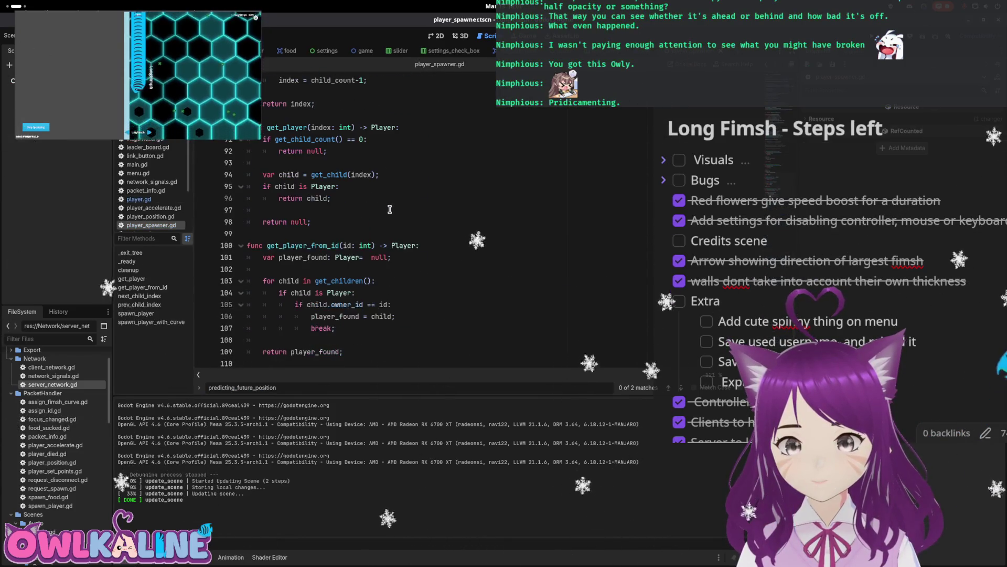
pyautogui.scroll(4, 440, 239)
pyautogui.scroll(10, 462, 252)
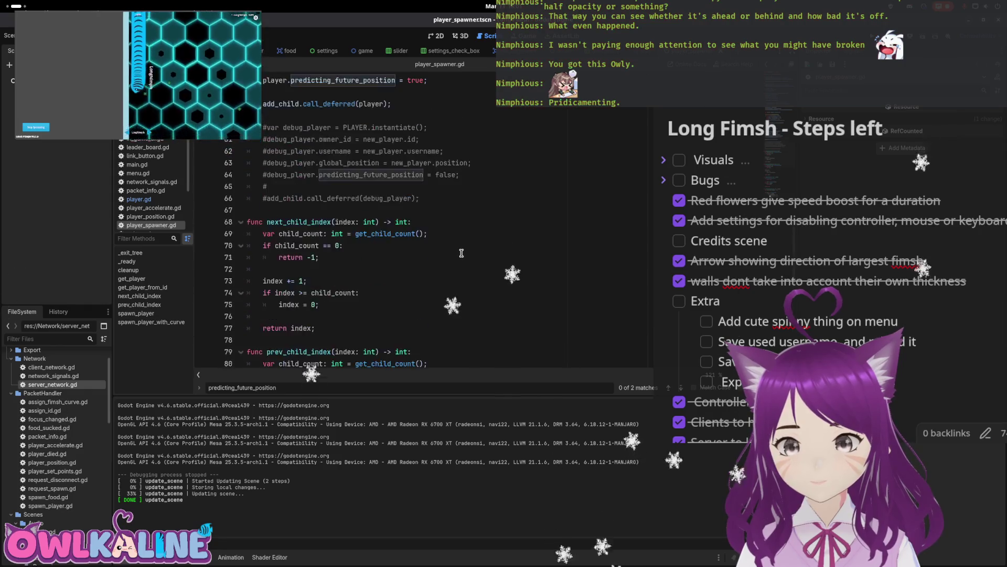
pyautogui.click(416, 221)
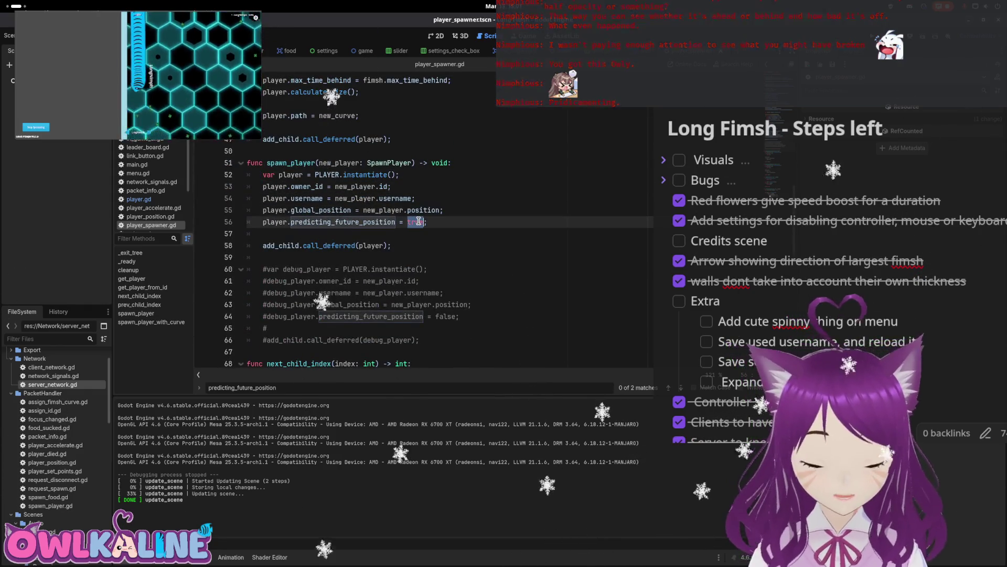
pyautogui.write('fals')
pyautogui.hotkey('ctrl', 's')
pyautogui.press('Up')
pyautogui.press('Up')
pyautogui.press('Up')
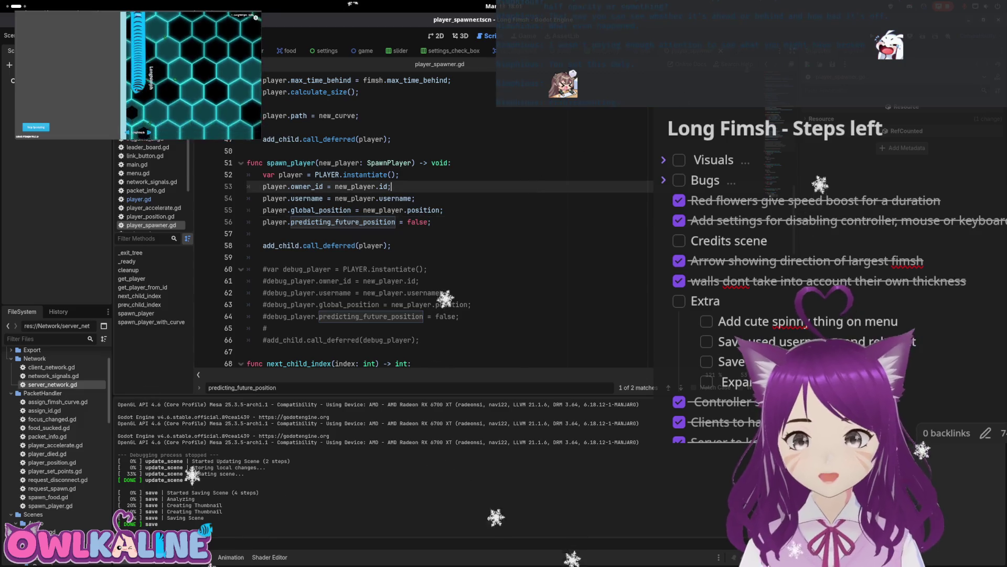
# - Run the game and join as a client to spectate LongNimph
pyautogui.press('F5')
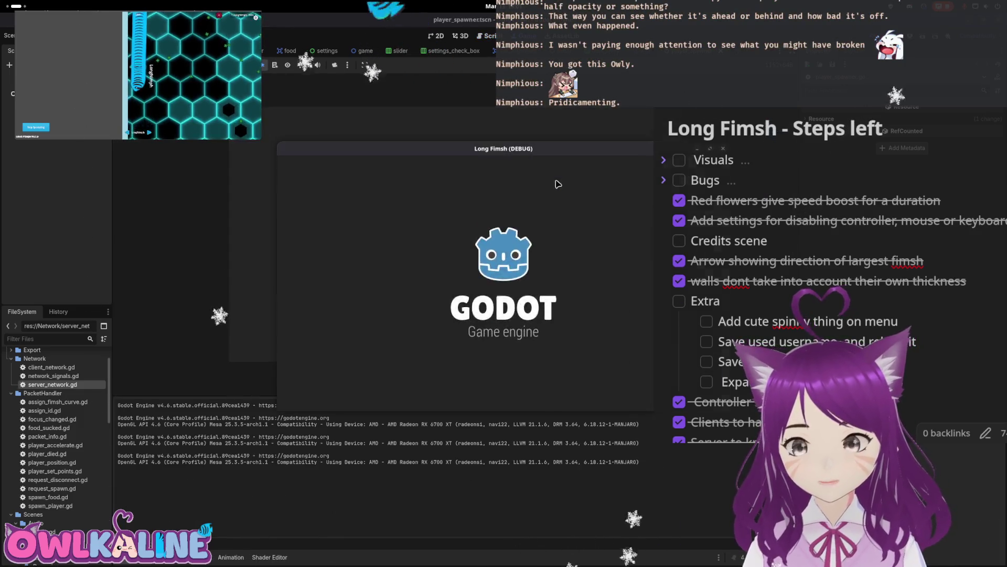
pyautogui.click(508, 300)
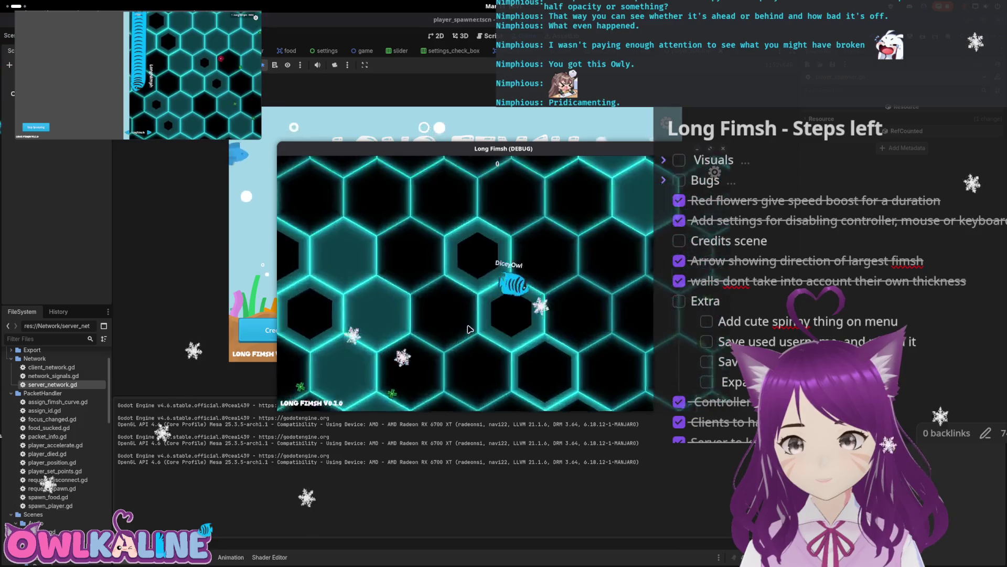
pyautogui.press('Escape')
pyautogui.click(493, 239)
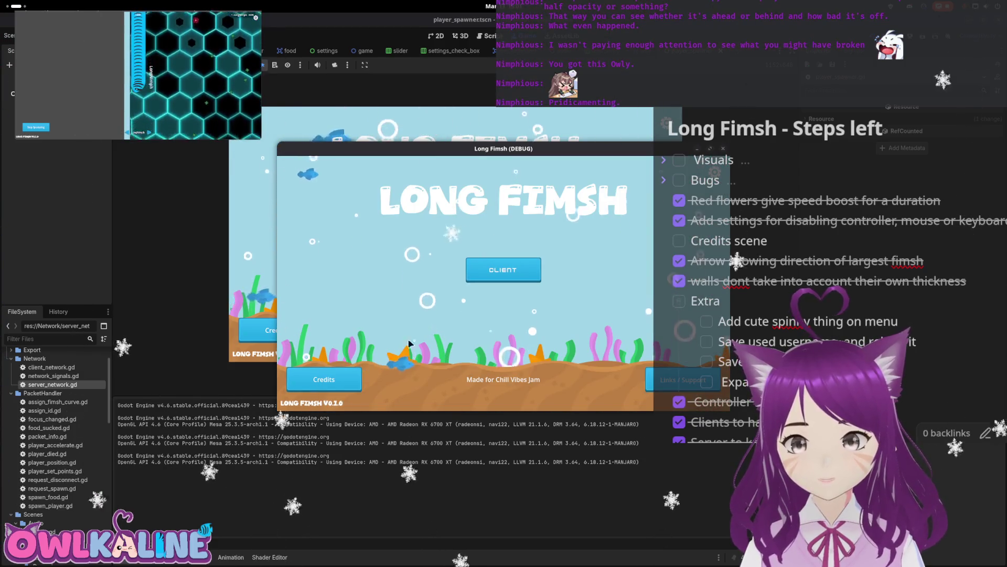
pyautogui.click(503, 270)
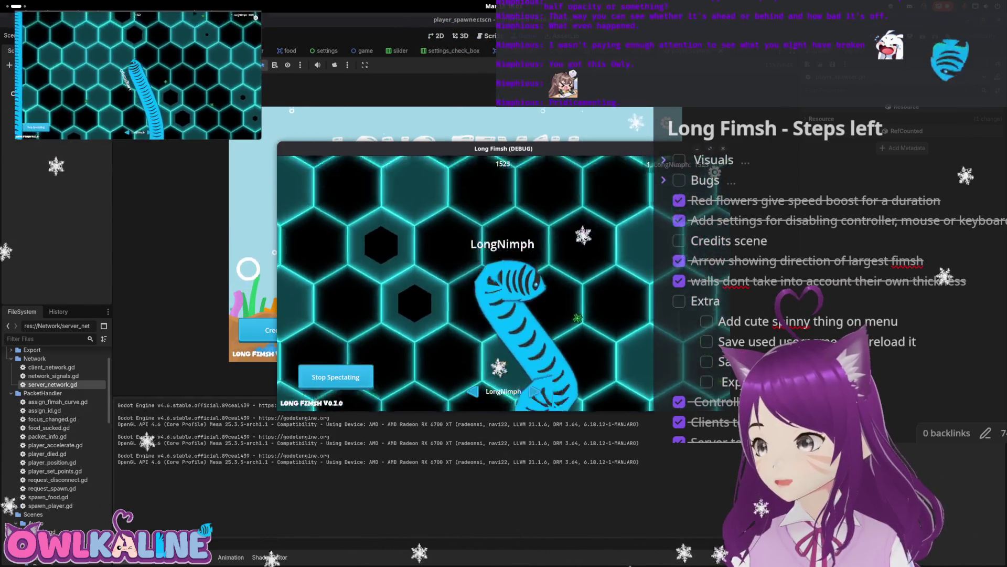
# - Stop the game and delete the predicting_future_position assignment on line 56
pyautogui.press('F8')
pyautogui.moveTo(464, 229)
pyautogui.mouseDown()
pyautogui.moveTo(262, 234)
pyautogui.moveTo(222, 224)
pyautogui.mouseUp()
pyautogui.press('BackSpace')
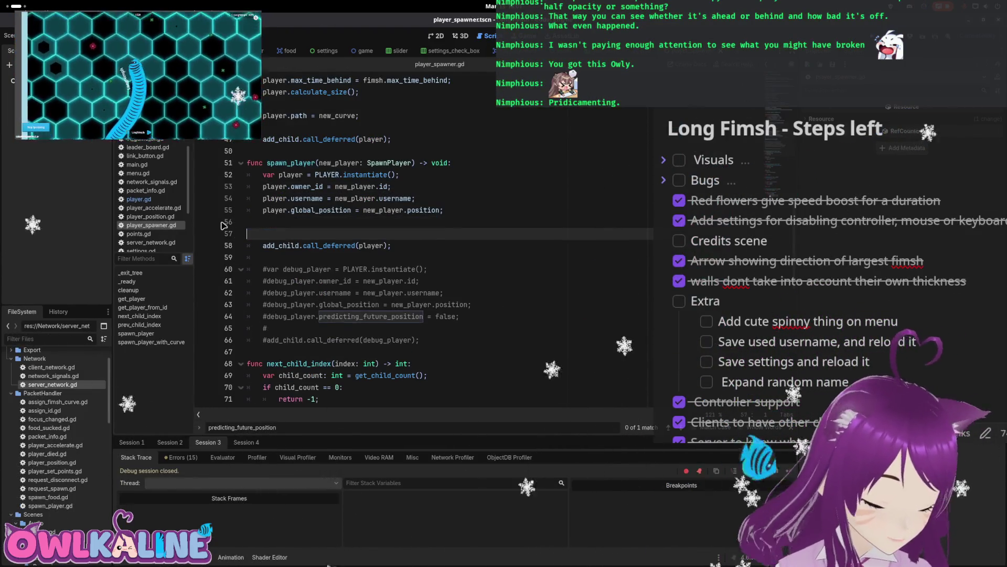
# - Delete the leftover blank line in spawn_player, then review target_position uses in player.gd
pyautogui.press('Up')
pyautogui.press('Down')
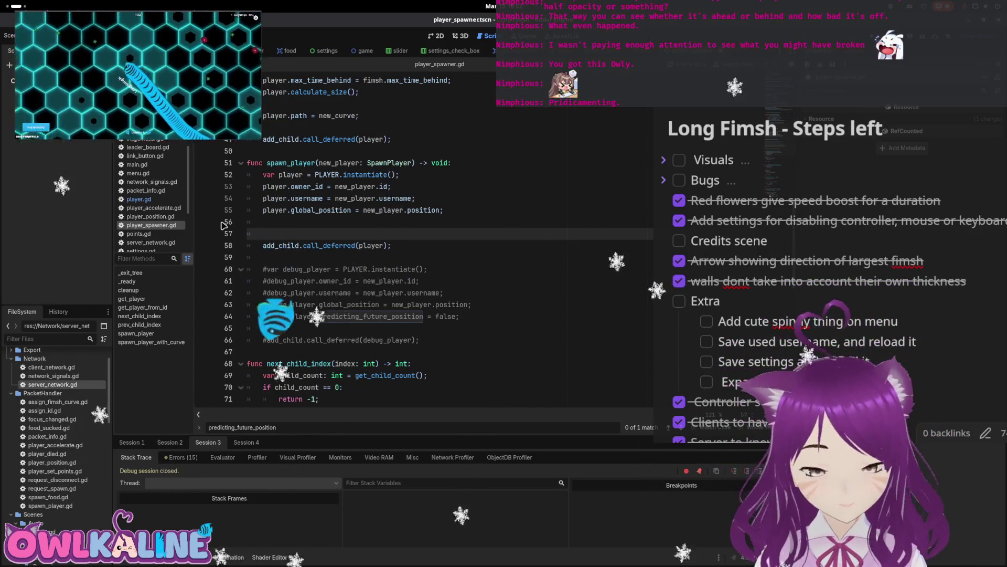
pyautogui.press('BackSpace')
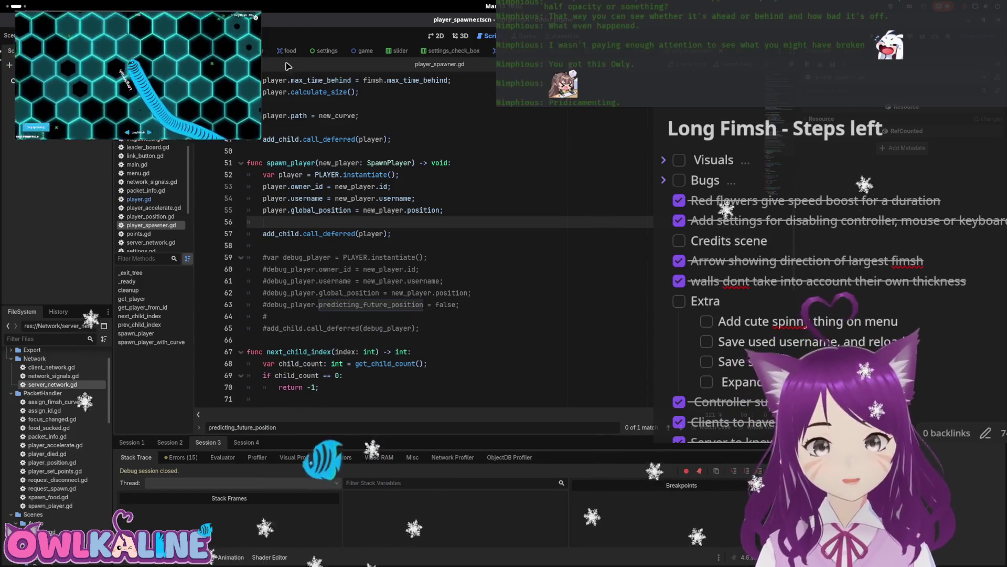
pyautogui.click(246, 50)
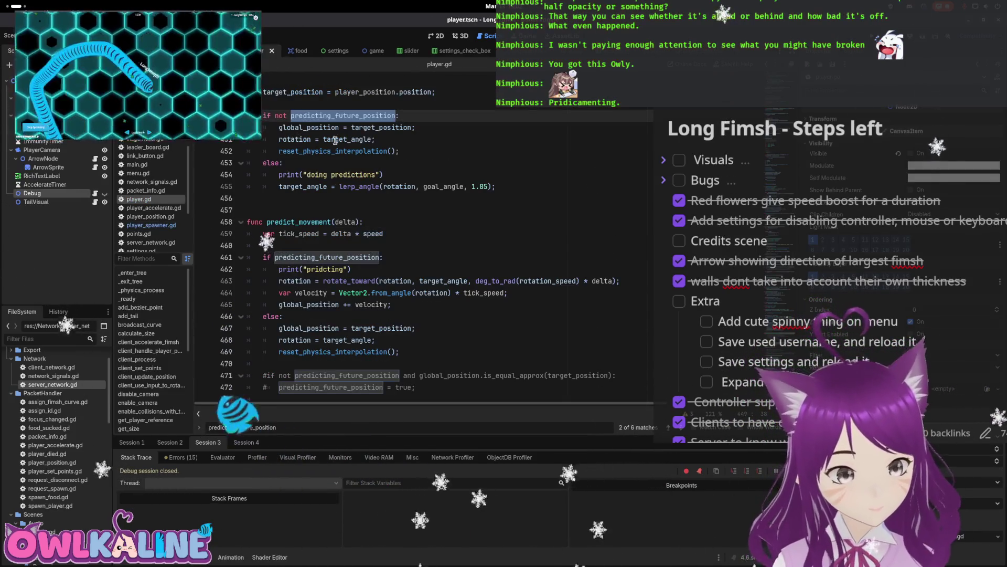
pyautogui.click(387, 128)
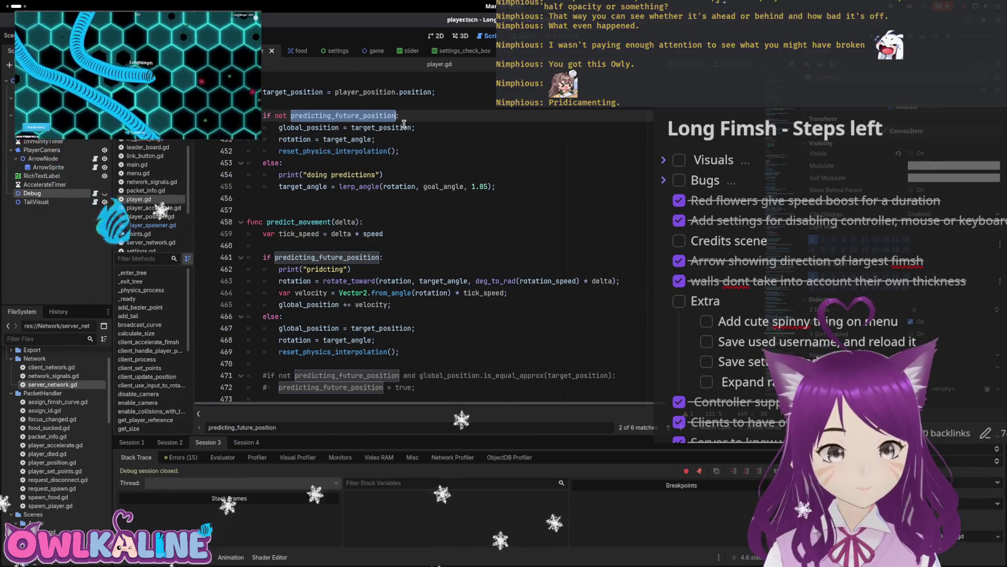
pyautogui.scroll(20, 404, 124)
pyautogui.scroll(-5, 376, 269)
pyautogui.scroll(-4, 376, 269)
# - Bring up the editor's terminal and stop the Godot process with Ctrl+C
pyautogui.click(661, 233)
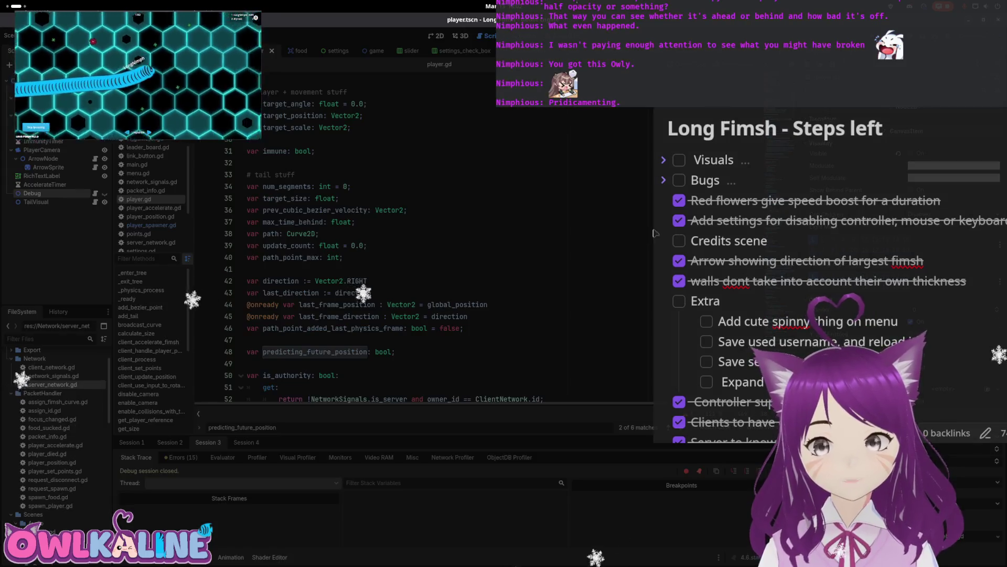
pyautogui.press('super+h')
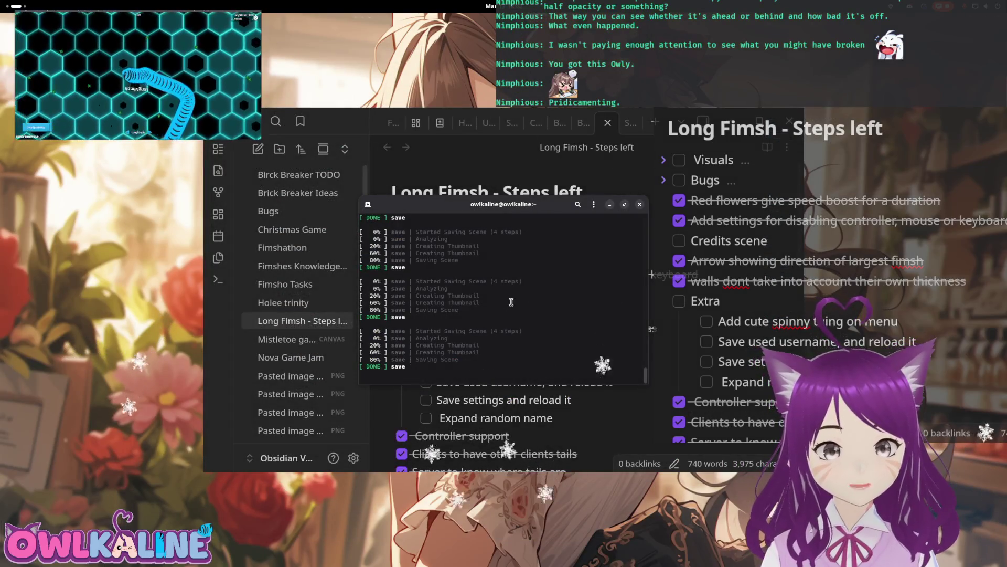
pyautogui.hotkey('ctrl', 'c')
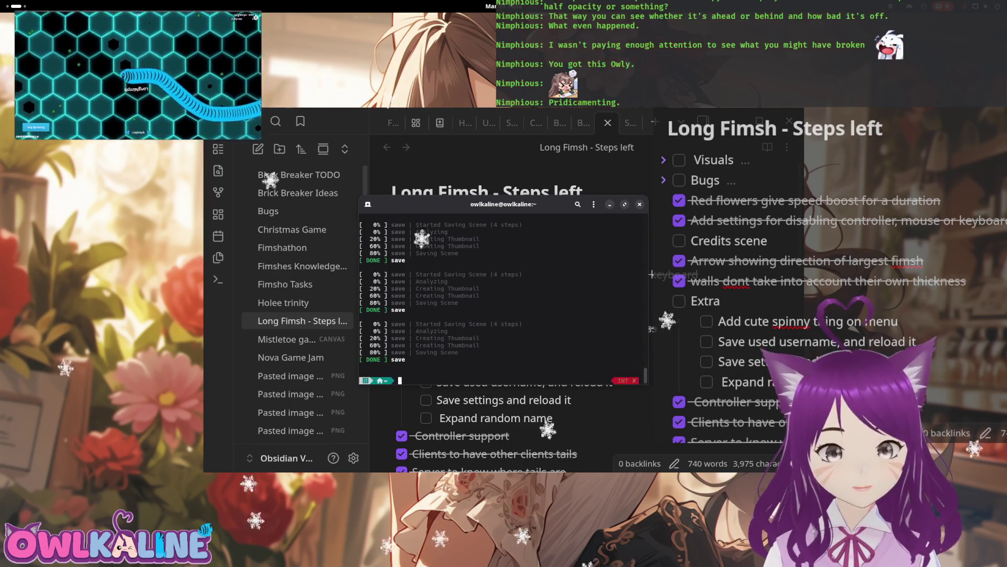
pyautogui.write('obs-gamecapture godot_latest')
# - Relaunch Godot with obs-gamecapture godot_latest and reopen the LongFimsh project
pyautogui.press('Return')
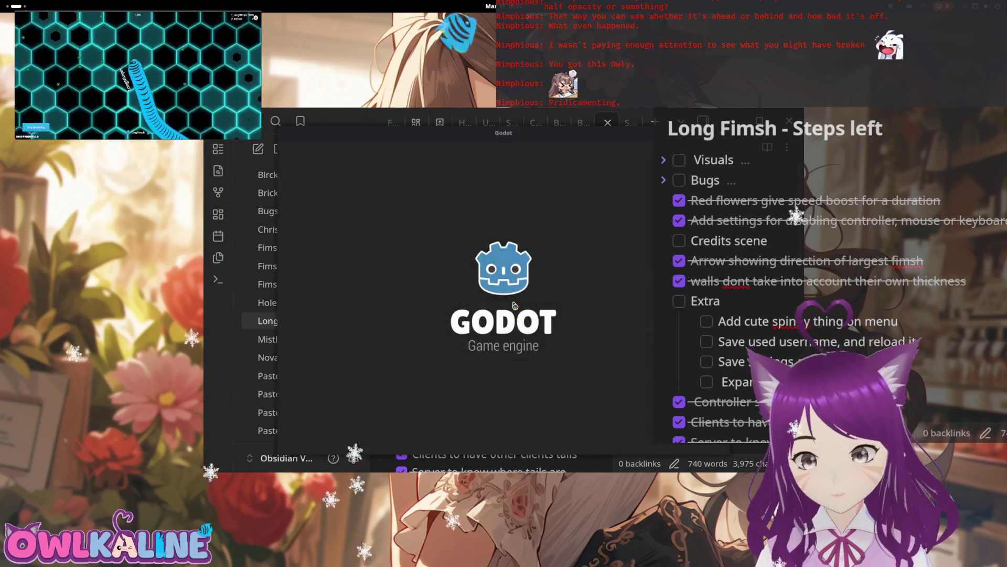
pyautogui.doubleClick(508, 196)
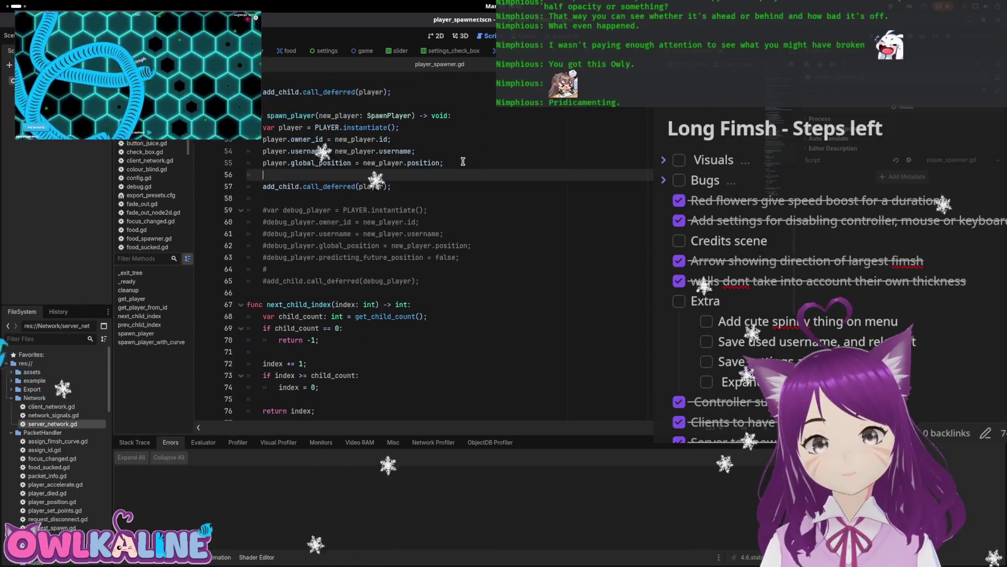
# - Add 'player.predicting_future_position = true;' to spawn_player, checking the variable name in player.gd
pyautogui.press('Return')
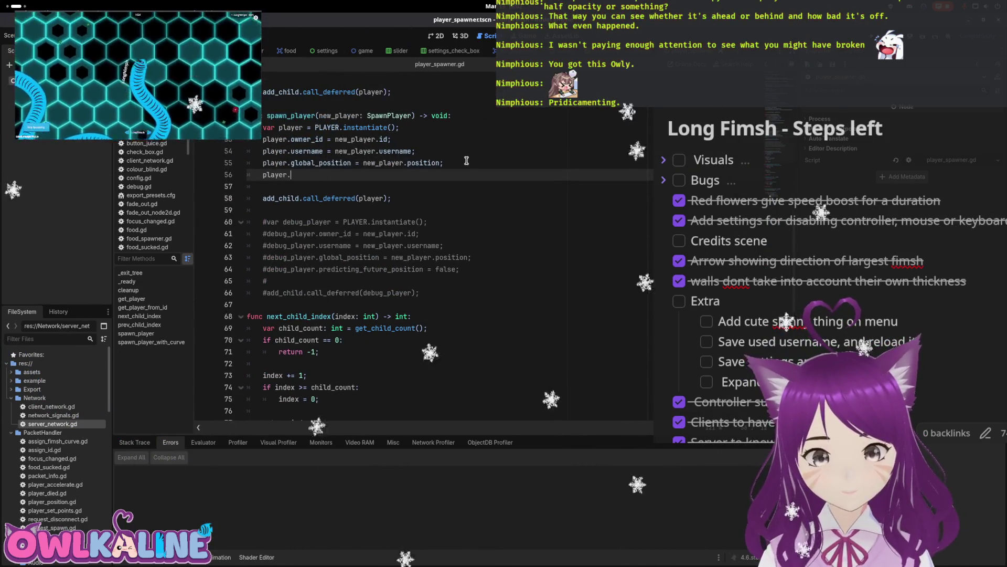
pyautogui.write('predi')
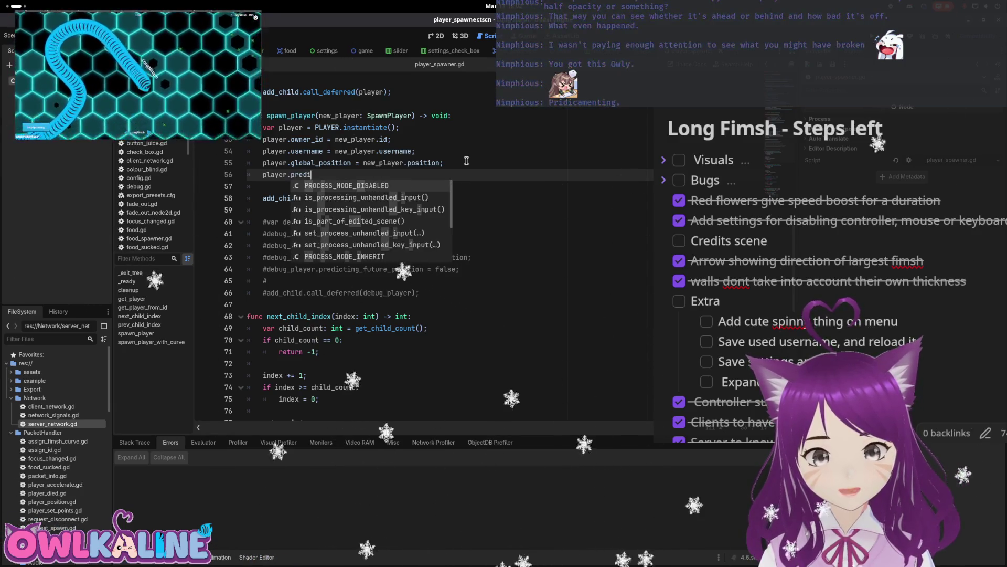
pyautogui.press('Escape')
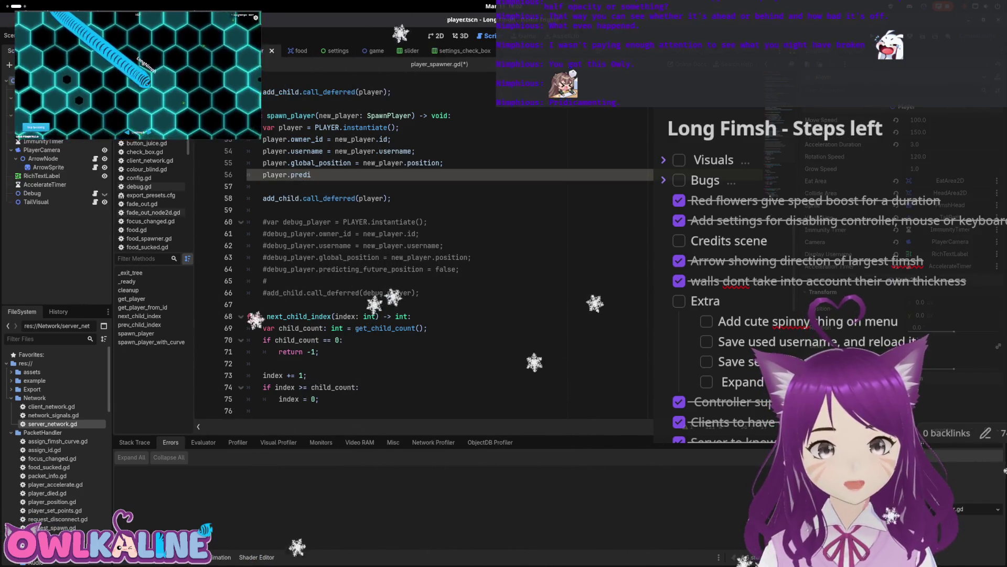
pyautogui.hotkey('alt', 'Left')
pyautogui.scroll(-5, 408, 185)
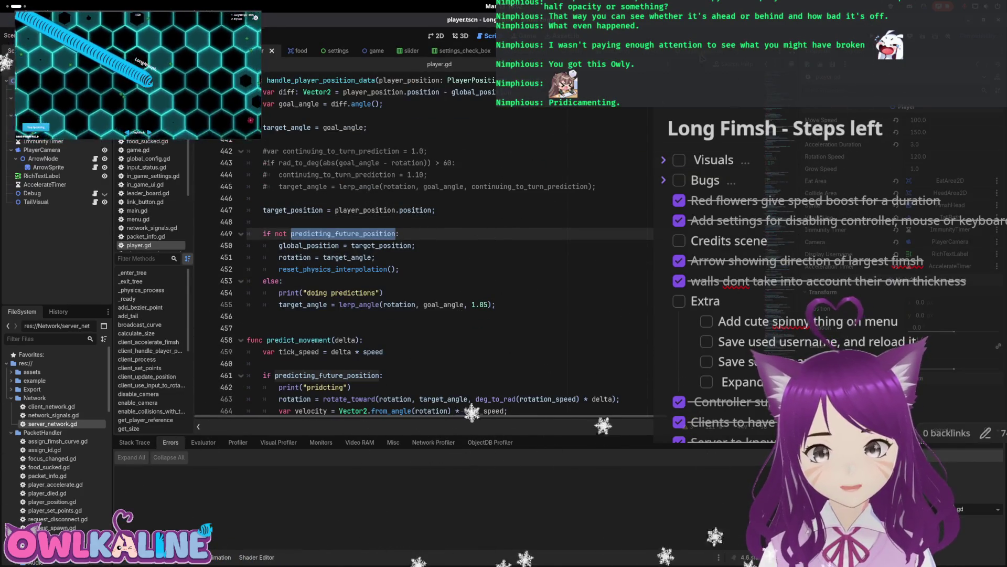
pyautogui.hotkey('ctrl', 'shift', 'w')
pyautogui.hotkey('alt', 'Right')
pyautogui.write('predi')
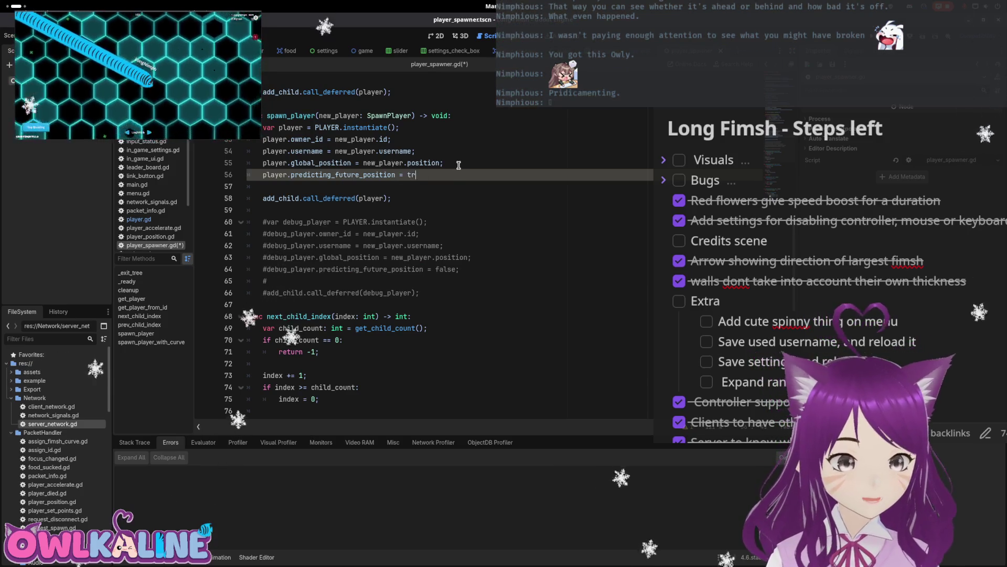
pyautogui.write(';')
# - Save player_spawner.gd and run the game with F5
pyautogui.hotkey('ctrl', 's')
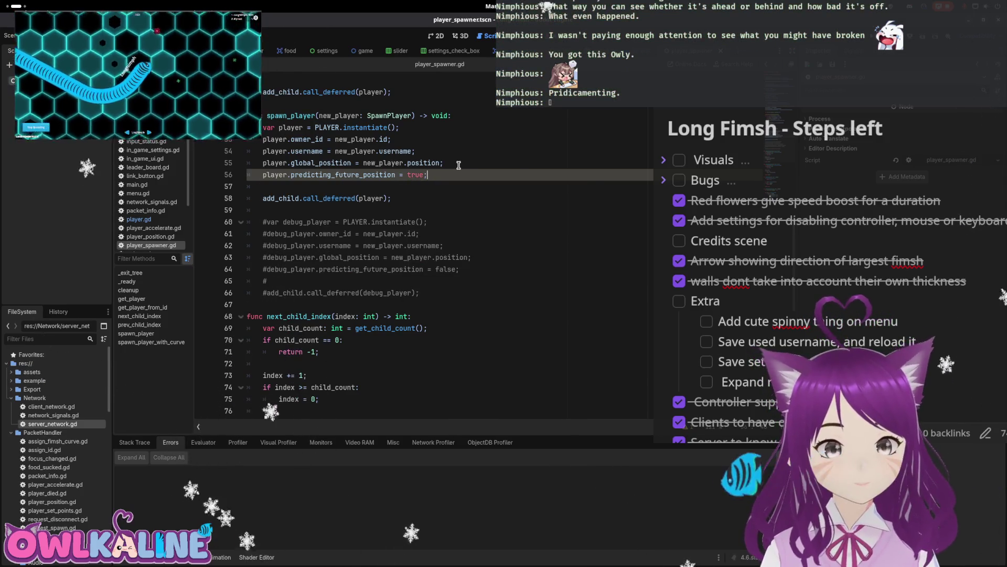
pyautogui.click(490, 153)
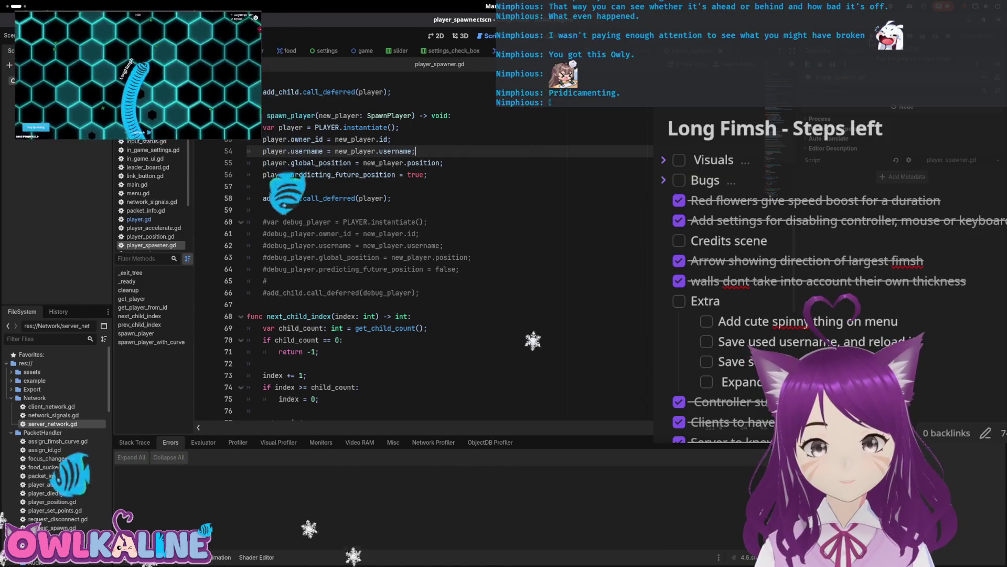
pyautogui.press('F5')
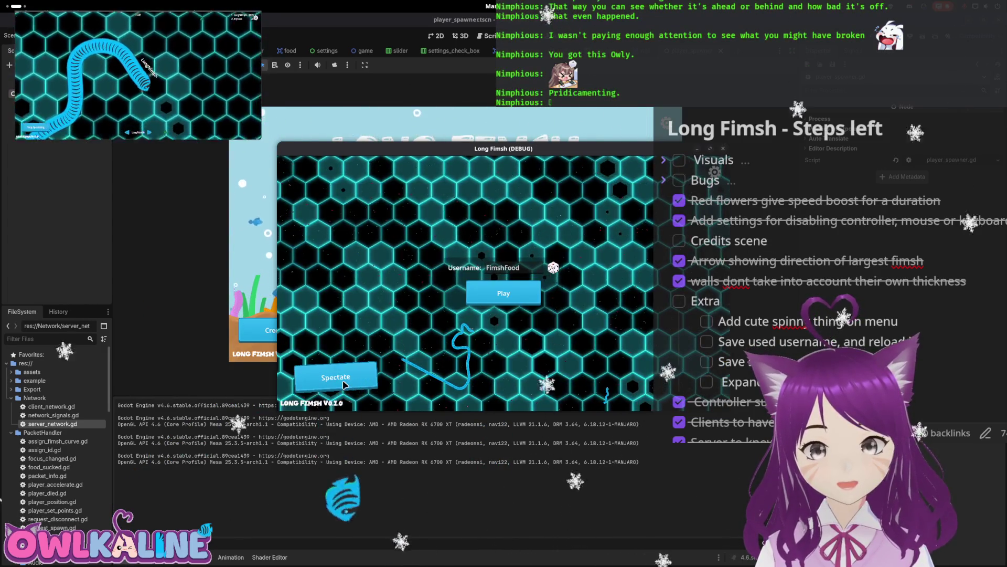
# - Spectate in the running game, cycling the camera between players such as Myriad and LongNimph
pyautogui.click(345, 384)
pyautogui.click(535, 395)
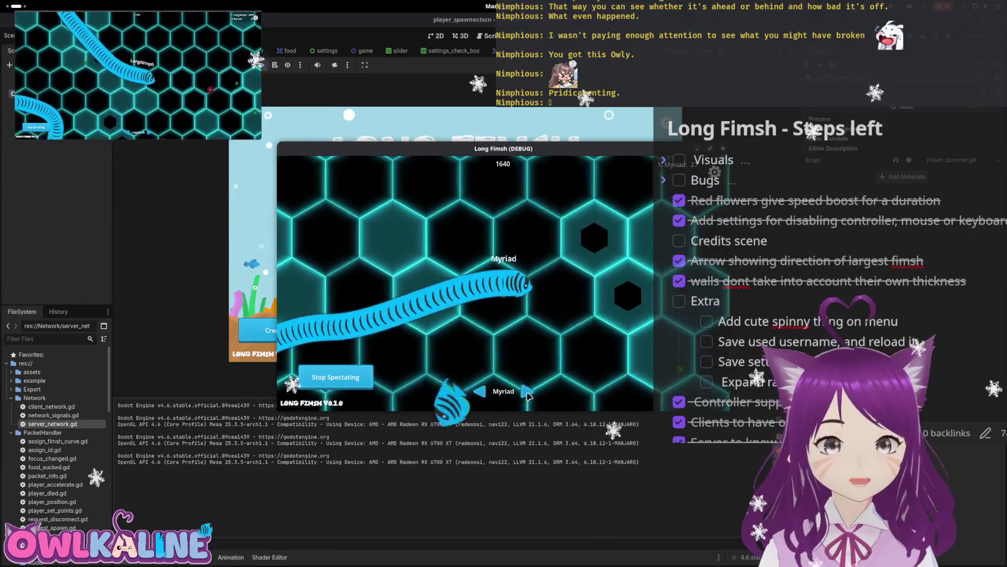
pyautogui.click(535, 393)
pyautogui.click(543, 391)
pyautogui.click(527, 390)
pyautogui.click(519, 391)
pyautogui.click(527, 391)
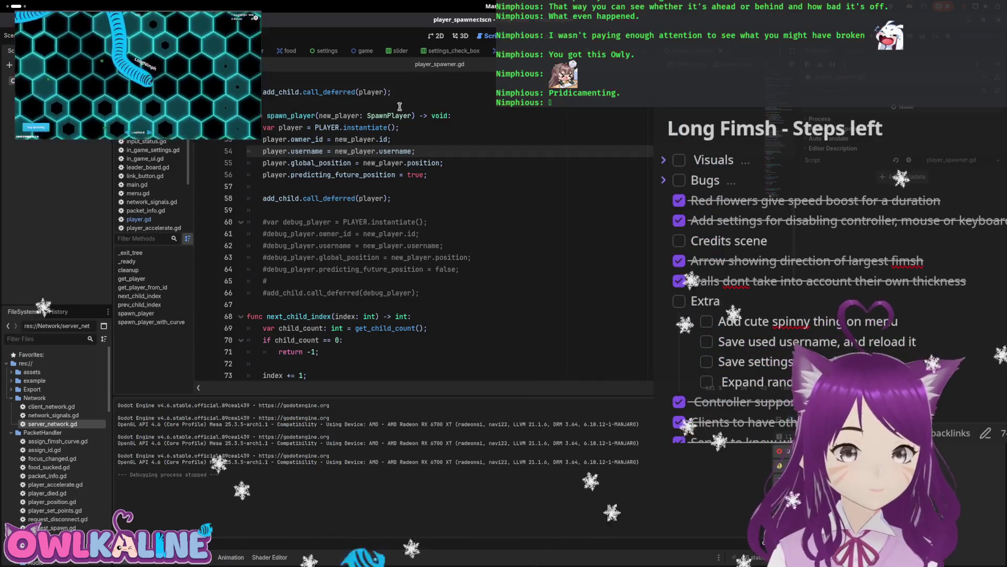
# - Open player.gd from the player scene and delete 'var predicting_future_position: bool;'
pyautogui.click(259, 50)
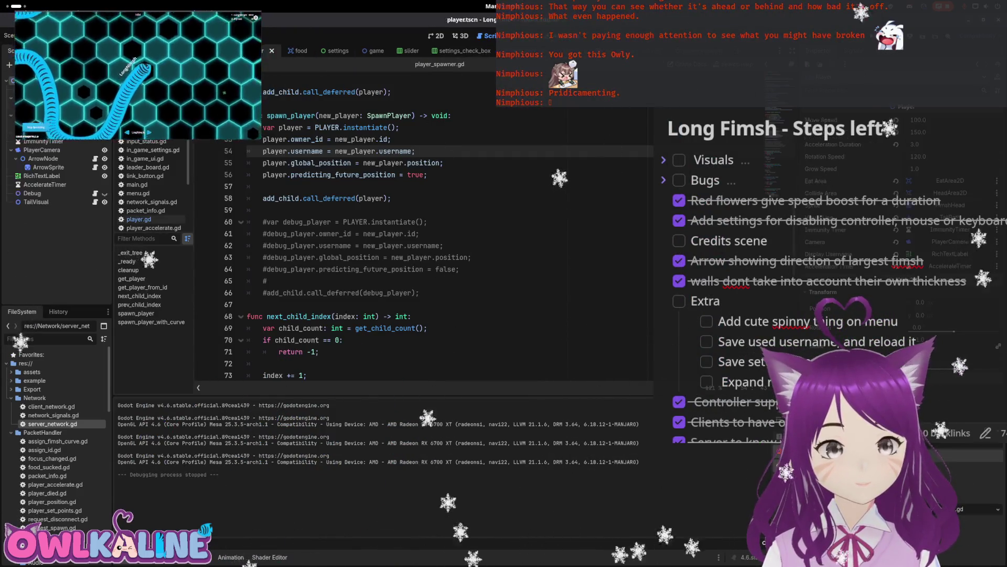
pyautogui.click(139, 219)
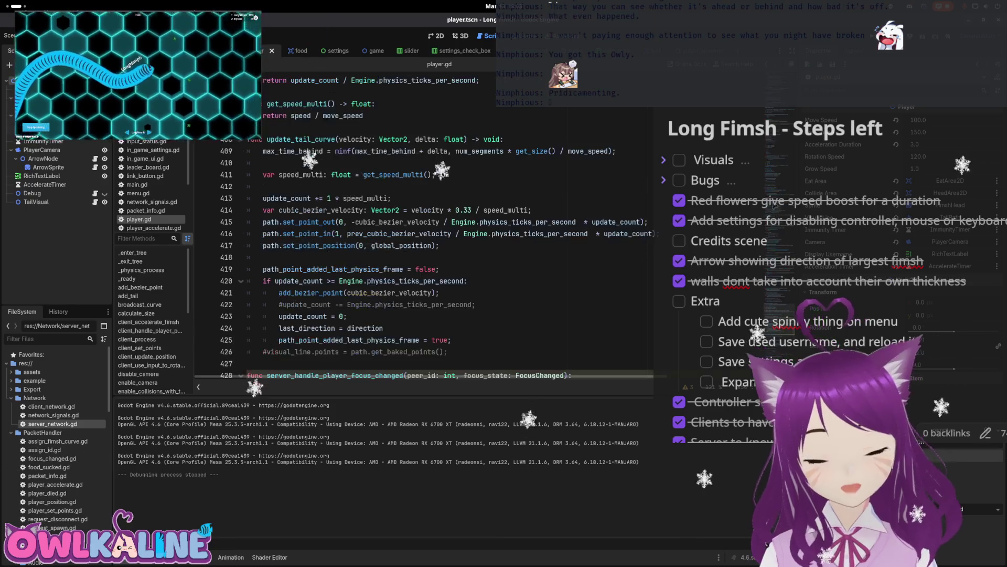
pyautogui.scroll(-5, 446, 226)
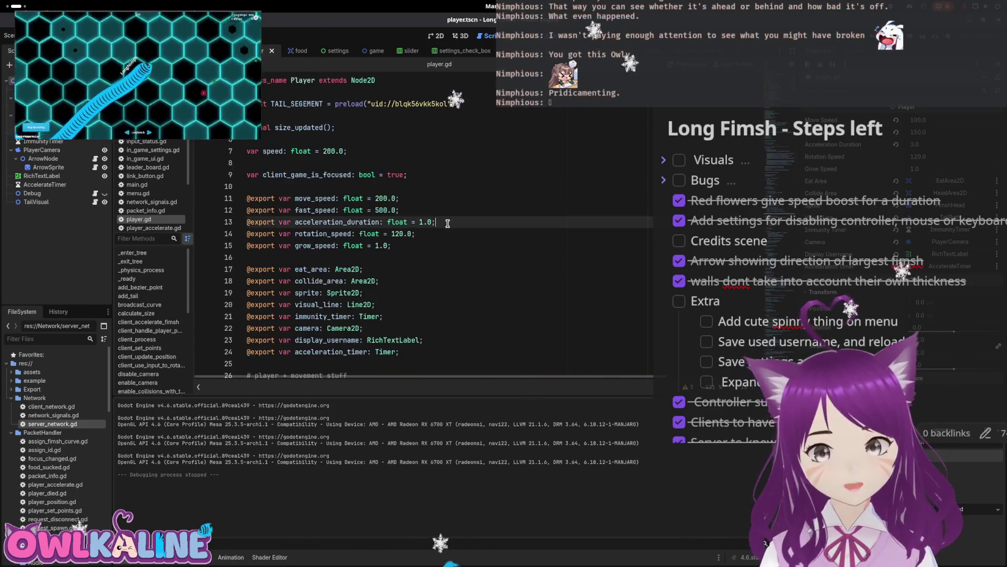
pyautogui.scroll(-3, 448, 223)
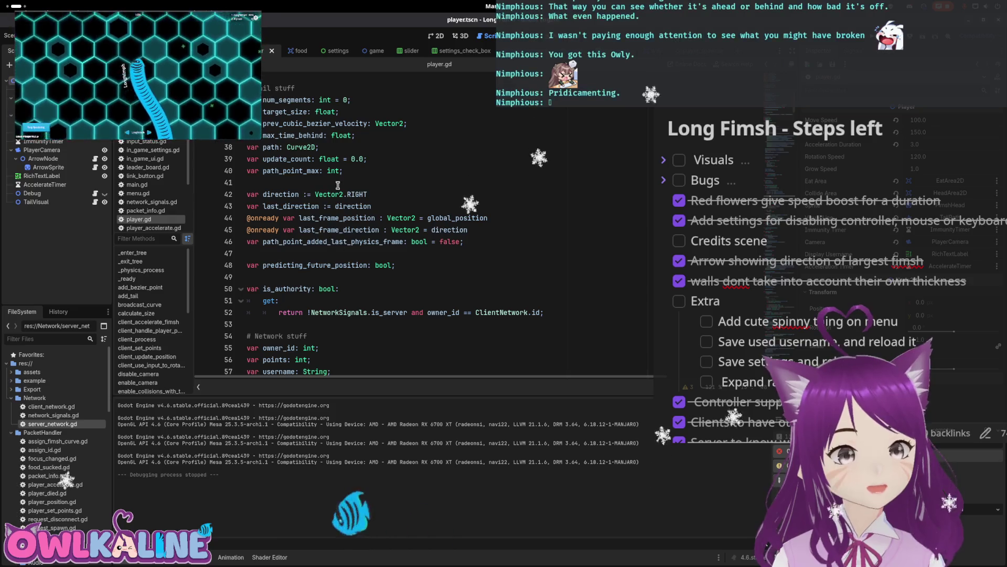
pyautogui.moveTo(411, 267); pyautogui.dragTo(269, 254)
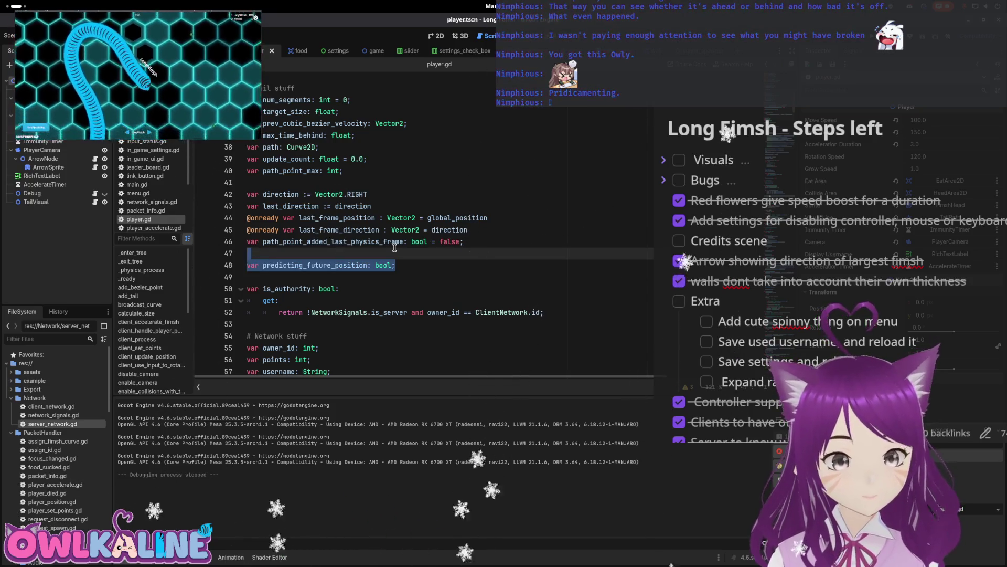
pyautogui.press('BackSpace')
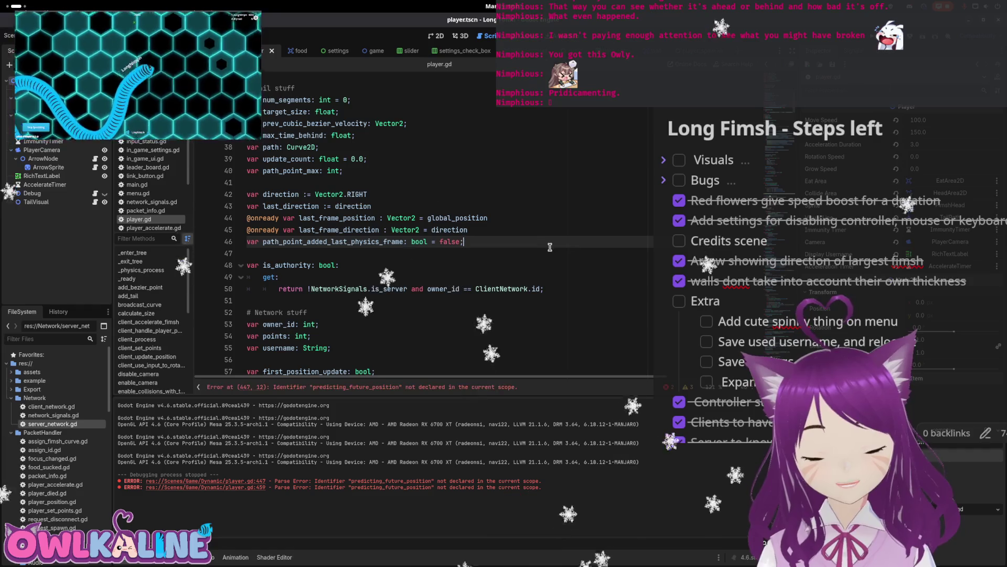
# - Delete the 'if not predicting_future_position' check in handle_player_position_data
pyautogui.scroll(-20, 424, 230)
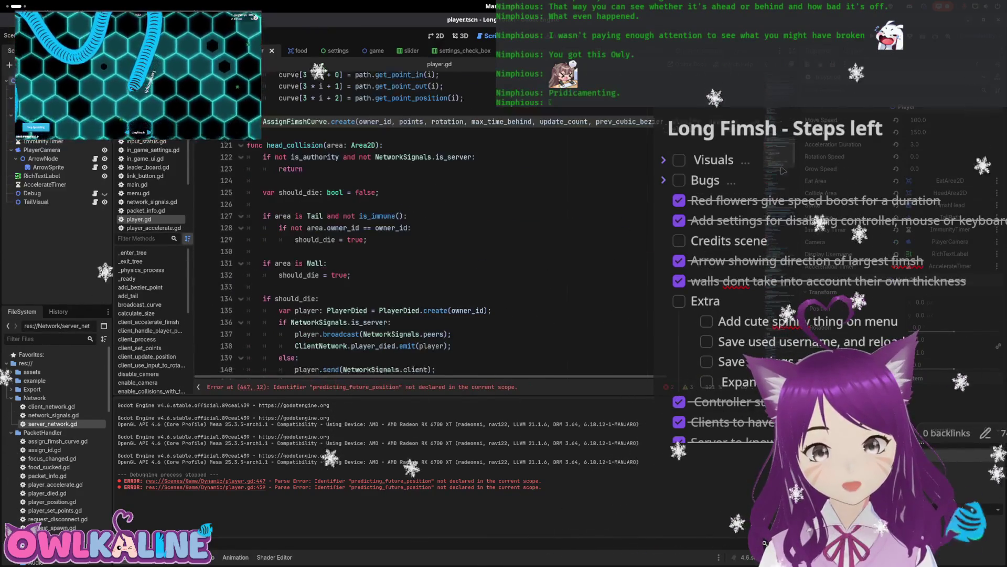
pyautogui.scroll(-20, 424, 226)
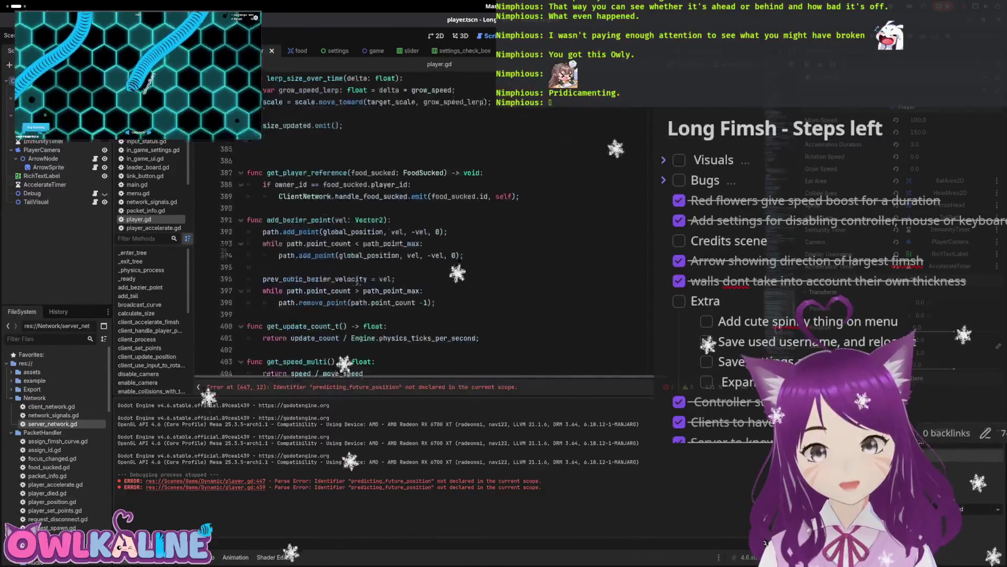
pyautogui.scroll(-16, 423, 226)
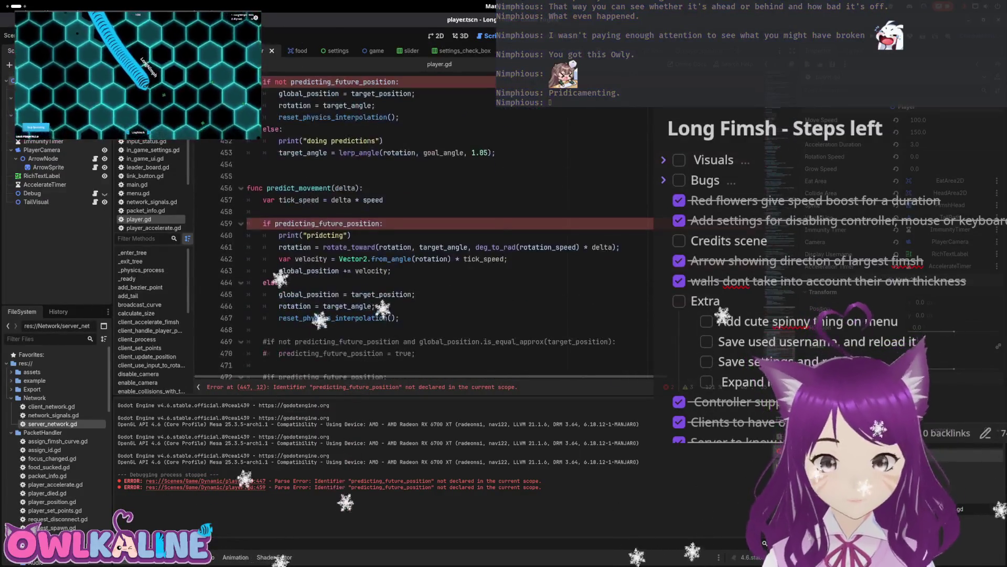
pyautogui.scroll(5, 317, 210)
pyautogui.moveTo(399, 244); pyautogui.dragTo(335, 244)
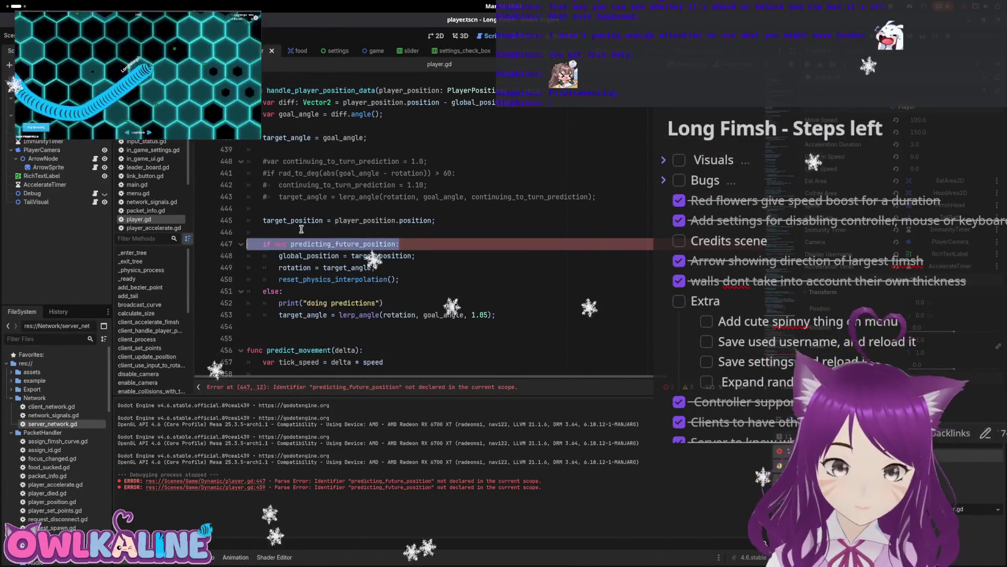
pyautogui.hotkey('ctrl', 'shift', 'k')
# - Comment out the snap-to-target and reset_physics_interpolation lines, drop the leftover else, dedent target_angle, and save
pyautogui.hotkey('ctrl', 'k')
pyautogui.press('Down')
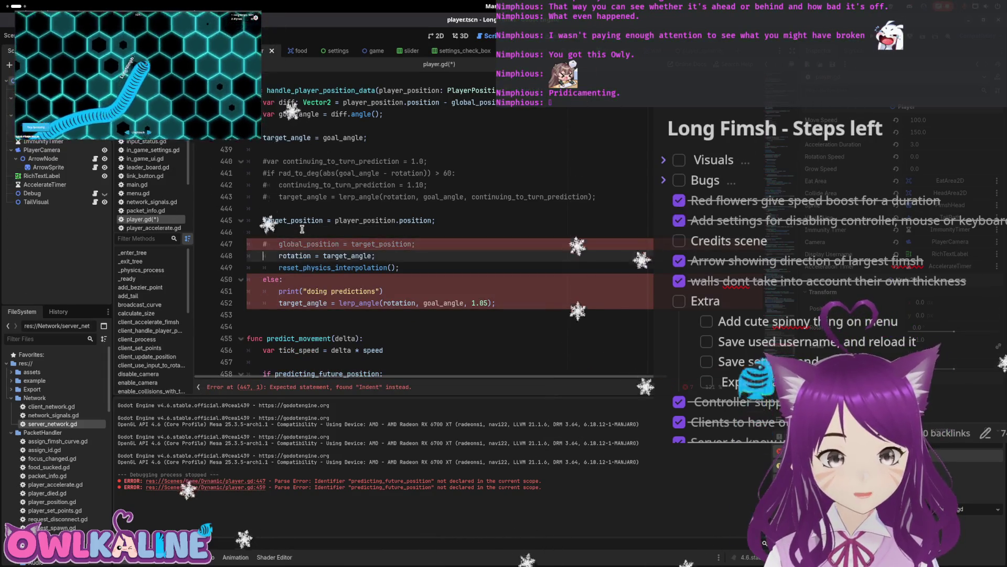
pyautogui.hotkey('ctrl', 'k')
pyautogui.press('Down')
pyautogui.hotkey('ctrl', 'k')
pyautogui.press('Down')
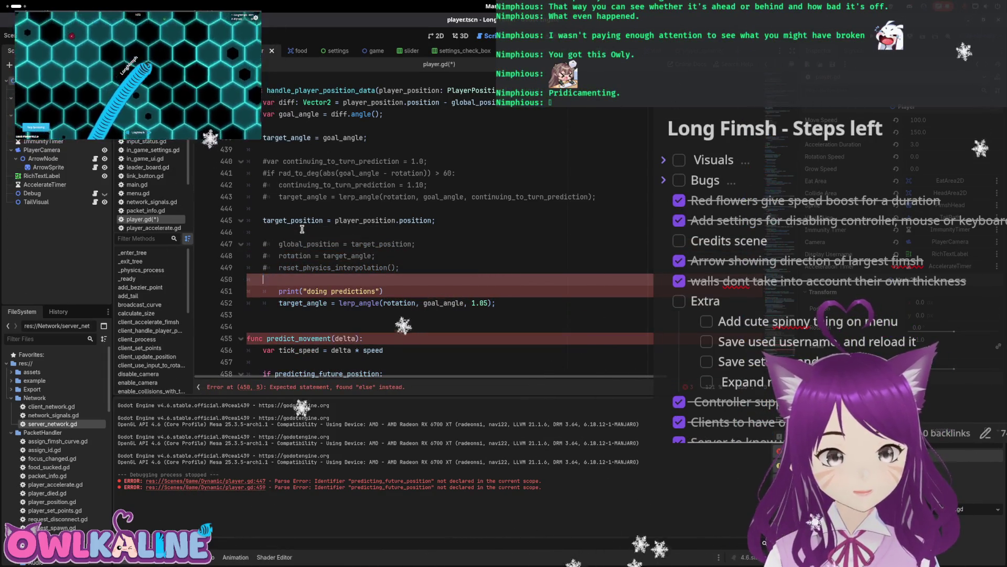
pyautogui.hotkey('ctrl', 'shift', 'k')
pyautogui.press('Down')
pyautogui.press('Delete')
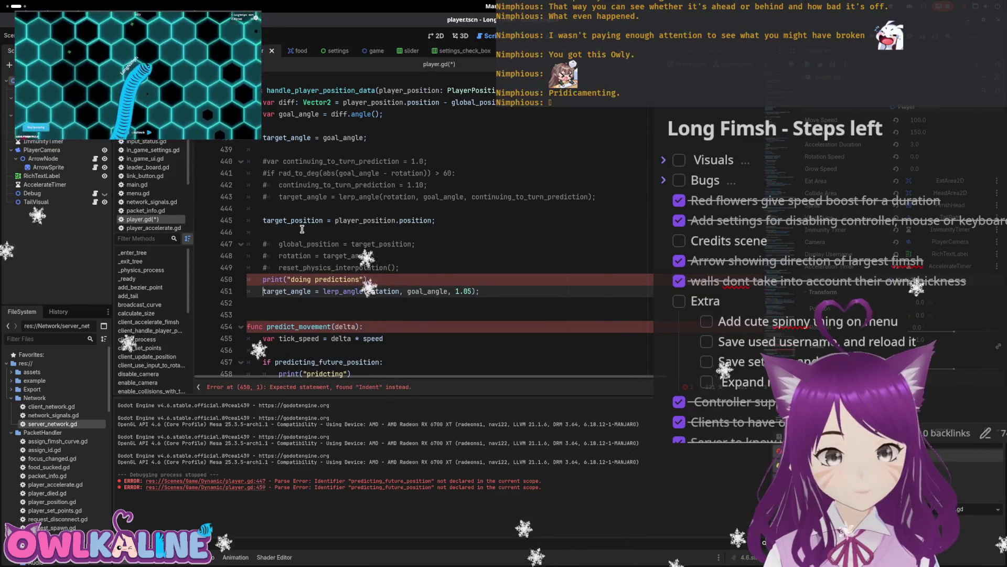
pyautogui.hotkey('ctrl', 's')
# - In predict_movement, comment out the predicting_future_position check and else branch, dedent the prediction lines, and save
pyautogui.scroll(-3, 336, 262)
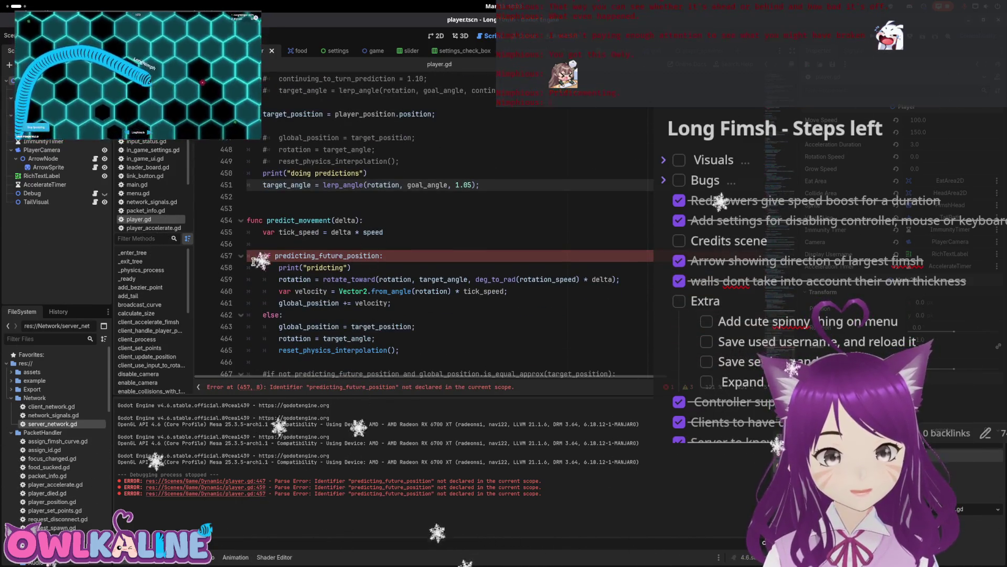
pyautogui.click(261, 256)
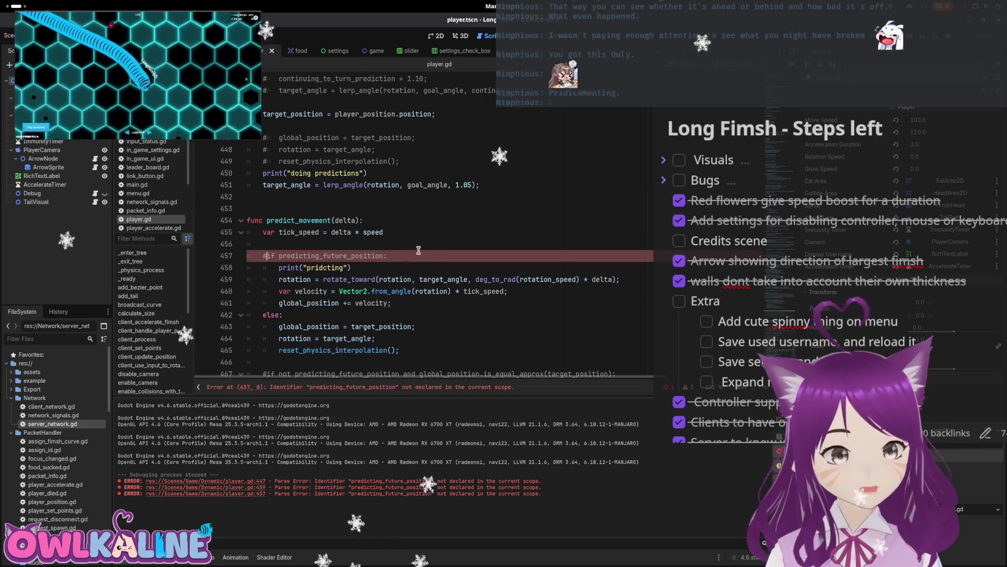
pyautogui.write('#')
pyautogui.press('Down')
pyautogui.press('Down')
pyautogui.press('Down')
pyautogui.hotkey('shift', 'Up')
pyautogui.hotkey('shift', 'Up')
pyautogui.hotkey('shift', 'Up')
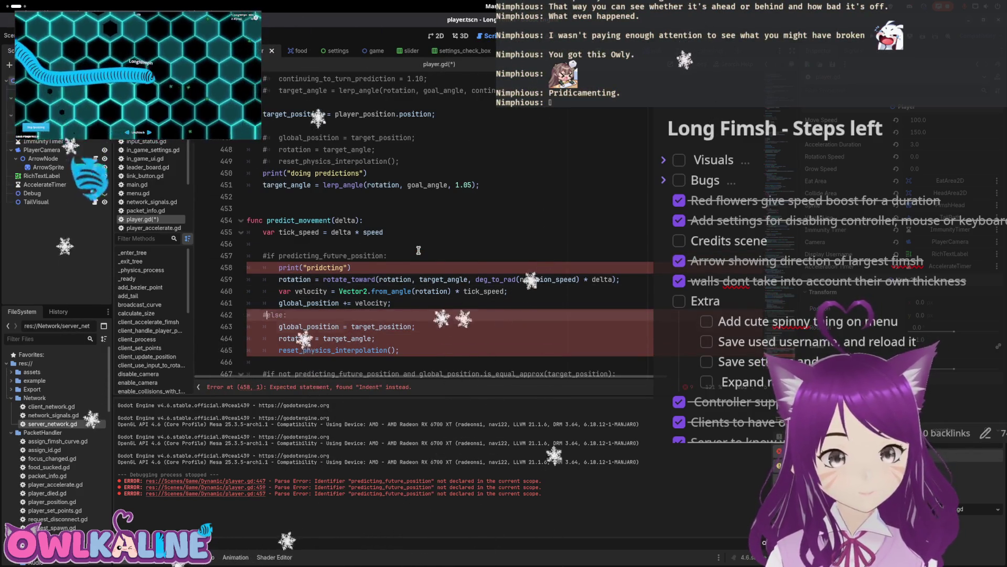
pyautogui.press('Down')
pyautogui.hotkey('ctrl', 'k')
pyautogui.press('Down')
pyautogui.hotkey('ctrl', 'k')
pyautogui.press('Down')
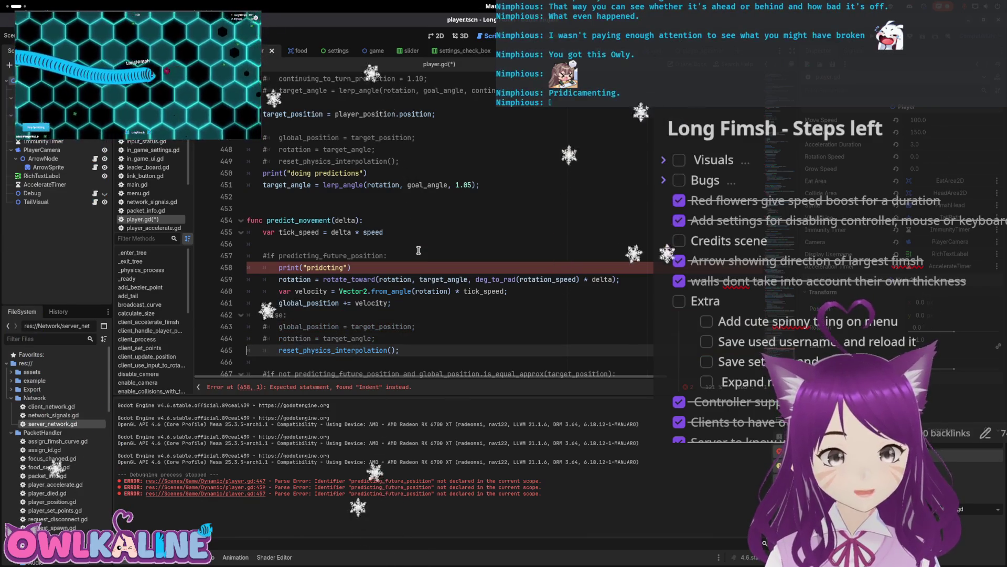
pyautogui.hotkey('ctrl', 'k')
pyautogui.press('Up')
pyautogui.press('Up')
pyautogui.press('Up')
pyautogui.hotkey('shift', 'Tab')
pyautogui.press('Up')
pyautogui.hotkey('shift', 'Tab')
pyautogui.press('Up')
pyautogui.hotkey('shift', 'Tab')
pyautogui.hotkey('ctrl', 's')
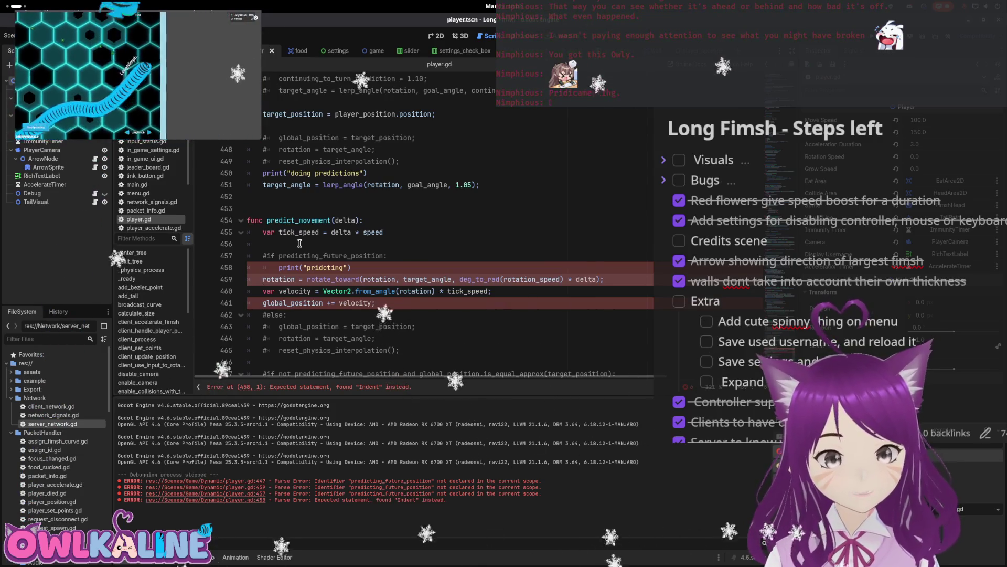
# - Run the game again with F5 to test the always-on prediction
pyautogui.scroll(-6, 367, 239)
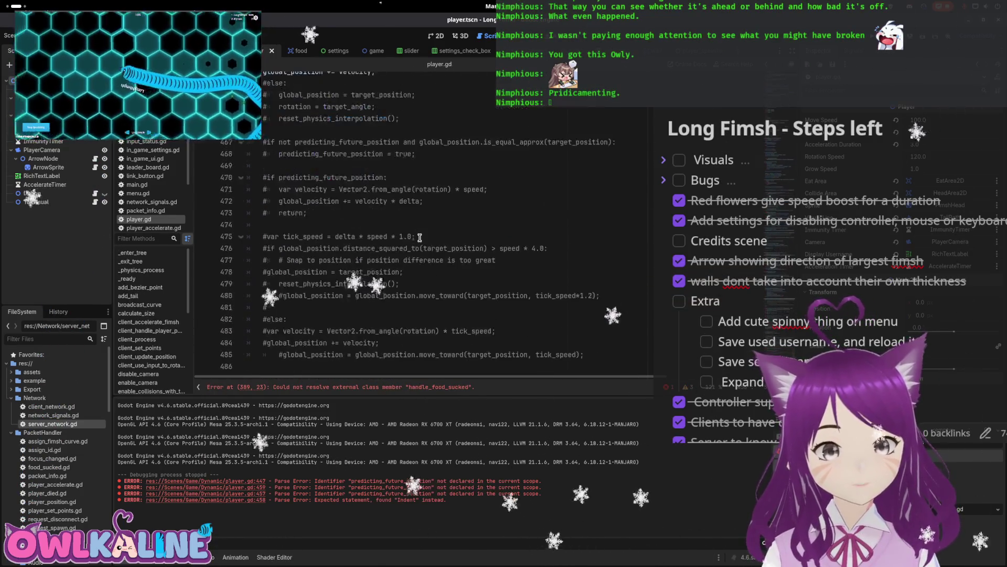
pyautogui.click(447, 190)
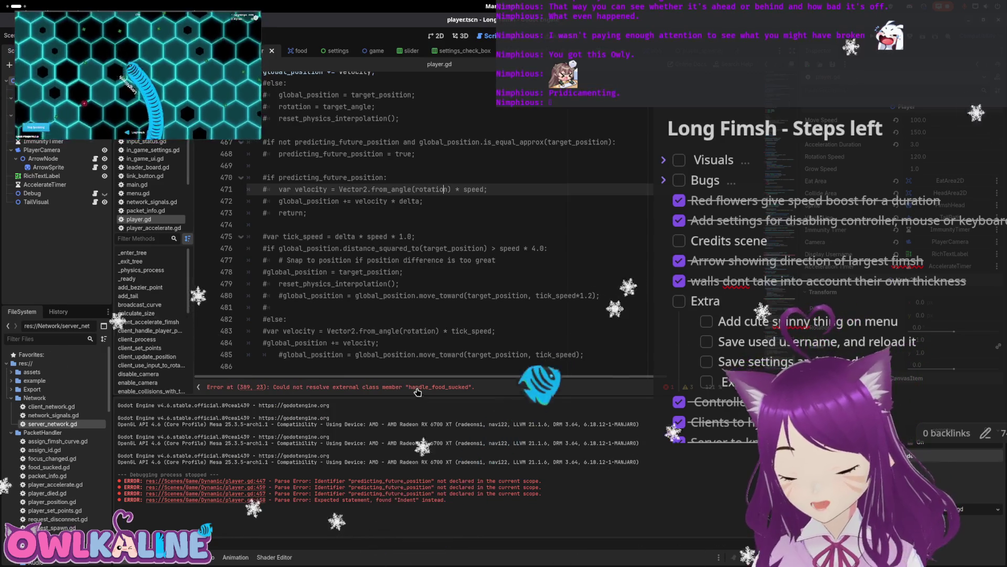
pyautogui.press('F5')
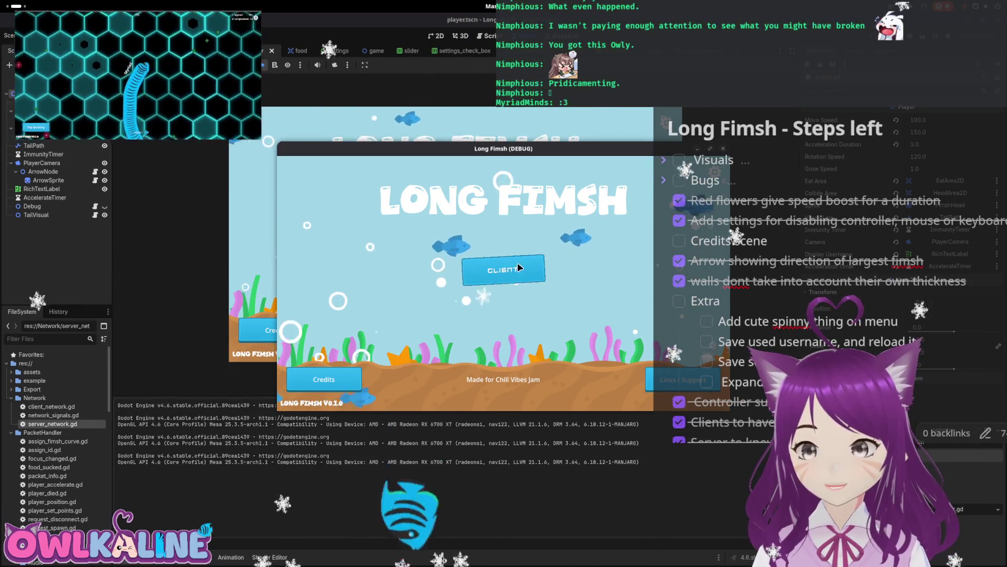
# - Join the lobby as a client, spectate another player, and move the debug window up-left
pyautogui.click(517, 268)
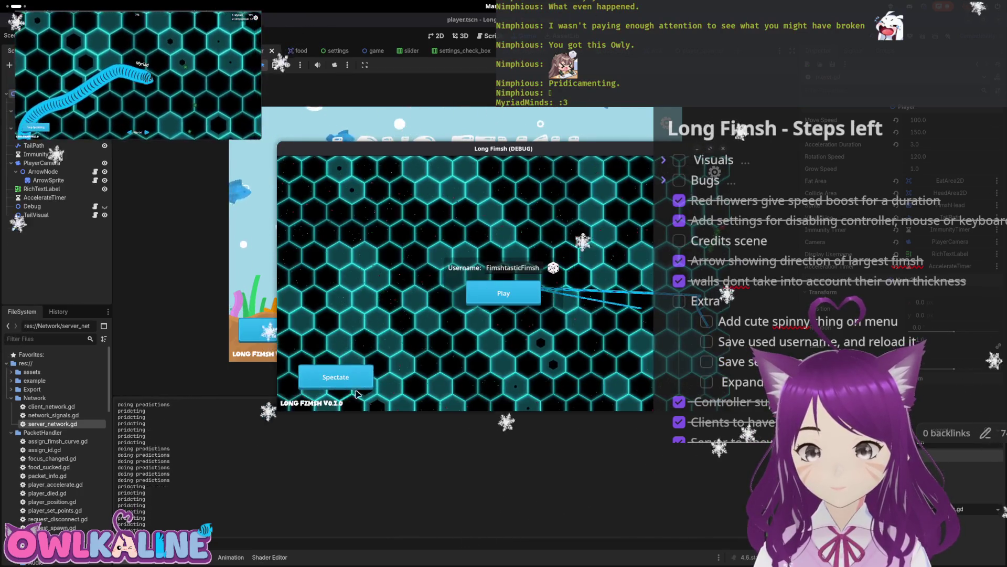
pyautogui.click(351, 385)
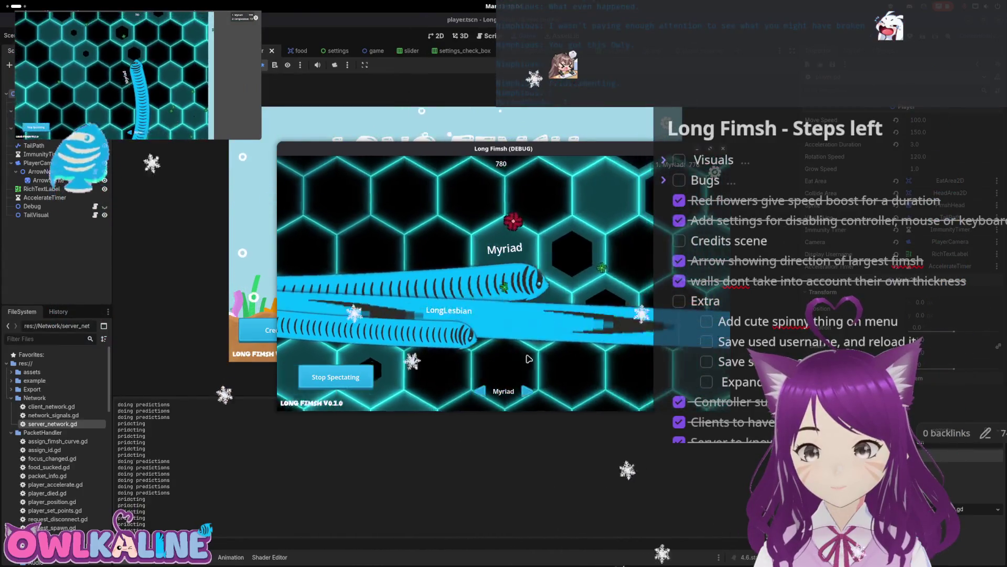
pyautogui.click(534, 392)
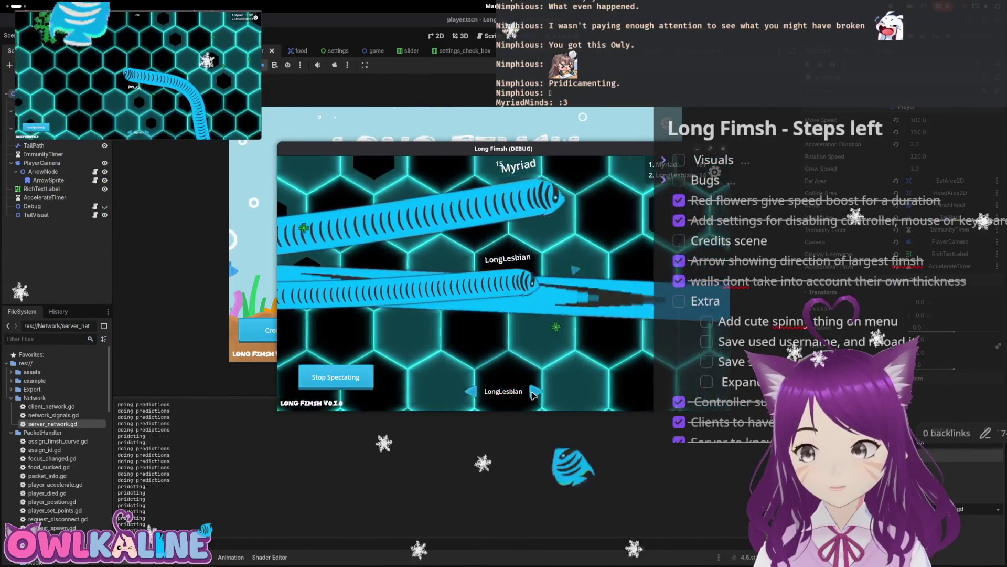
pyautogui.moveTo(557, 155); pyautogui.dragTo(346, 143)
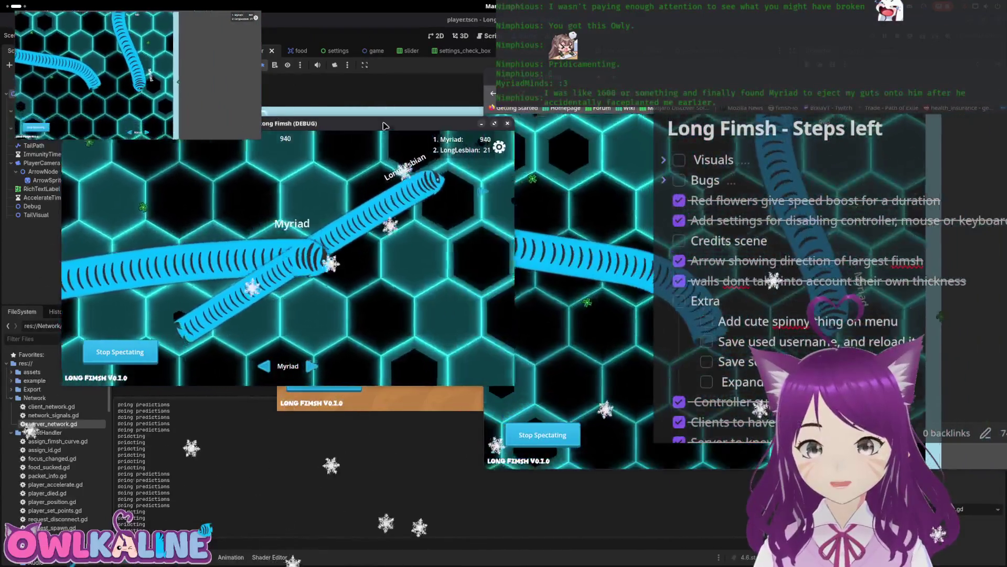
pyautogui.moveTo(384, 125); pyautogui.dragTo(367, 105)
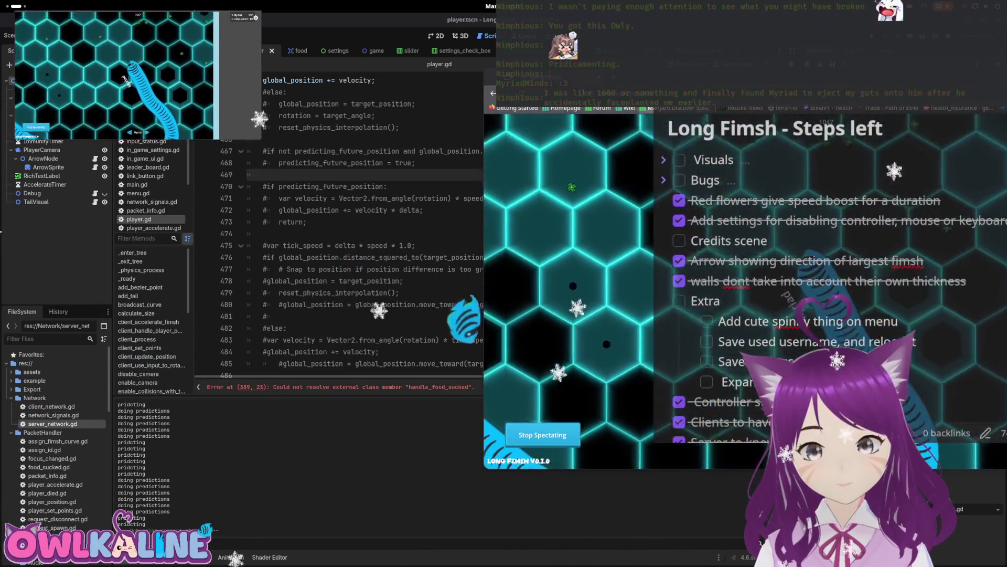
# - Scroll player.gd up to the handle_food_sucked error on line 389, then close the player.tscn tab
pyautogui.scroll(4, 488, 274)
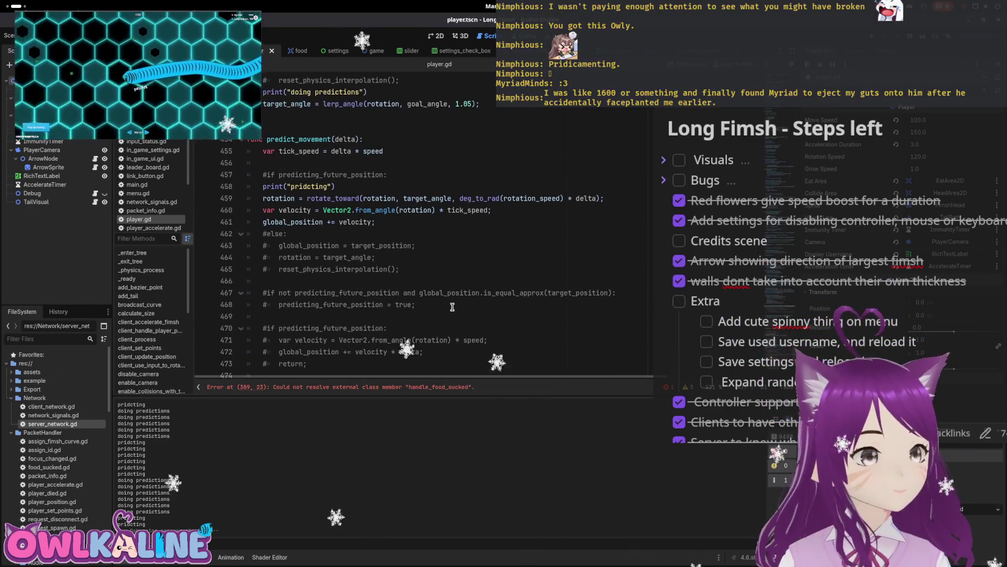
pyautogui.scroll(1, 598, 302)
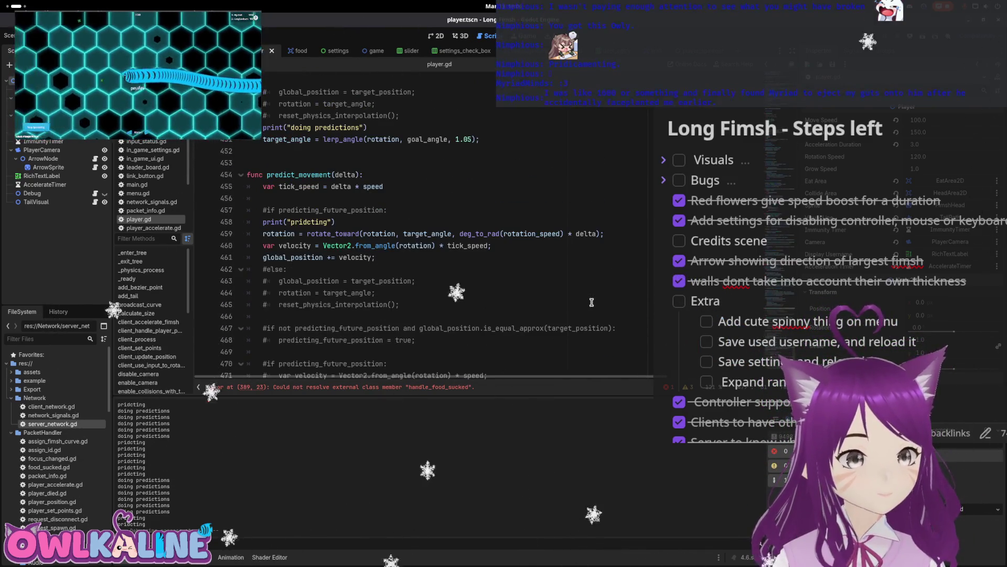
pyautogui.scroll(10, 591, 302)
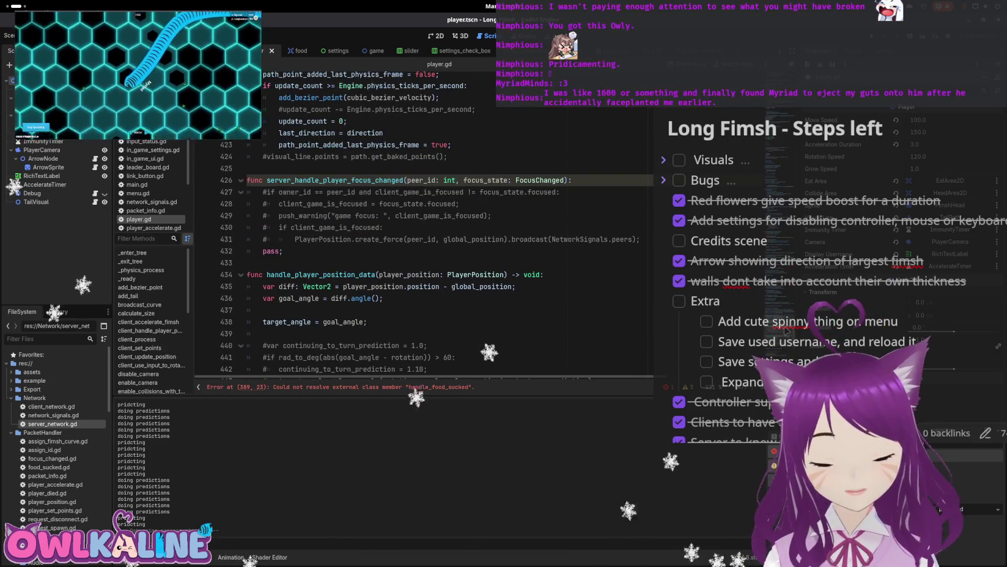
pyautogui.scroll(12, 787, 331)
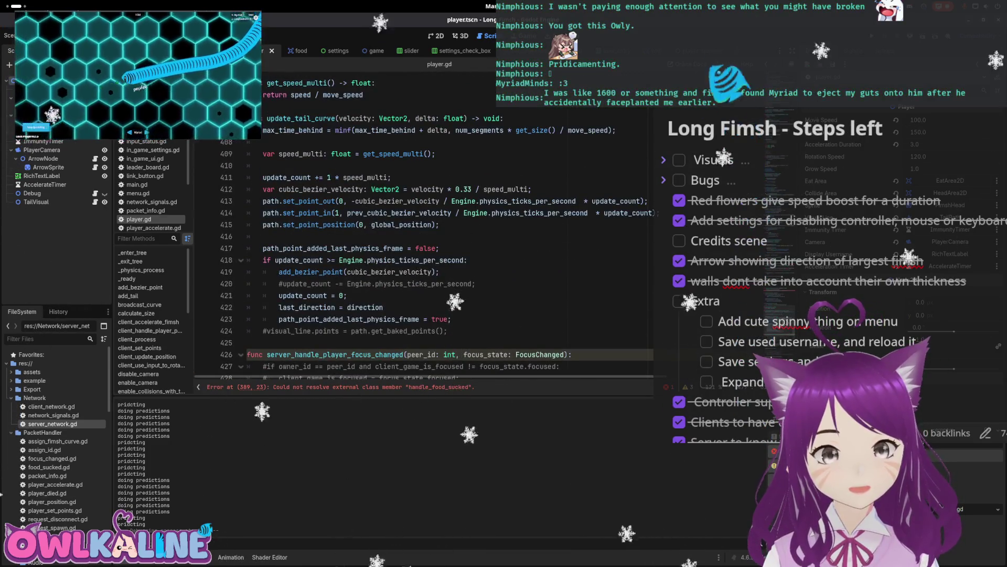
pyautogui.scroll(1, 339, 187)
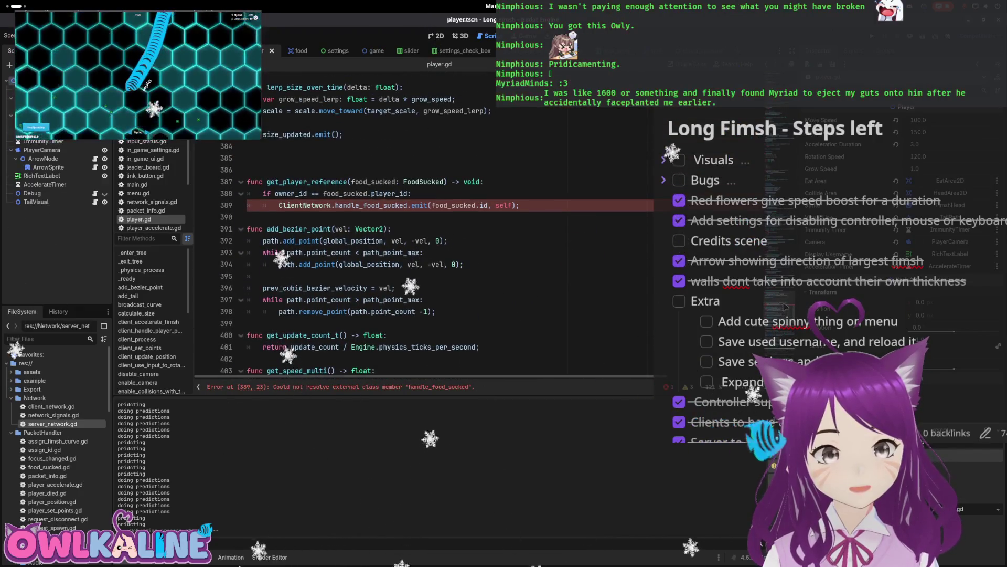
pyautogui.click(273, 51)
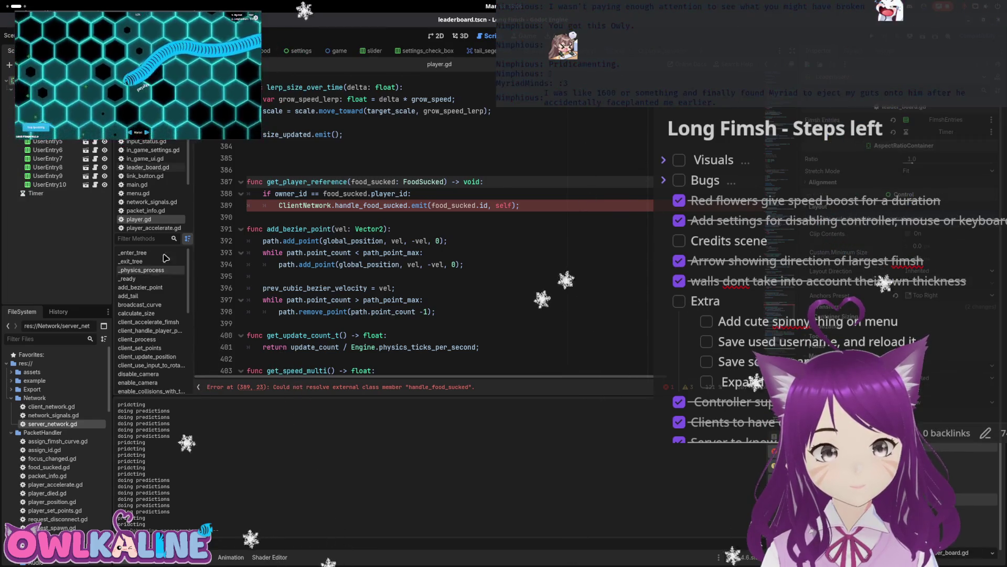
# - Close player.gd from the script list and reopen player.tscn from the Game/Dynamic folder
pyautogui.rightClick(152, 228)
pyautogui.press('Escape')
pyautogui.click(152, 219)
pyautogui.rightClick(153, 221)
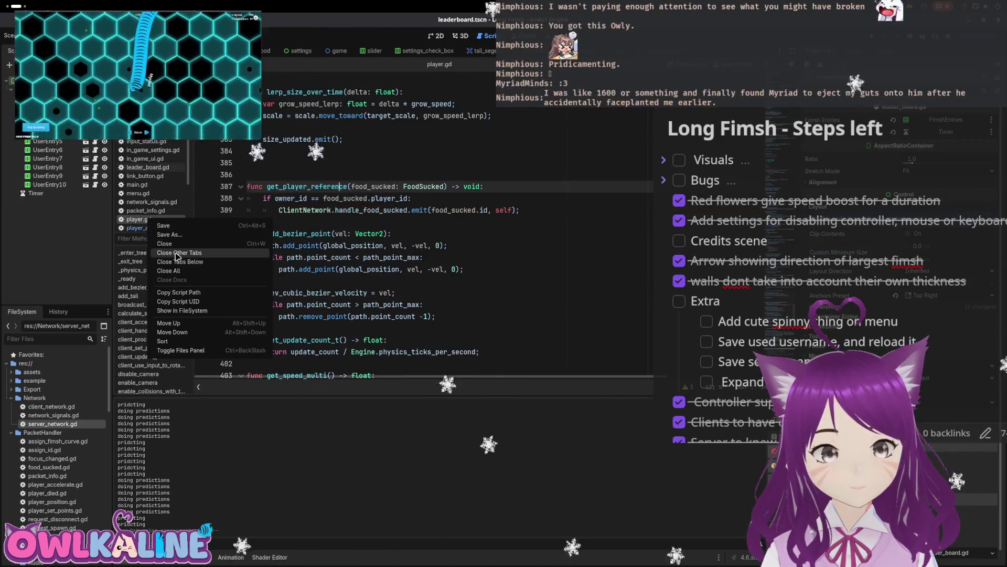
pyautogui.click(178, 254)
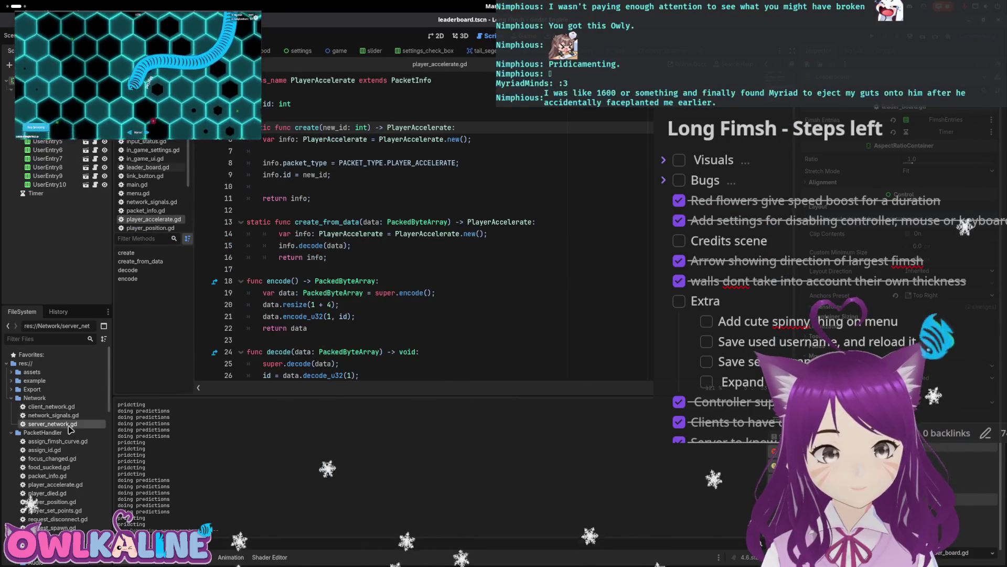
pyautogui.scroll(-10, 71, 425)
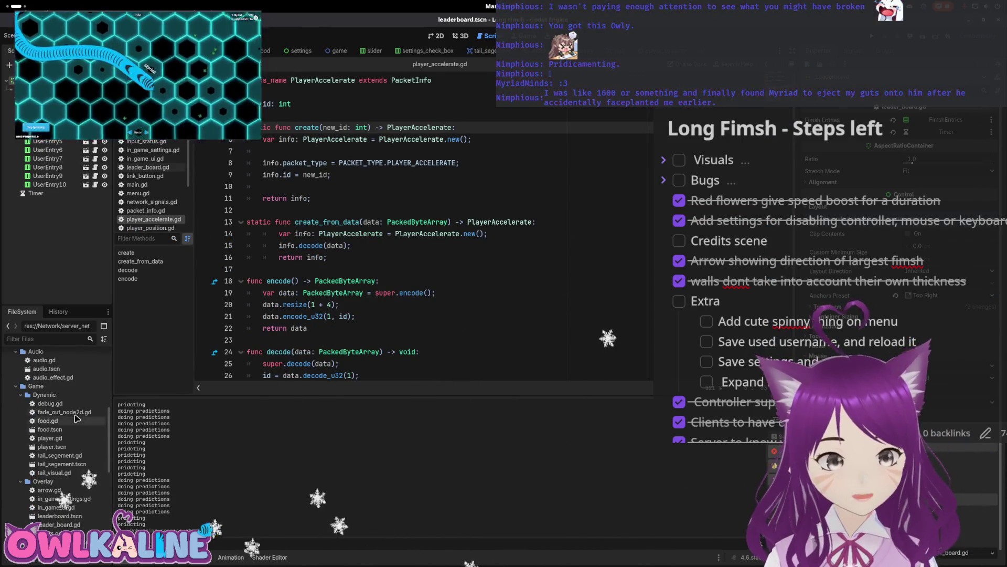
pyautogui.scroll(-3, 74, 414)
pyautogui.scroll(3, 71, 428)
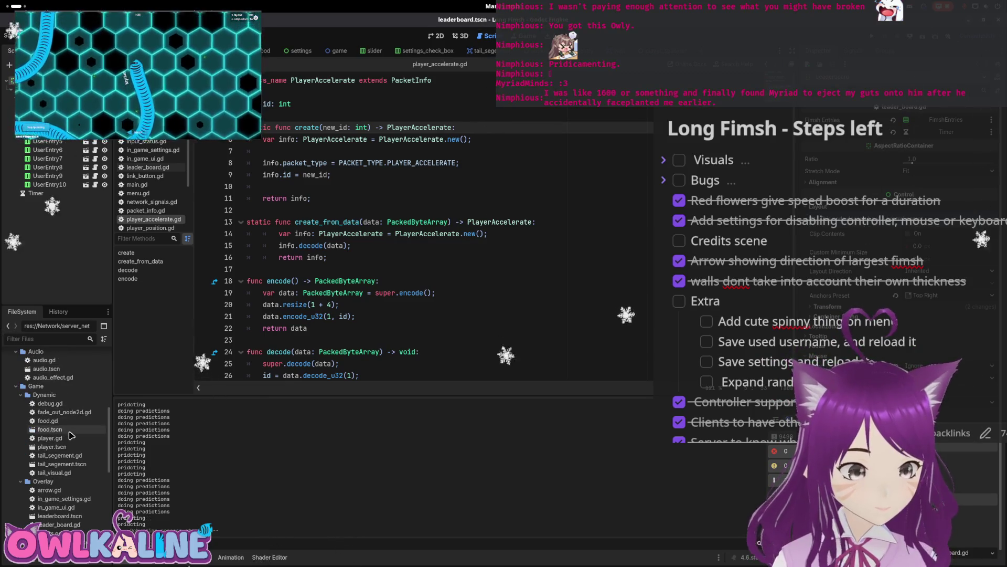
pyautogui.doubleClick(74, 447)
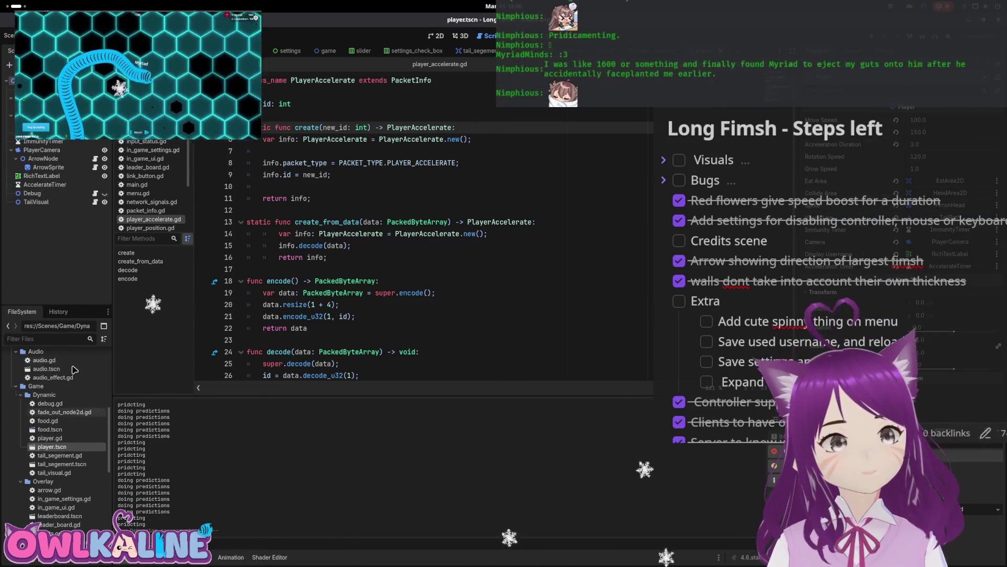
# - Scroll player.gd to predict_movement around lines 446–465 to find its debug print lines
pyautogui.scroll(-10, 486, 322)
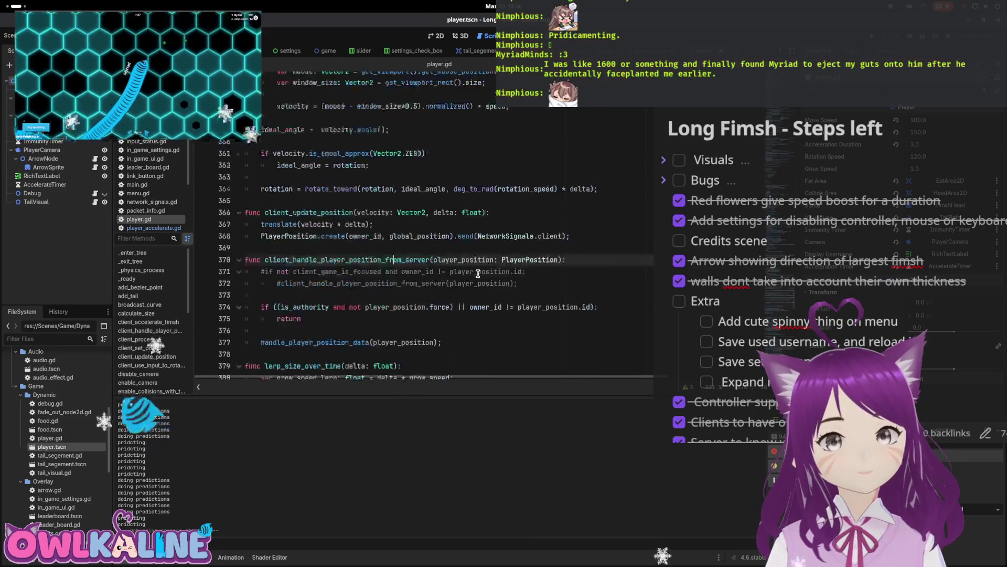
pyautogui.scroll(10, 486, 322)
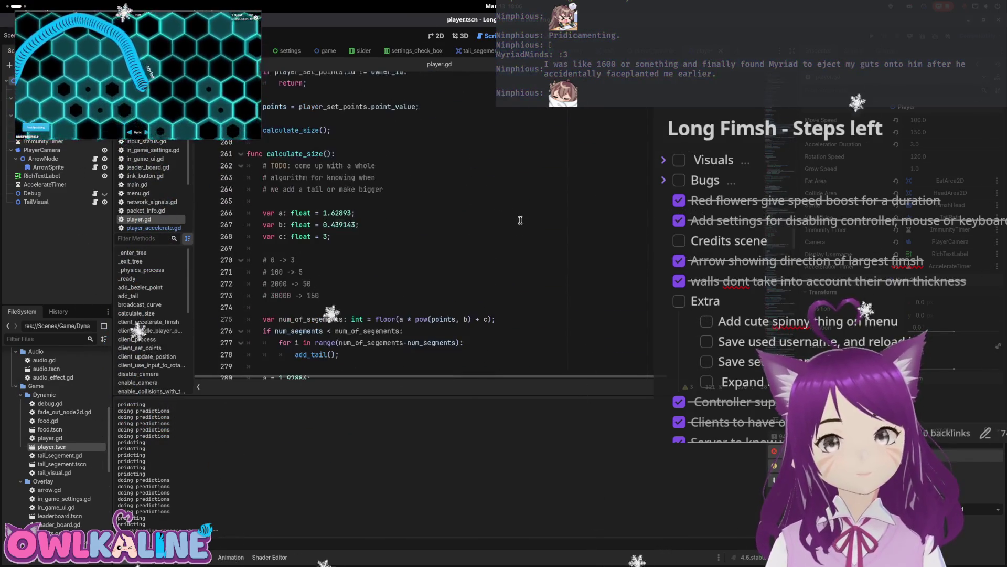
pyautogui.click(544, 230)
pyautogui.scroll(20, 543, 239)
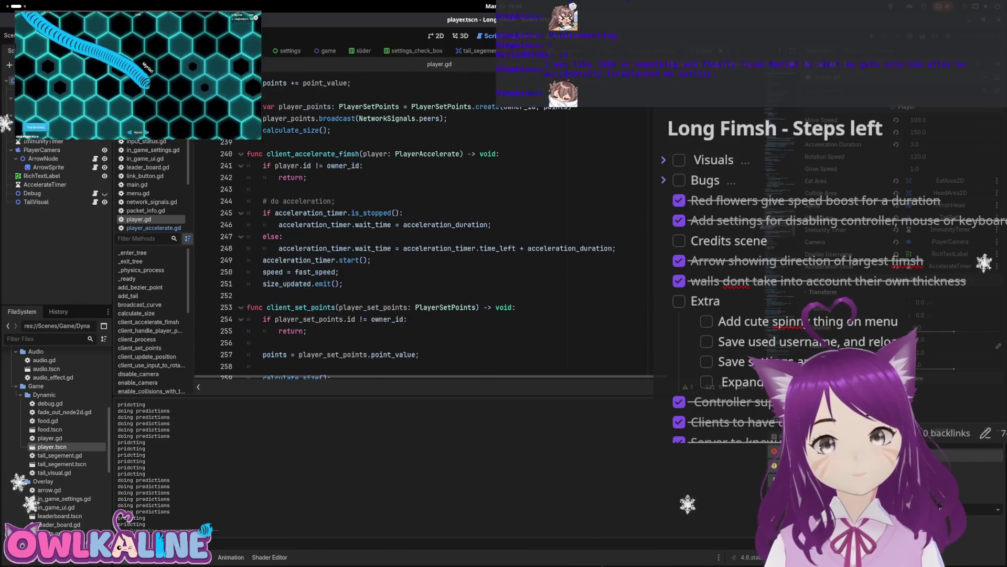
pyautogui.scroll(12, 446, 225)
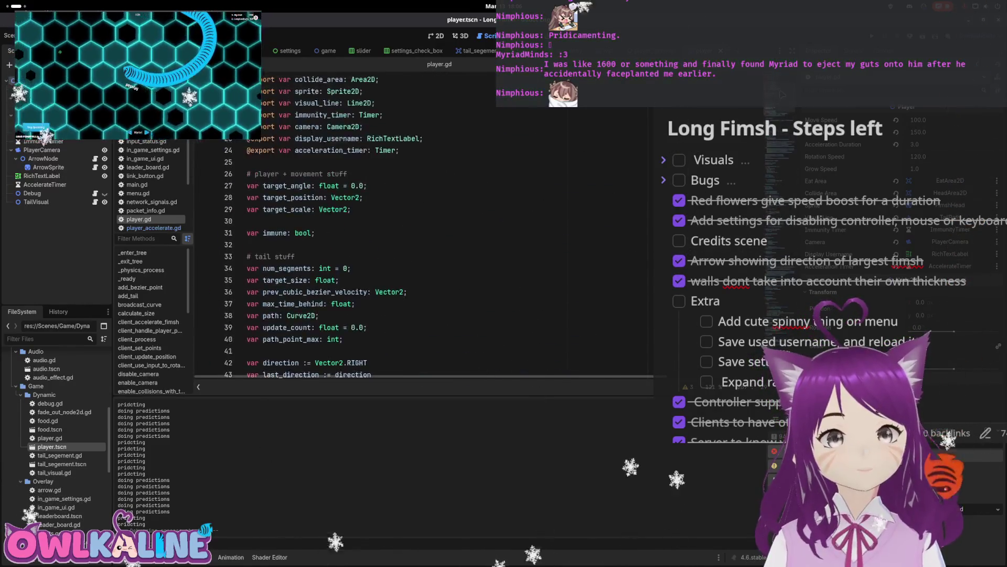
pyautogui.scroll(-20, 420, 226)
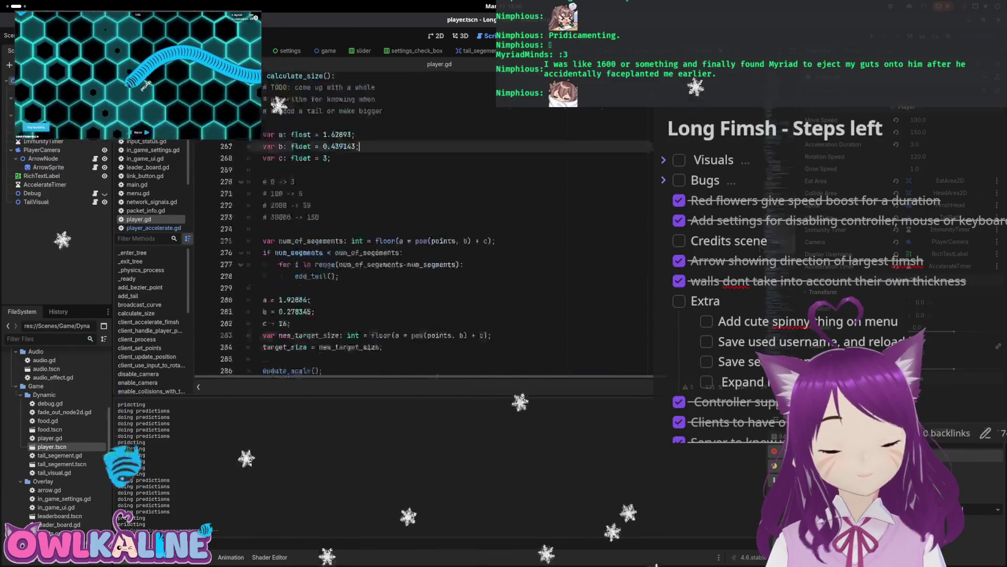
pyautogui.scroll(7, 550, 313)
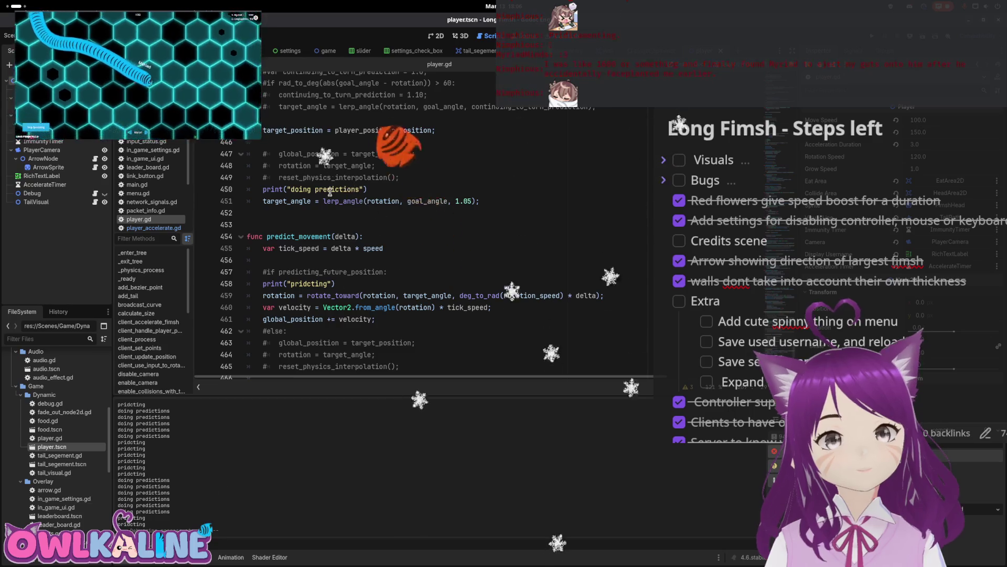
# - Delete the print("doing predictions") and print("pridcting") lines from predict_movement
pyautogui.moveTo(367, 189); pyautogui.dragTo(322, 189)
pyautogui.press('BackSpace')
pyautogui.press('Delete')
pyautogui.press('Down')
pyautogui.press('Down')
pyautogui.press('Down')
pyautogui.press('Up')
pyautogui.hotkey('shift', 'Home')
pyautogui.press('BackSpace')
pyautogui.press('BackSpace')
pyautogui.press('BackSpace')
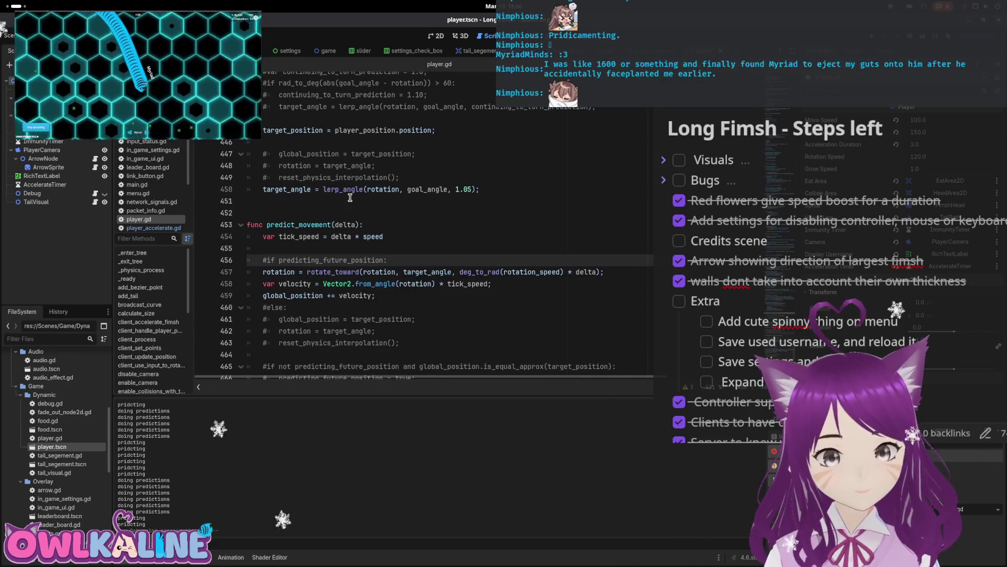
# - Scroll down and place the caret in the commented-out snap-to-target check
pyautogui.scroll(3, 314, 186)
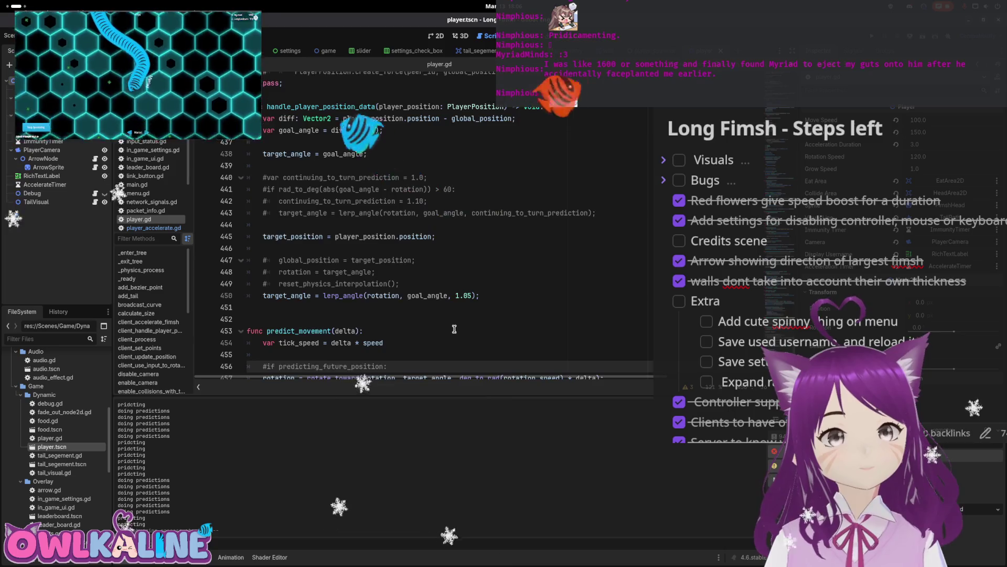
pyautogui.scroll(-5, 455, 329)
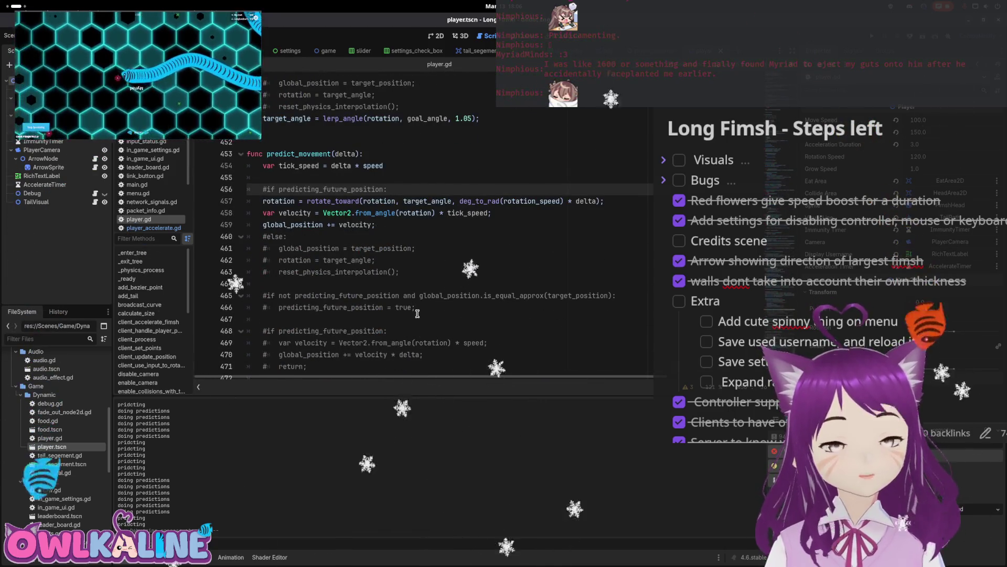
pyautogui.scroll(-3, 418, 311)
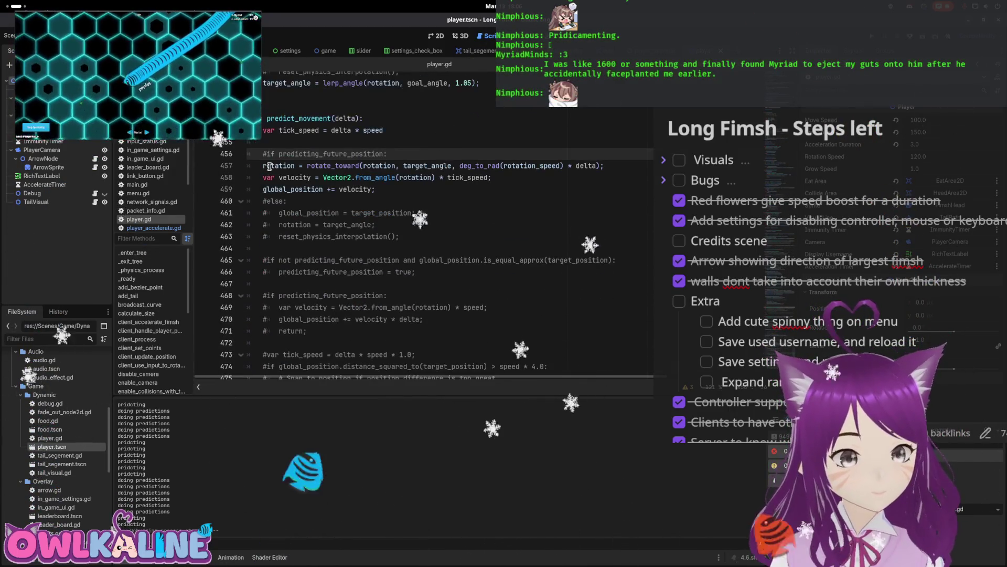
pyautogui.scroll(-3, 326, 173)
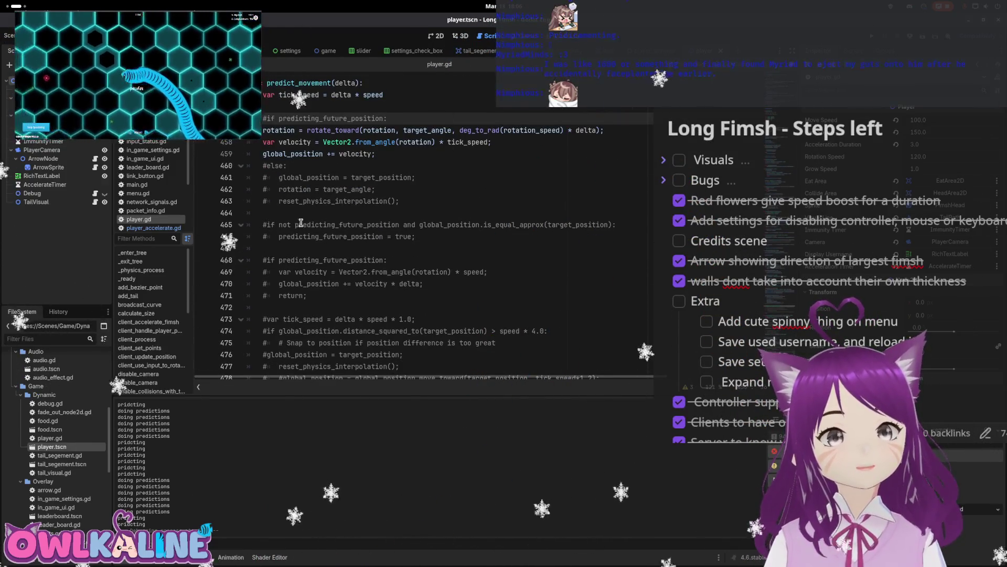
pyautogui.scroll(-3, 397, 238)
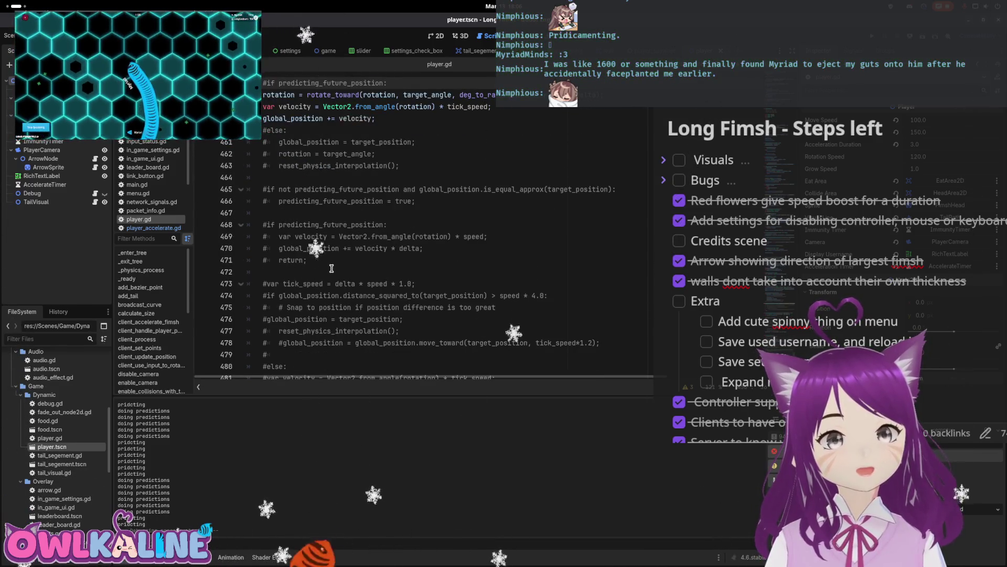
pyautogui.scroll(-4, 332, 268)
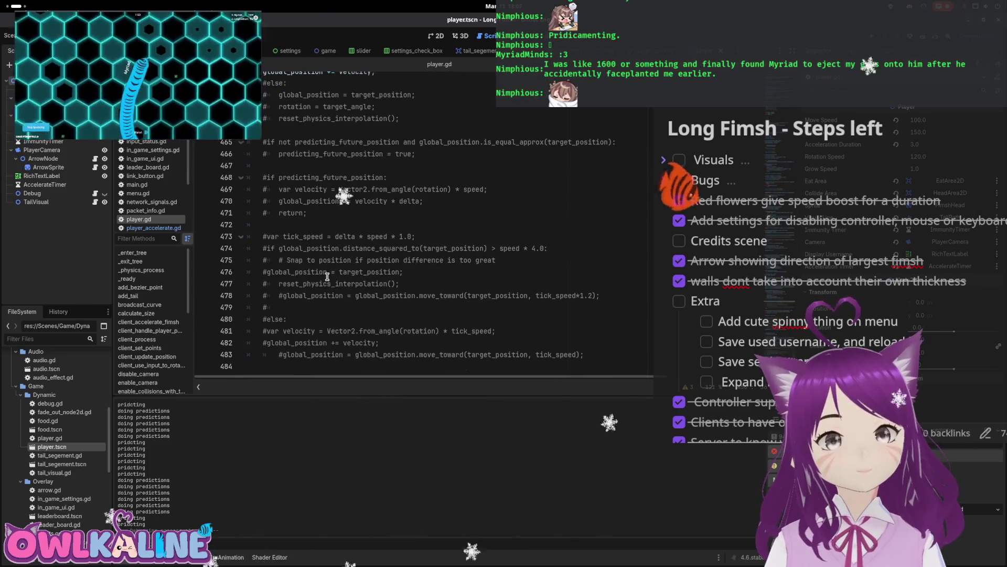
pyautogui.click(268, 251)
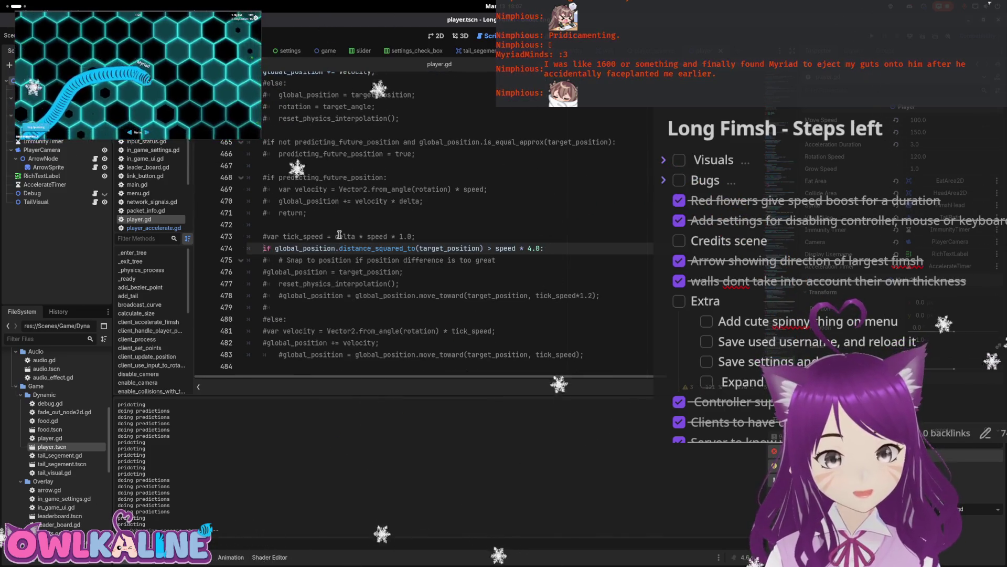
# - Replace the 4.0 threshold on line 474 with speed and tidy the condition's colon
pyautogui.press('End')
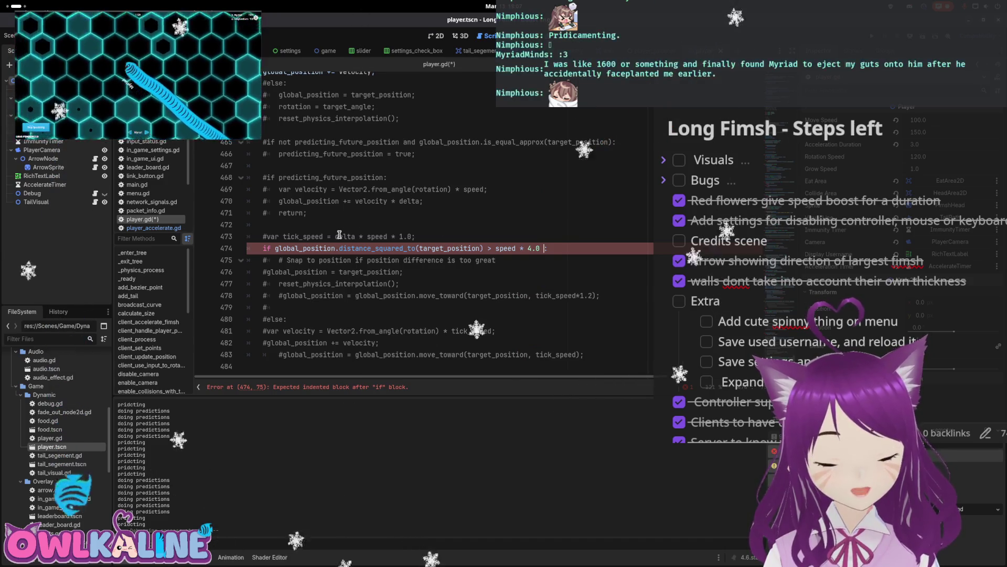
pyautogui.press('BackSpace')
pyautogui.press('BackSpace')
pyautogui.press('BackSpace')
pyautogui.write('speed')
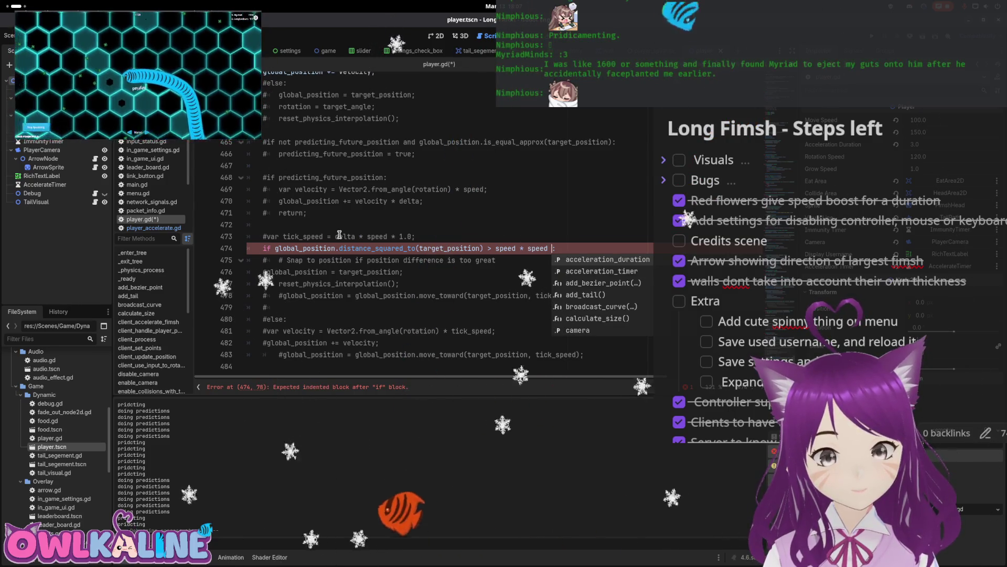
pyautogui.press('BackSpace')
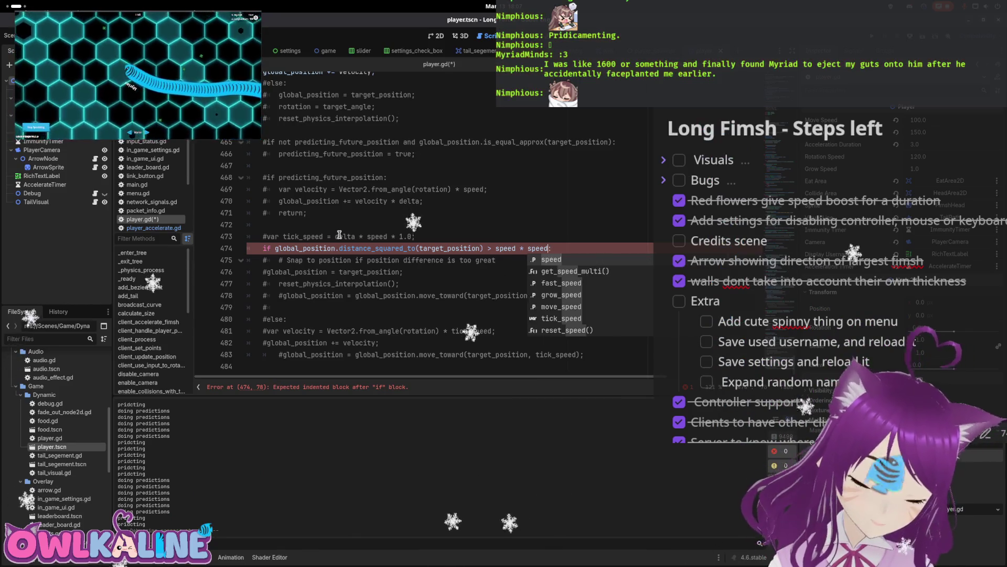
# - Uncomment and indent the snap-to-target lines under the if, then save player.gd
pyautogui.press('Escape')
pyautogui.press('Down')
pyautogui.press('Down')
pyautogui.press('Home')
pyautogui.press('Delete')
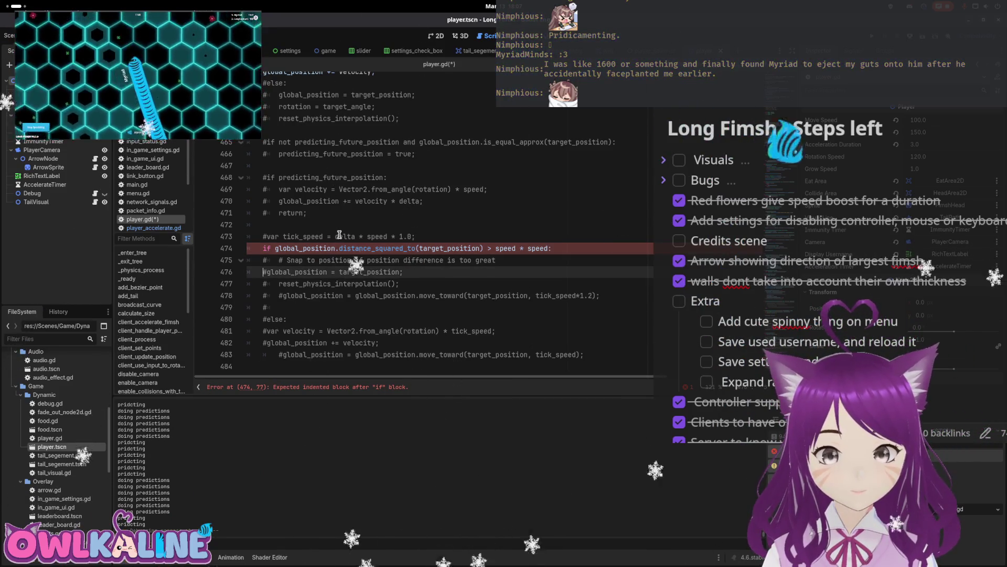
pyautogui.press('Tab')
pyautogui.press('Down')
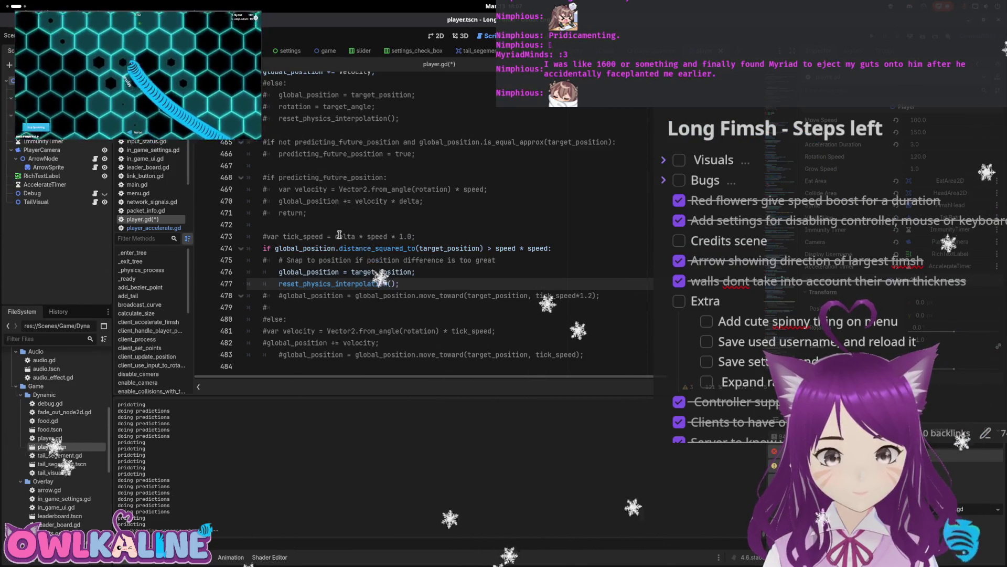
pyautogui.hotkey('ctrl', 's')
pyautogui.press('Up')
pyautogui.press('Up')
pyautogui.press('Up')
pyautogui.press('Home')
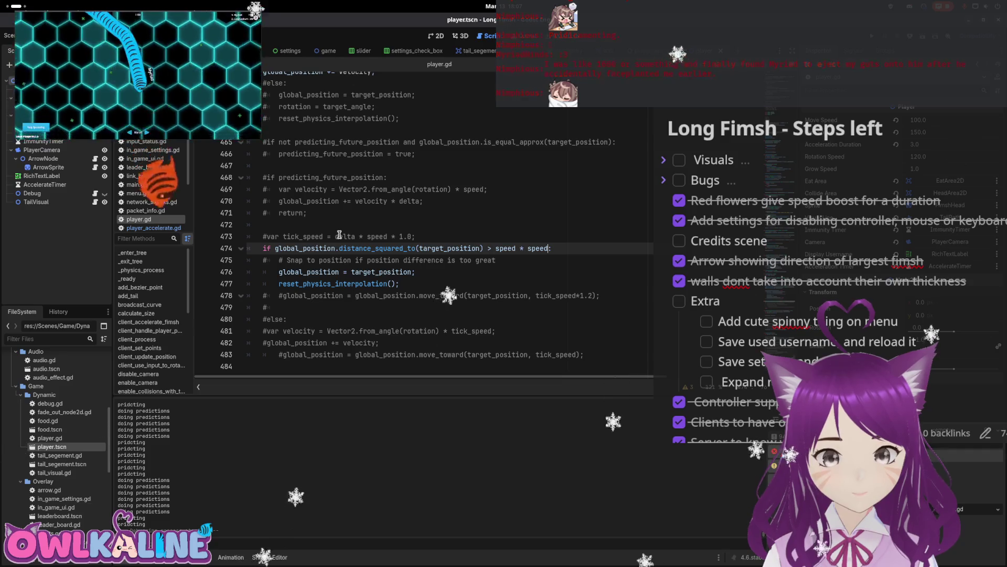
# - Briefly uncomment the tick_speed declaration on line 473, save, then re-comment it
pyautogui.click(340, 234)
pyautogui.hotkey('ctrl', 'k')
pyautogui.hotkey('ctrl', 's')
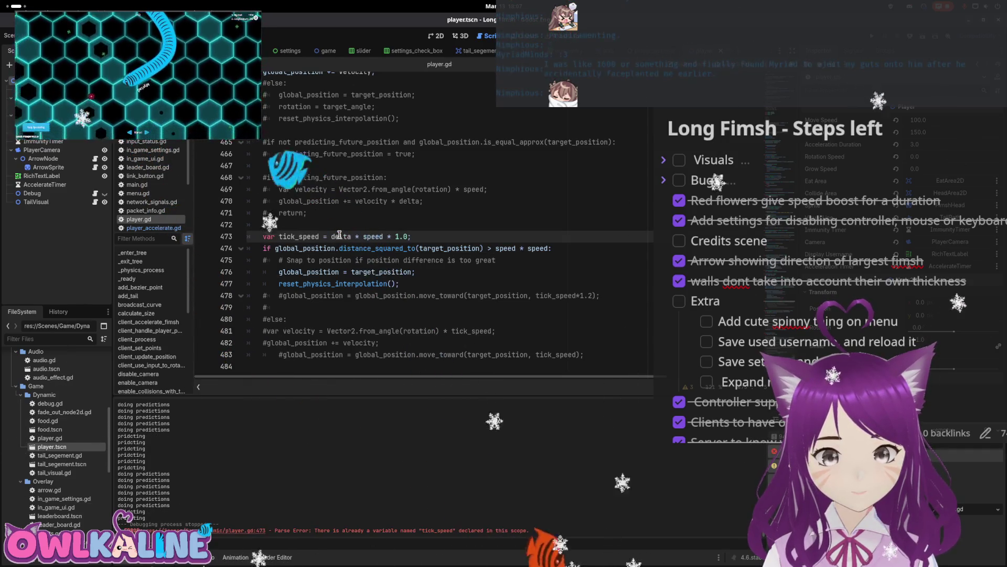
pyautogui.hotkey('ctrl', 'k')
# - Change the comparison to tick_speed*tick_speed, save, and run the game with F5
pyautogui.press('Down')
pyautogui.press('End')
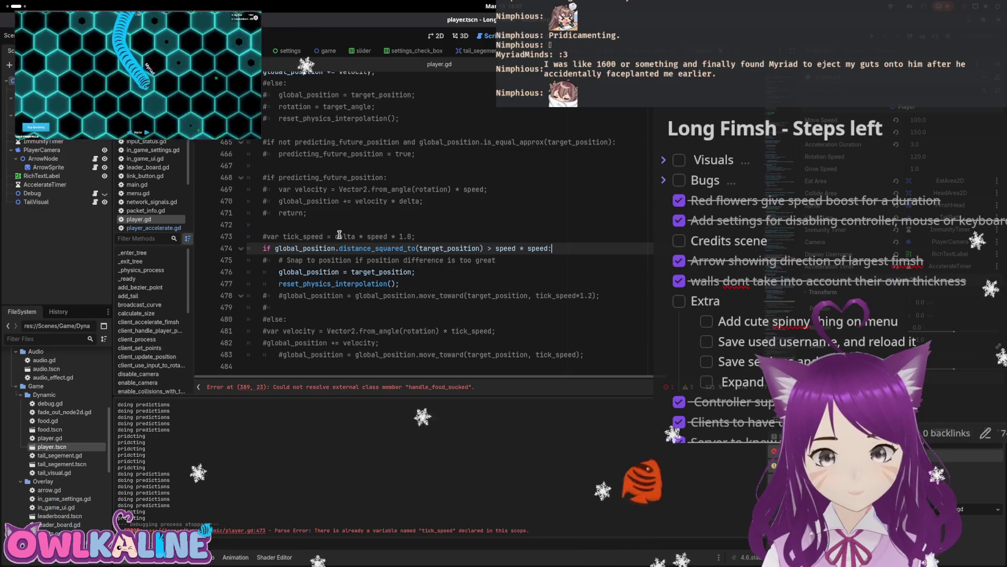
pyautogui.press('BackSpace')
pyautogui.press('BackSpace')
pyautogui.press('BackSpace')
pyautogui.write('tick_speed:')
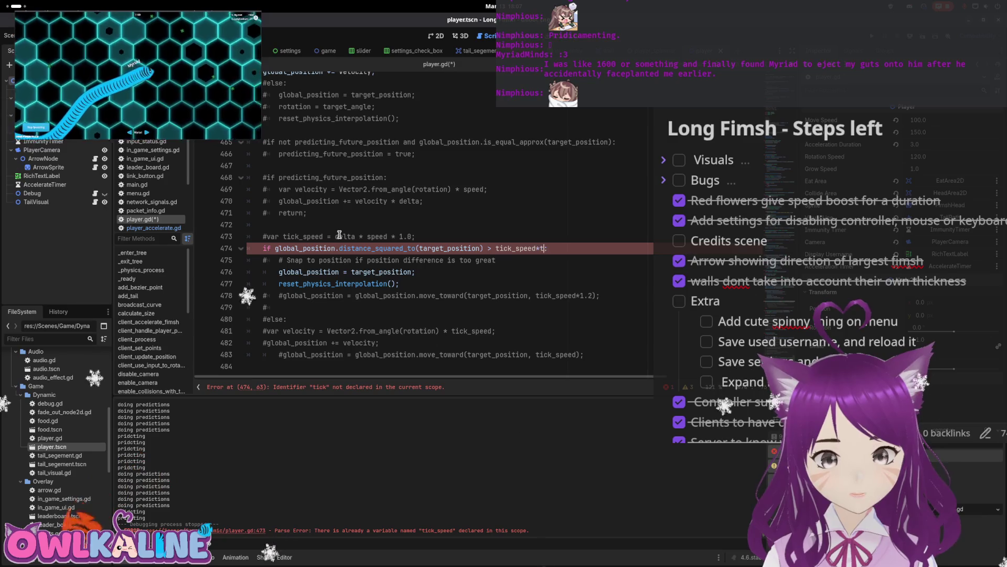
pyautogui.write('_speed:')
pyautogui.hotkey('ctrl', 's')
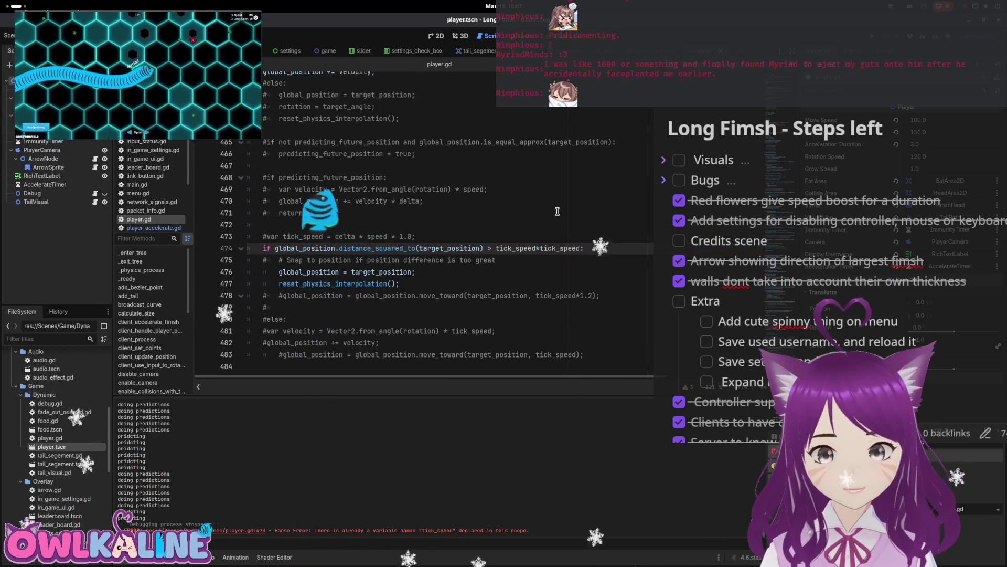
pyautogui.press('F5')
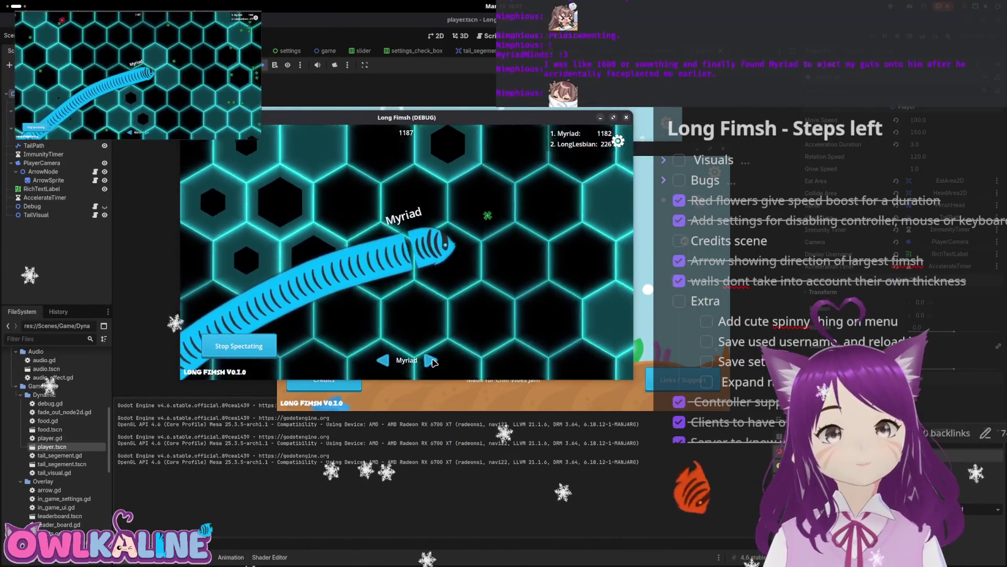
# - Switch spectating between the two snakes, move the game window, and stop the run
pyautogui.click(434, 361)
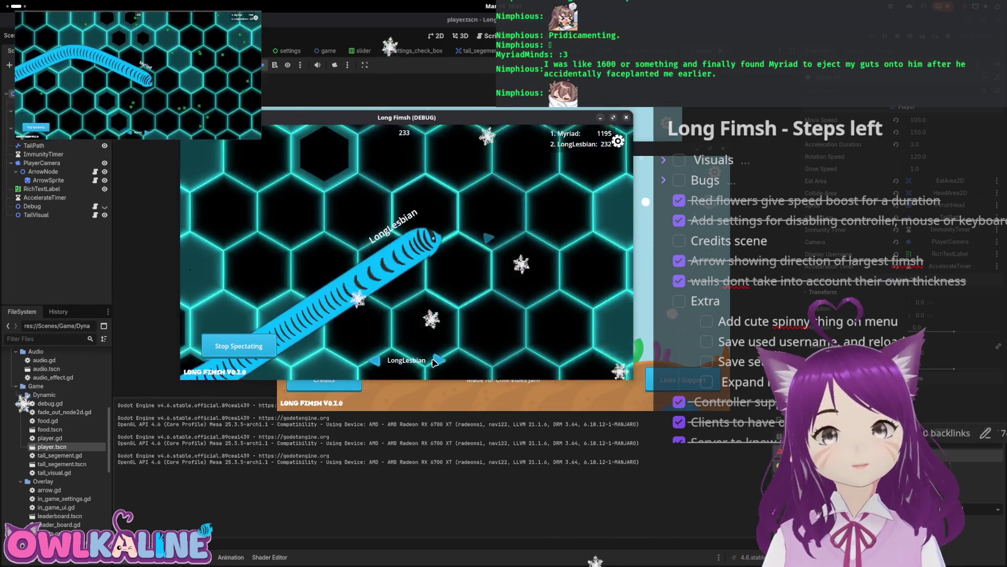
pyautogui.click(432, 360)
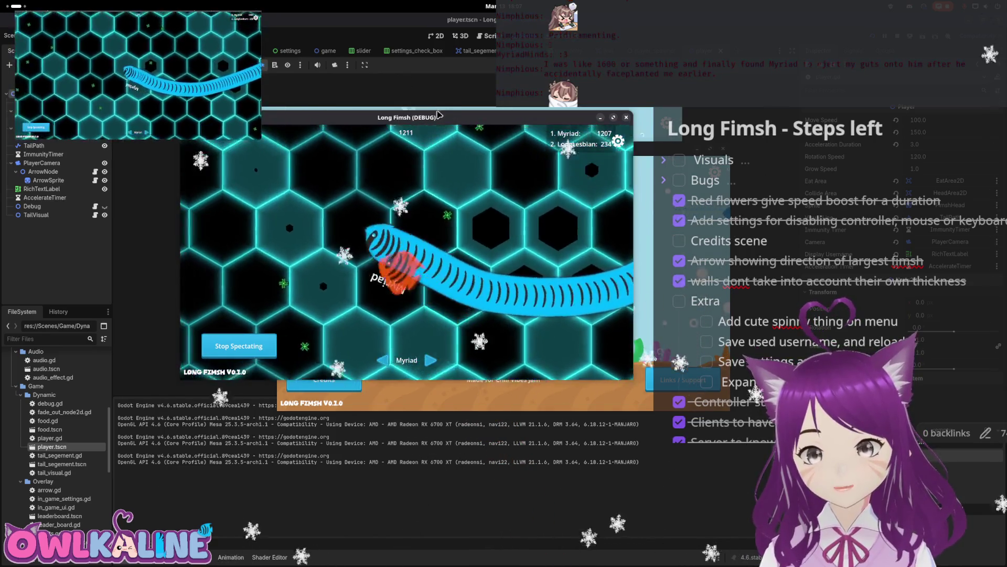
pyautogui.moveTo(444, 125); pyautogui.dragTo(334, 113)
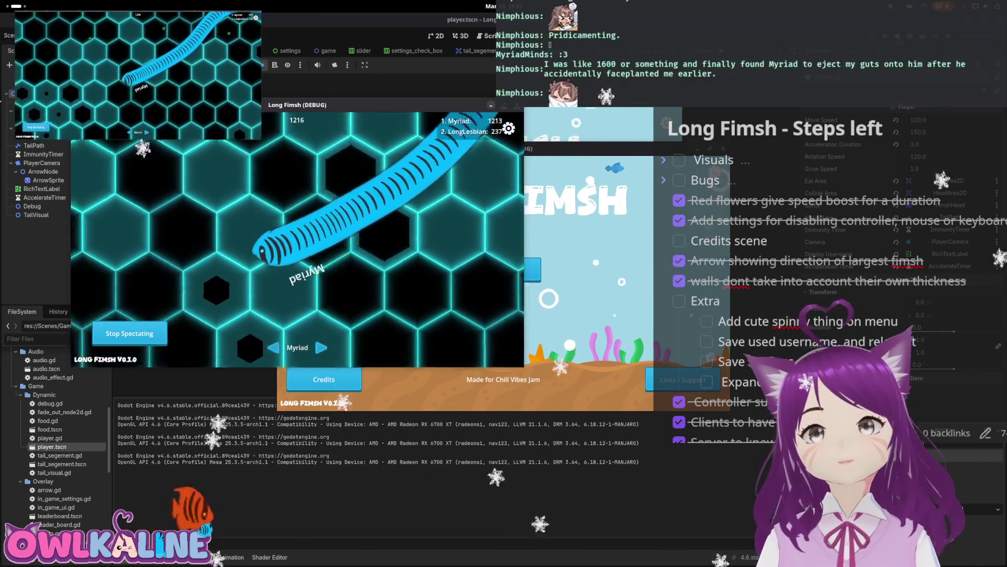
pyautogui.press('F8')
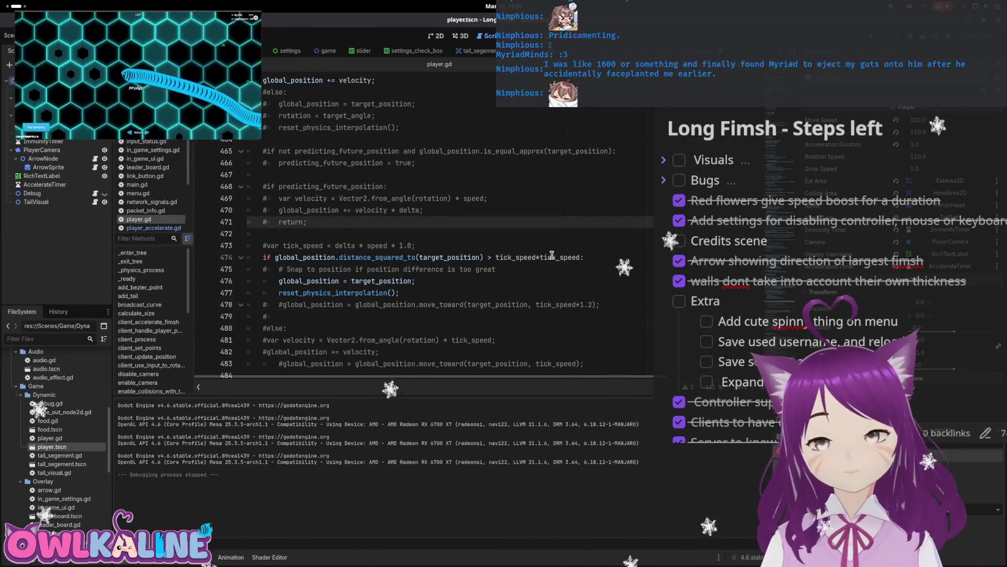
# - Insert 'var ticks_behind = 16 * tick_speed;' on a new line above the if condition
pyautogui.click(498, 257)
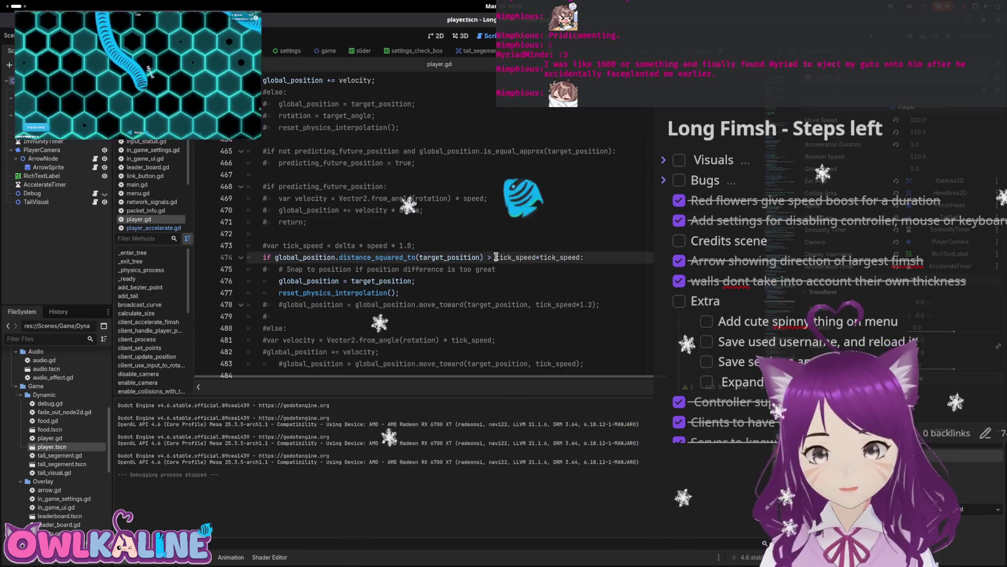
pyautogui.write('(')
pyautogui.press('End')
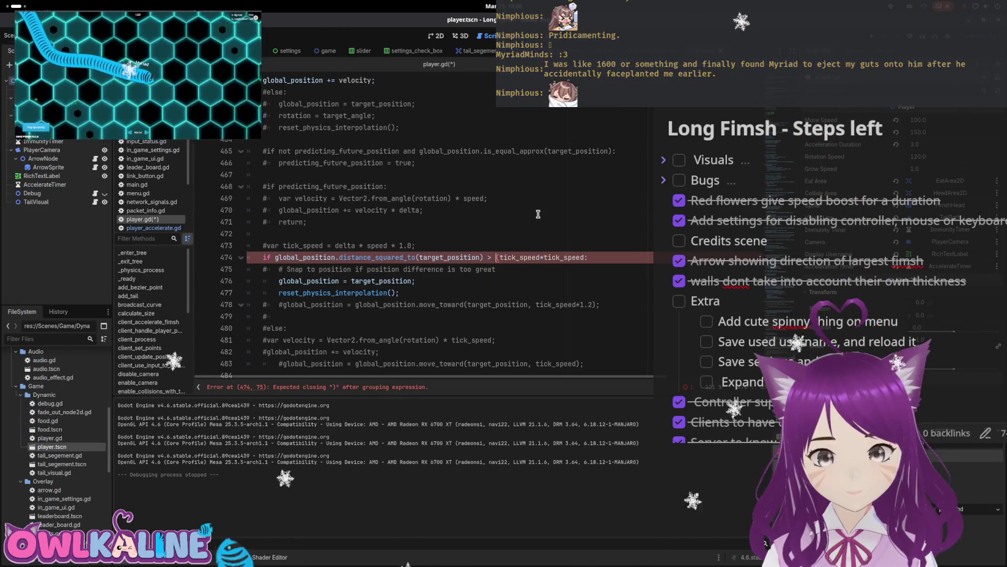
pyautogui.hotkey('ctrl', 'z')
pyautogui.press('Home')
pyautogui.press('Return')
pyautogui.press('Up')
pyautogui.write('var ')
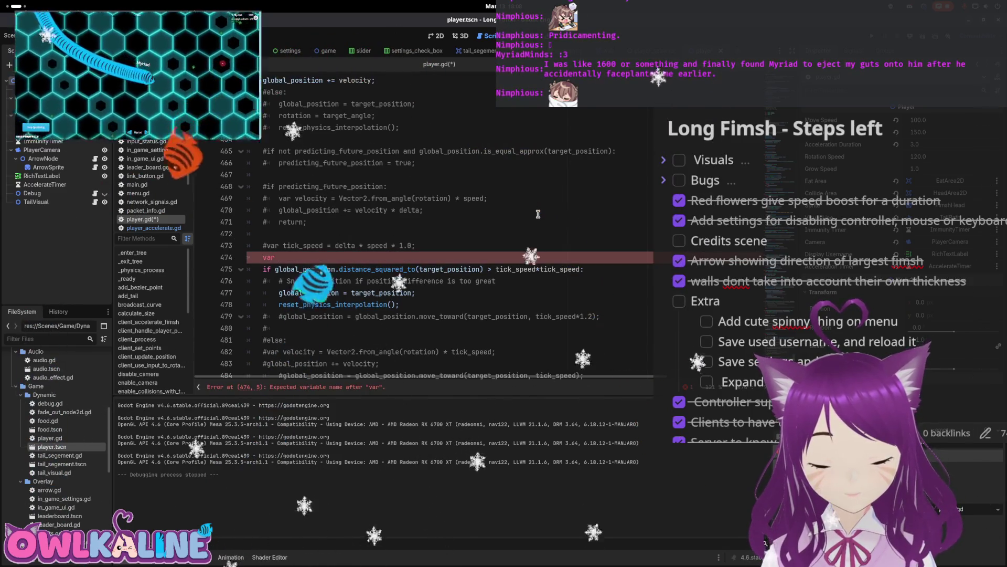
pyautogui.write('ticks')
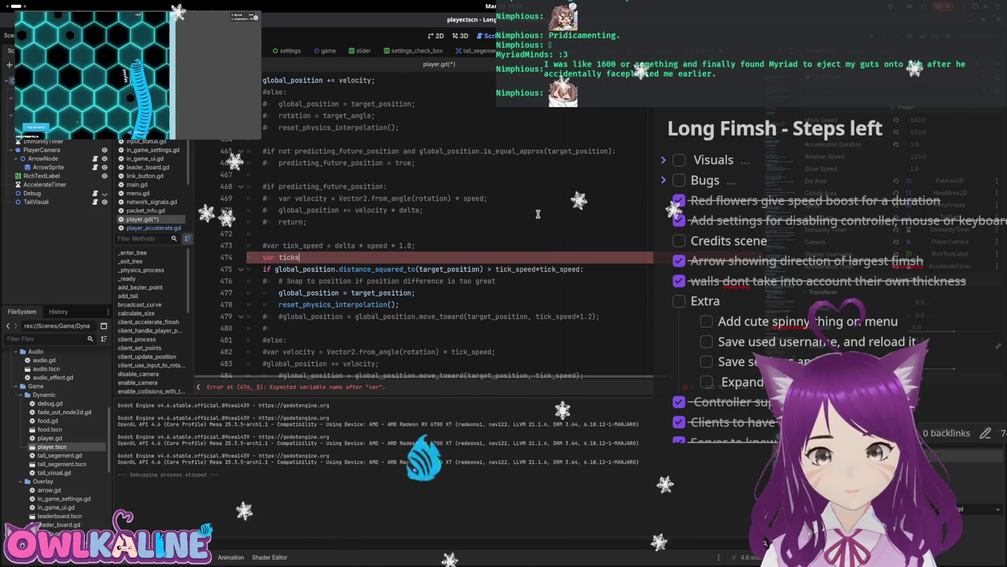
pyautogui.write('_behind = 15')
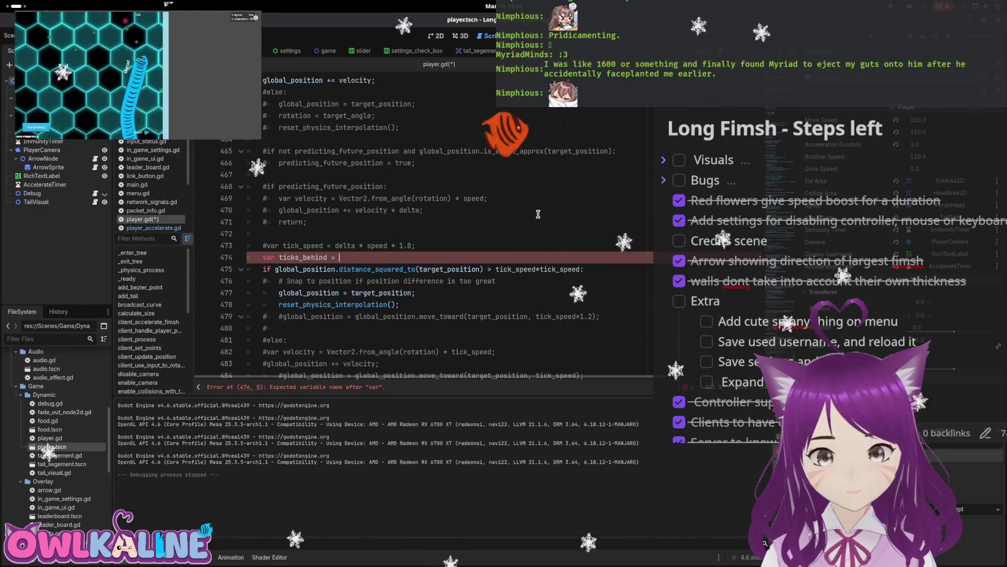
pyautogui.press('BackSpace')
pyautogui.write('6')
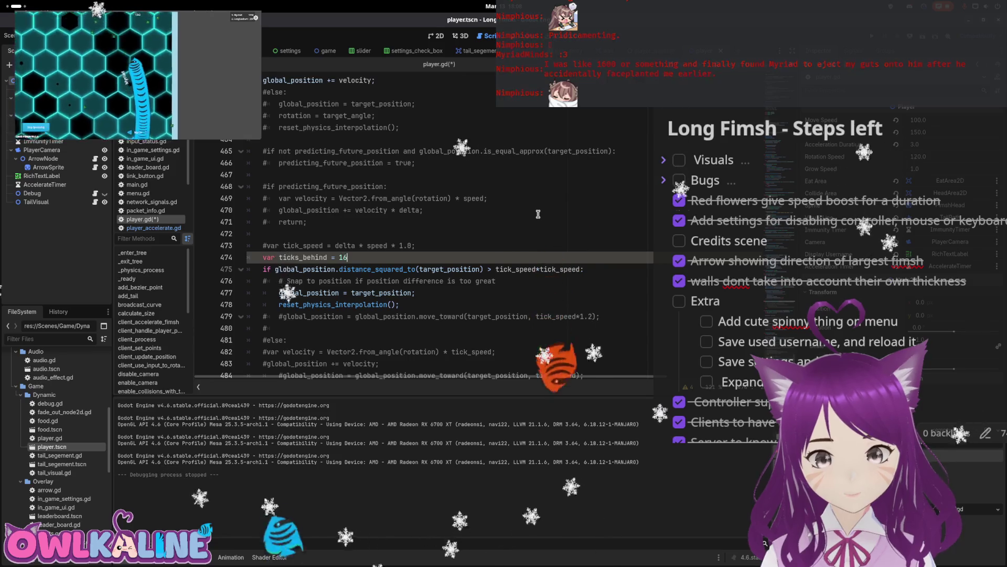
pyautogui.write(' * tick_speed;')
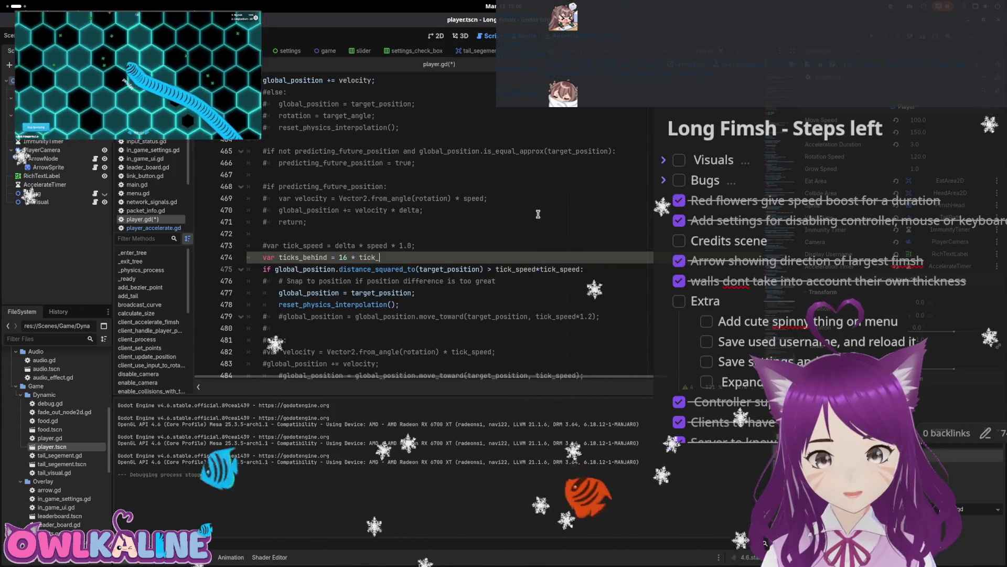
# - Change the comparison to ticks_behind*ticks_behind, save, and relaunch the game with F5
pyautogui.press('Down')
pyautogui.press('End')
pyautogui.press('BackSpace')
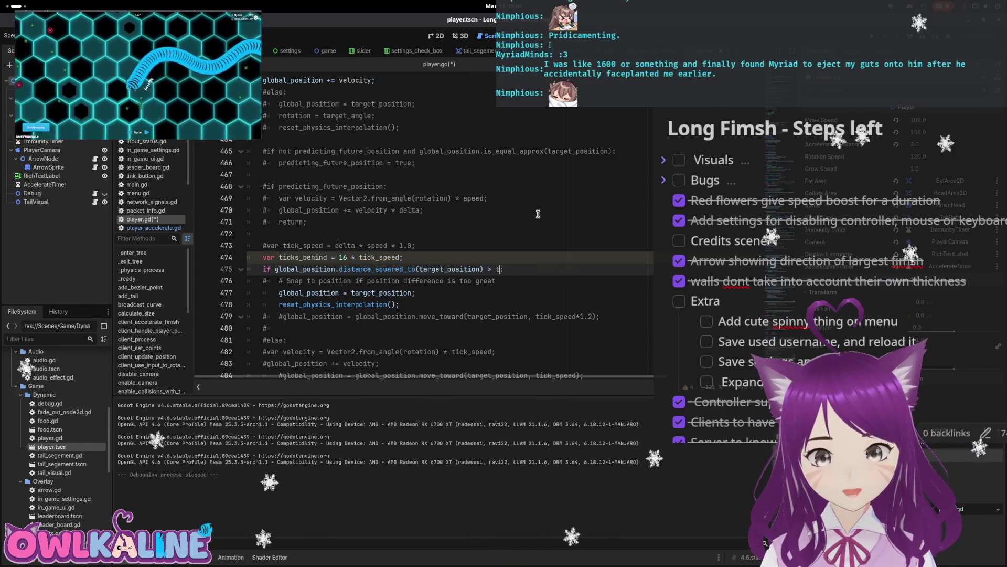
pyautogui.write('icks_behind*')
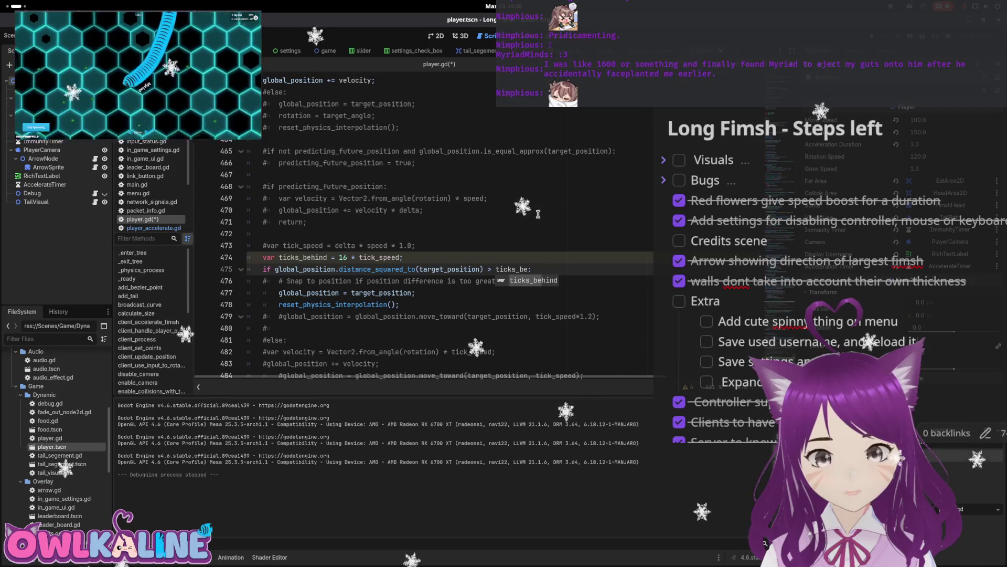
pyautogui.write('ticks_behind')
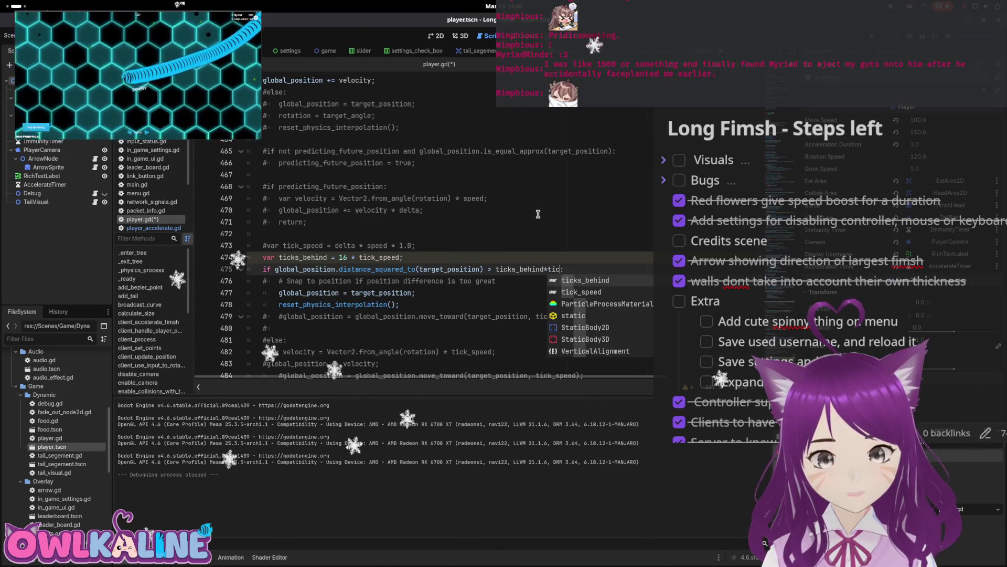
pyautogui.hotkey('ctrl', 's')
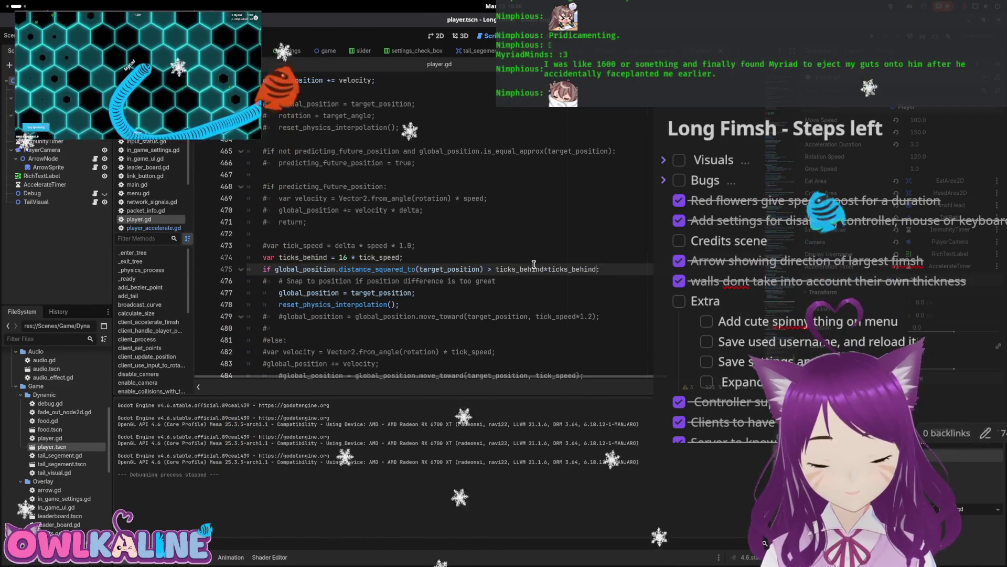
pyautogui.click(369, 257)
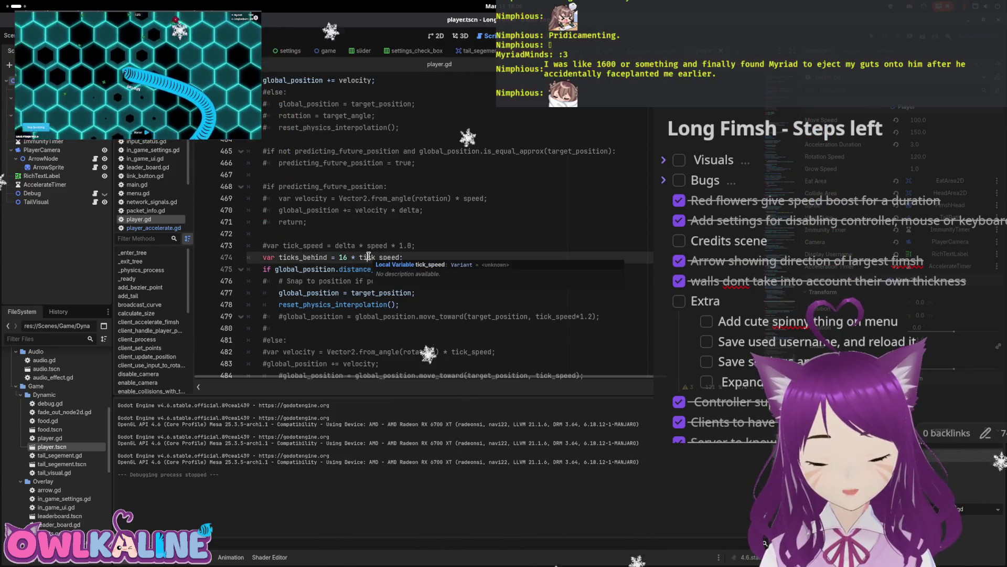
pyautogui.click(307, 222)
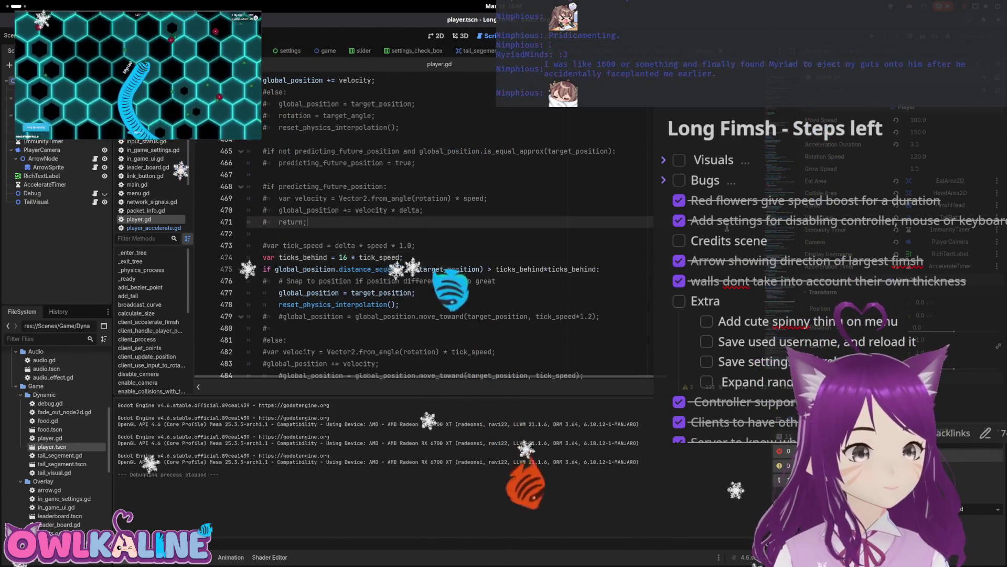
pyautogui.press('F5')
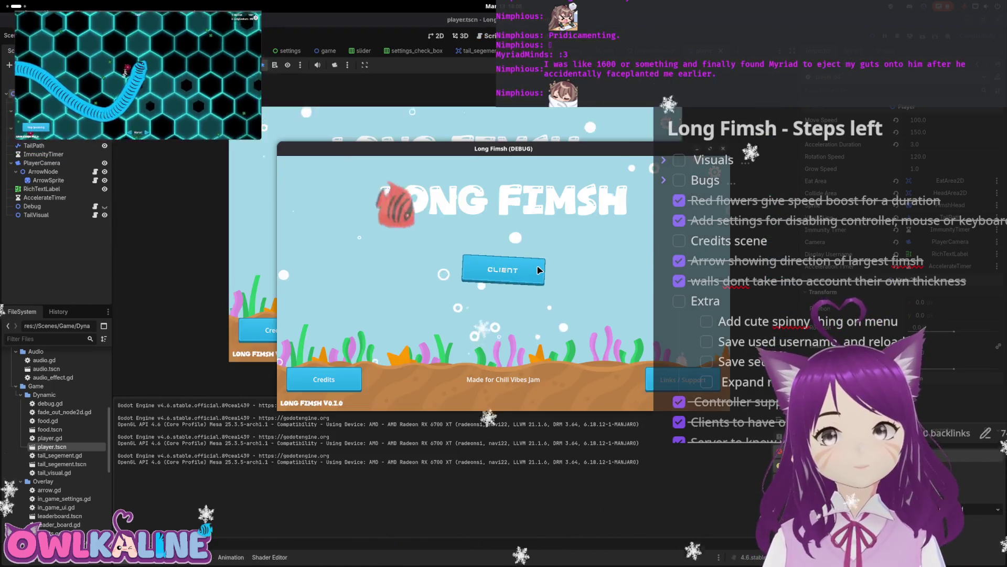
# - Join the running game as a client, spectate the snakes, then stop it with F8
pyautogui.click(538, 269)
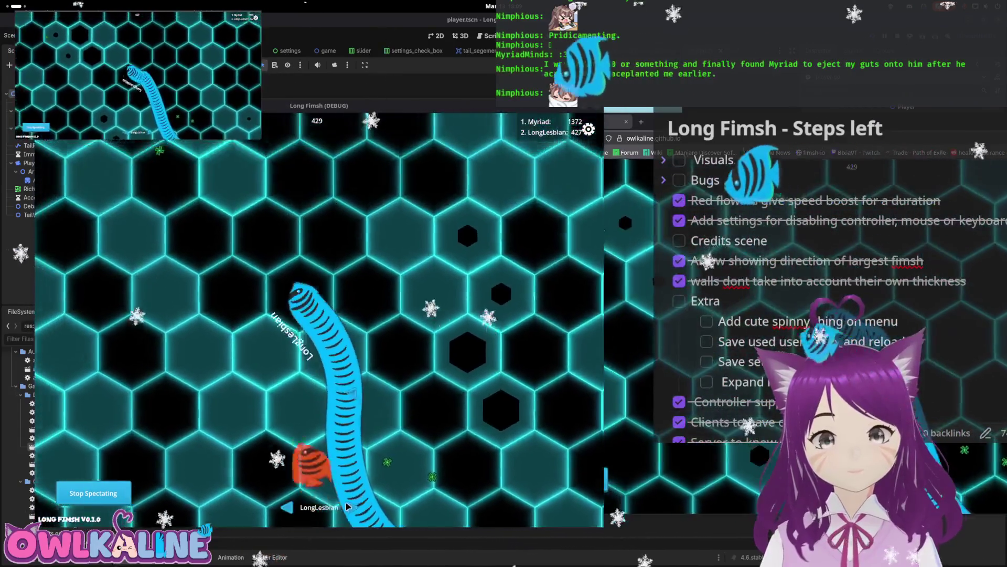
pyautogui.press('F8')
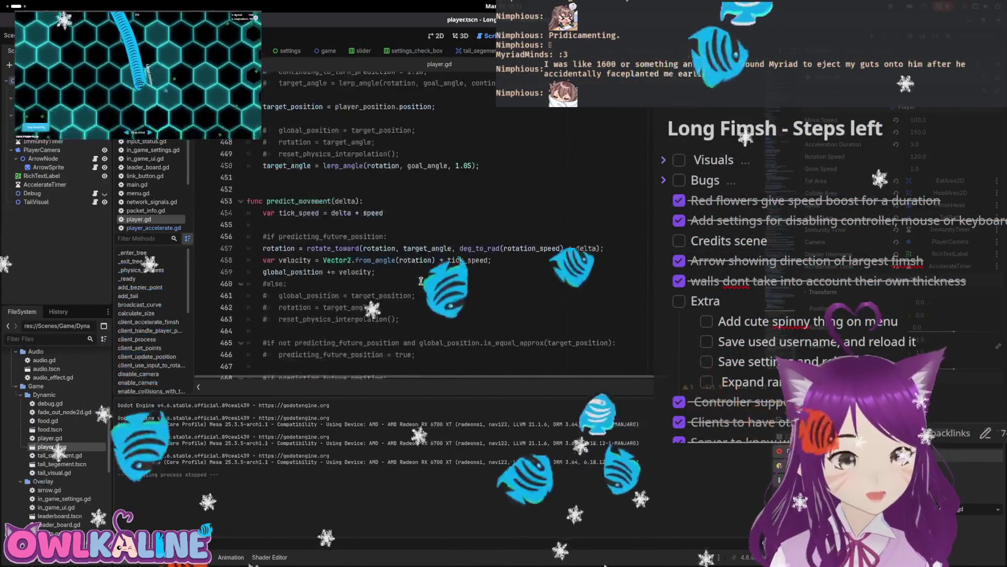
# - Inspect the ticks_behind declaration and squared distance check in predict_movement
pyautogui.scroll(1, 409, 283)
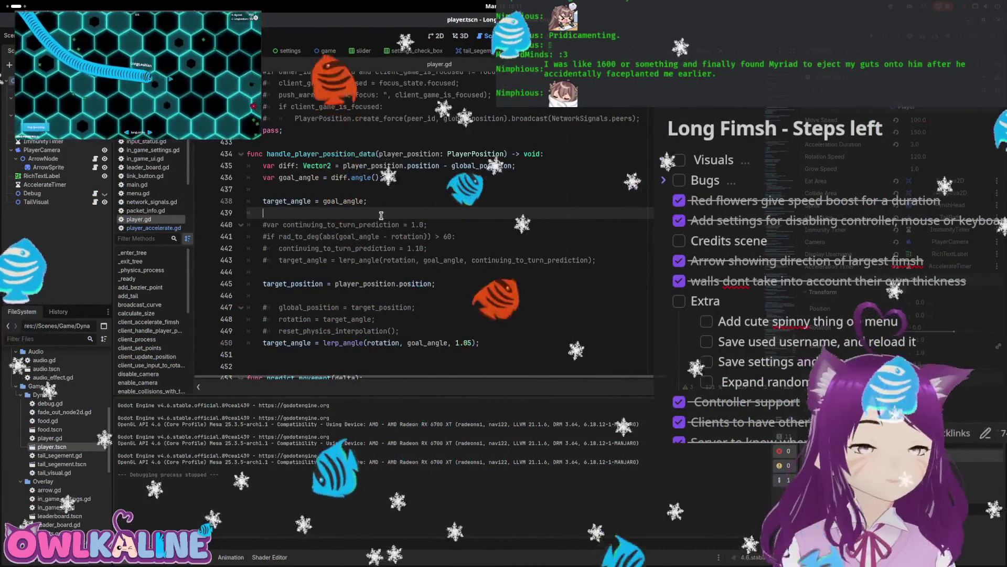
pyautogui.click(451, 272)
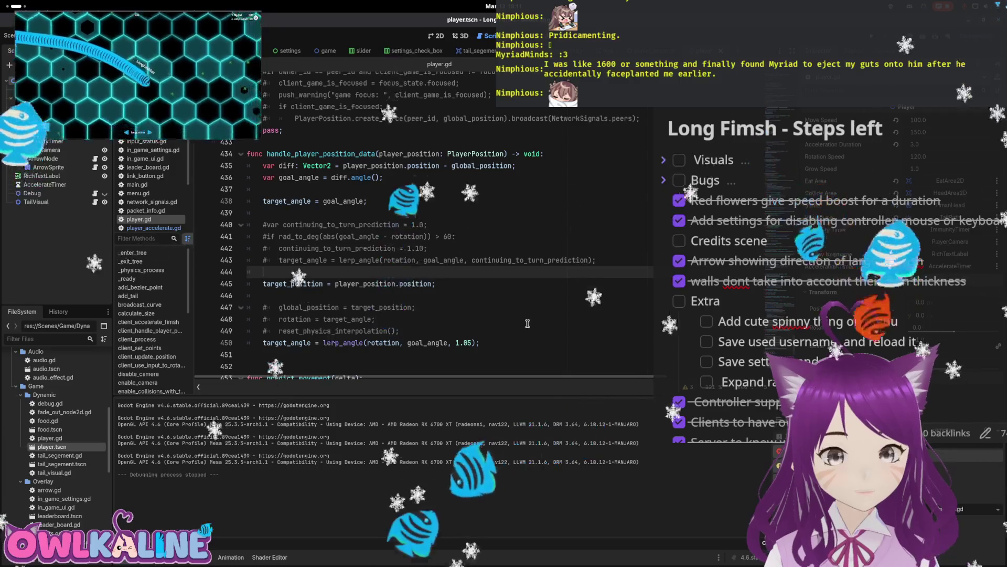
pyautogui.scroll(-8, 516, 325)
pyautogui.scroll(-2, 509, 316)
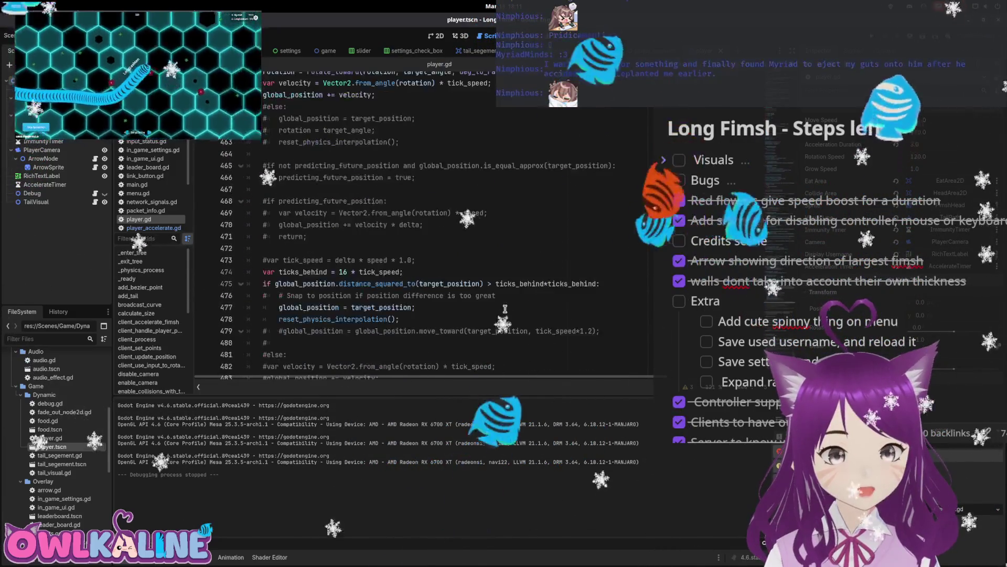
pyautogui.click(422, 298)
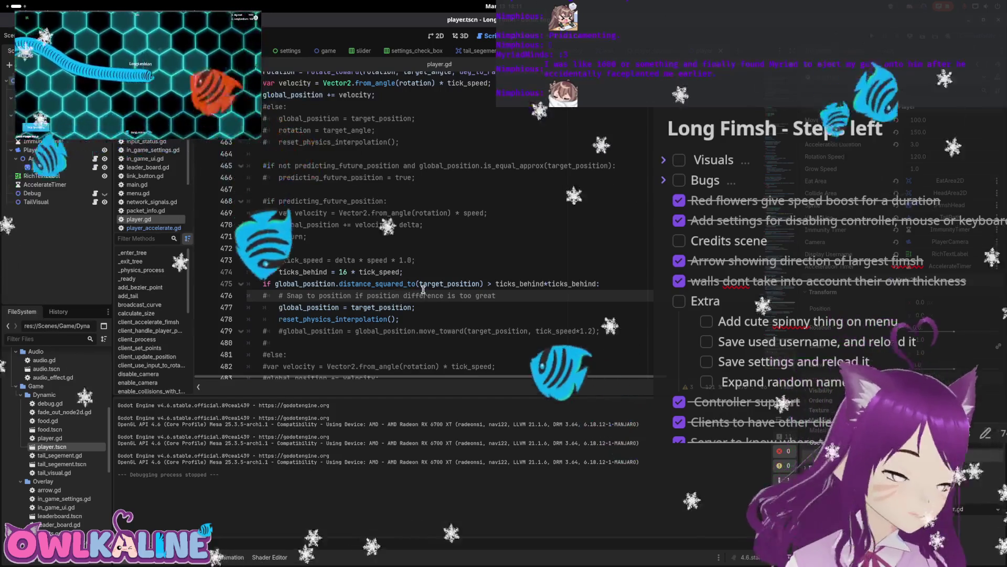
pyautogui.moveTo(424, 290)
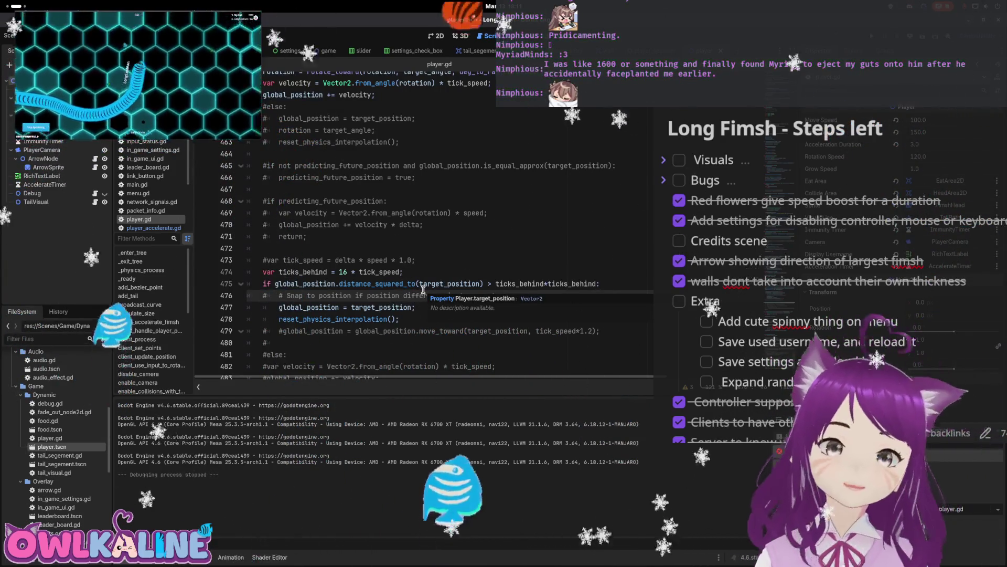
pyautogui.doubleClick(572, 283)
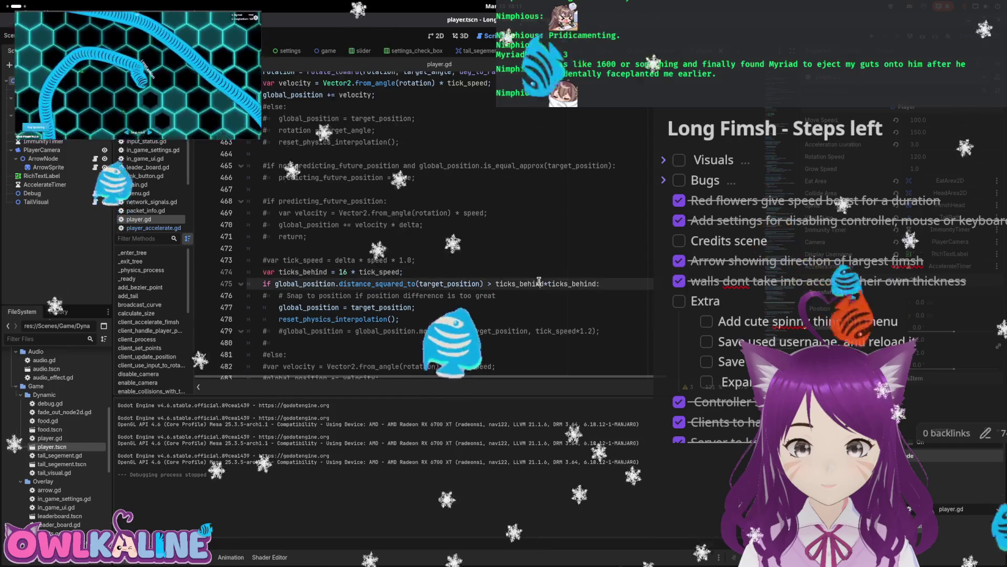
pyautogui.doubleClick(519, 283)
pyautogui.click(350, 272)
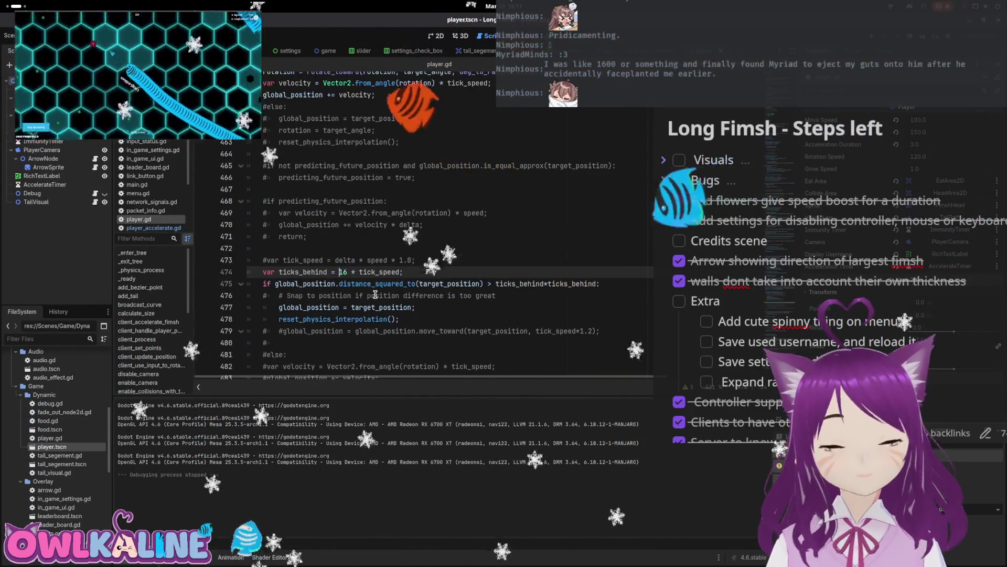
pyautogui.press('Up')
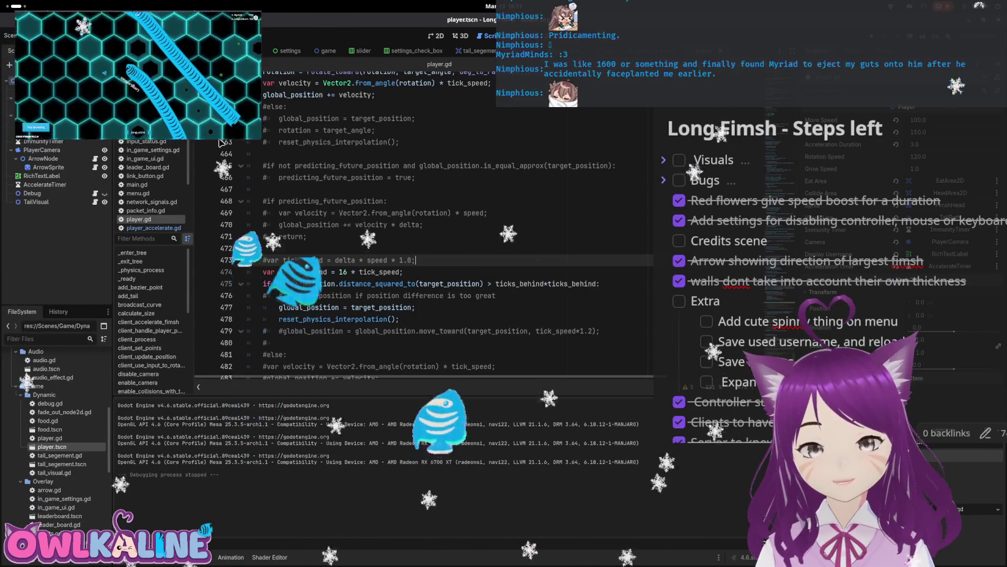
pyautogui.click(33, 35)
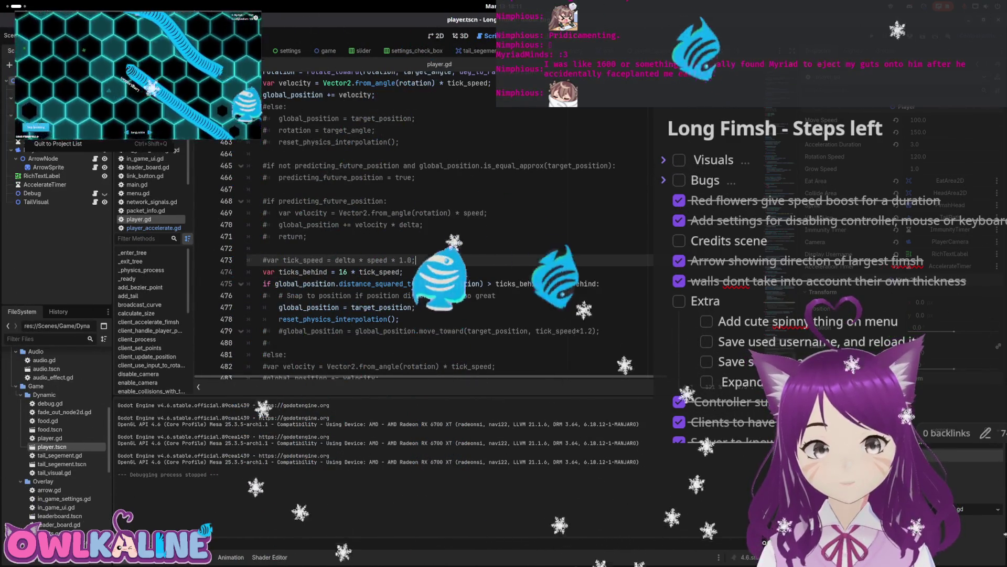
# - Export the LongFimshHtml preset to LongFimsh.html, overwriting the existing file
pyautogui.click(47, 79)
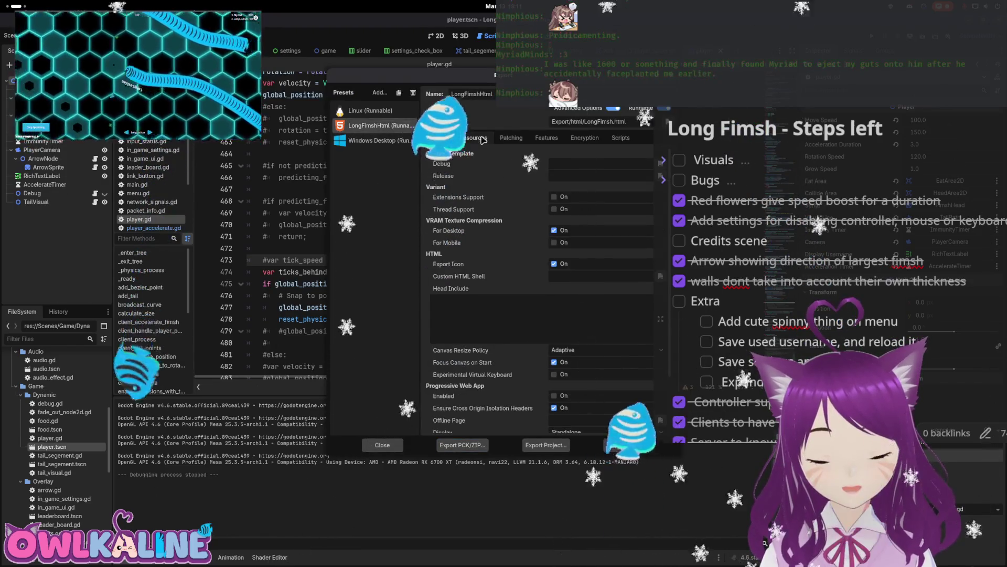
pyautogui.click(474, 137)
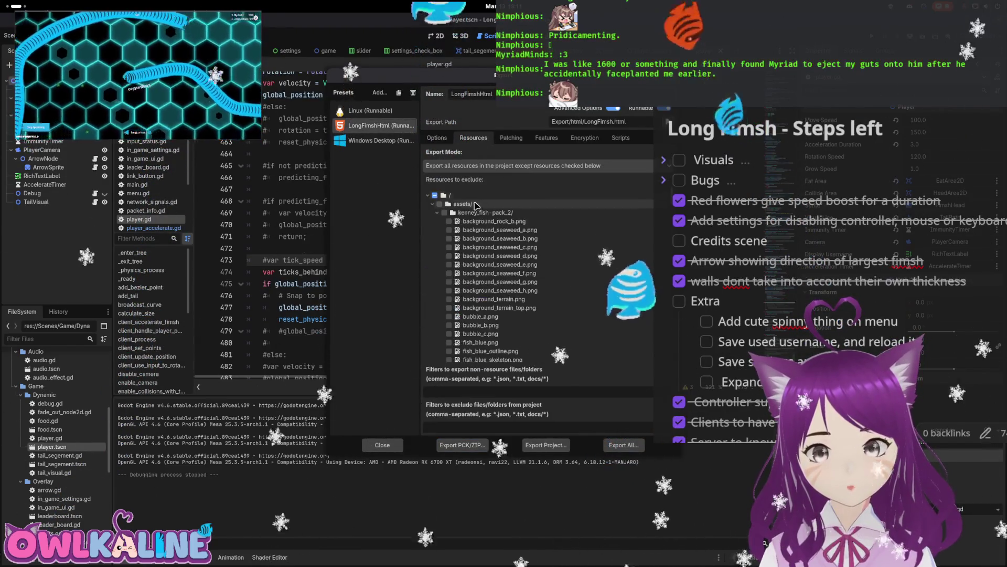
pyautogui.click(432, 220)
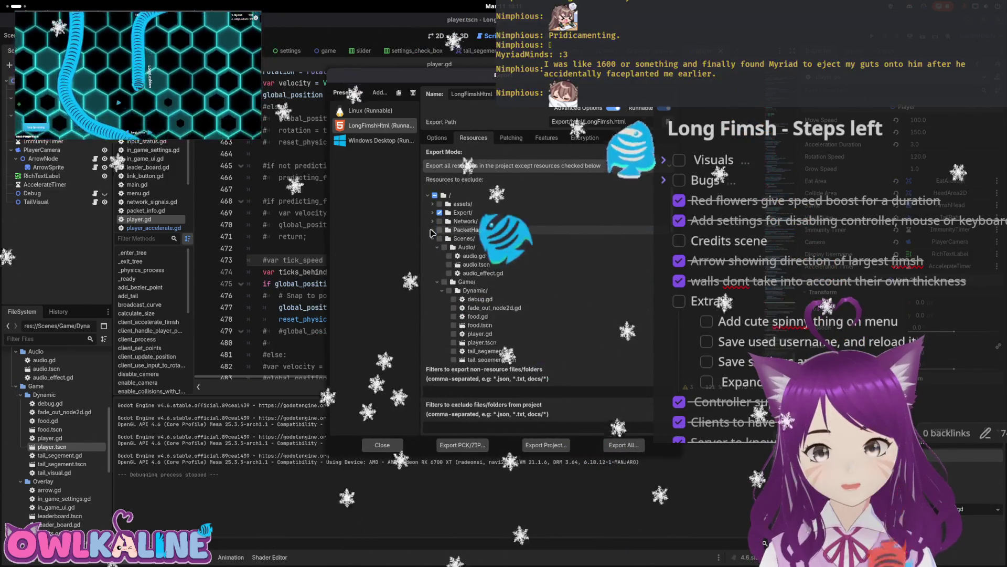
pyautogui.click(433, 256)
pyautogui.click(432, 221)
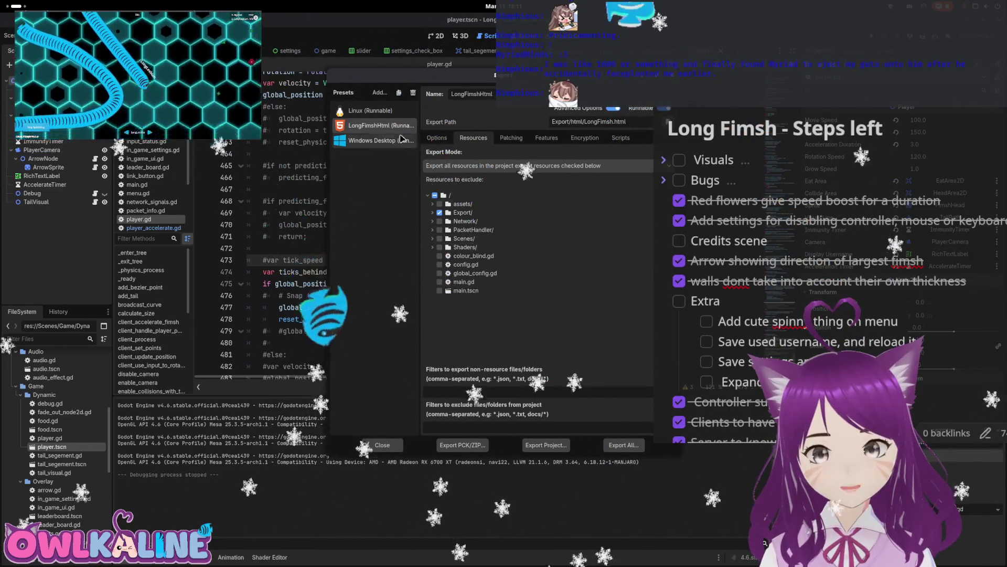
pyautogui.click(546, 444)
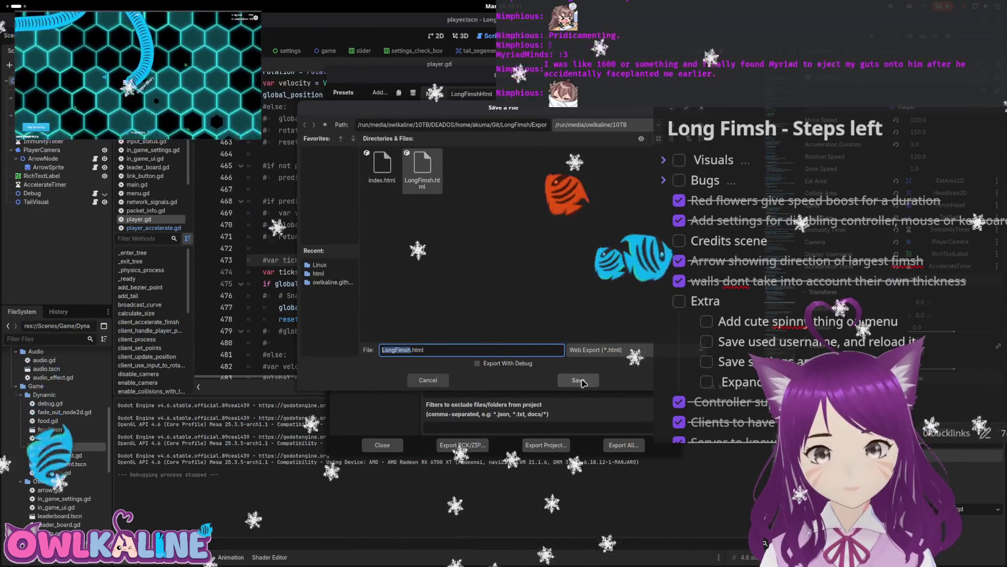
pyautogui.click(578, 379)
pyautogui.click(551, 226)
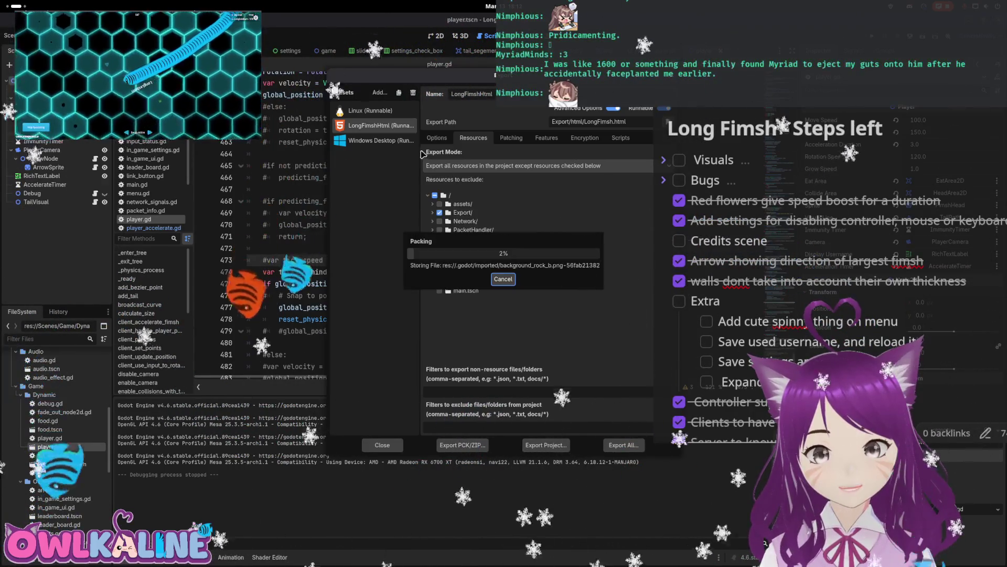
# - Export the Linux (Runnable) preset as Long Fimsh.x86_64, overwriting the previous build
pyautogui.click(377, 111)
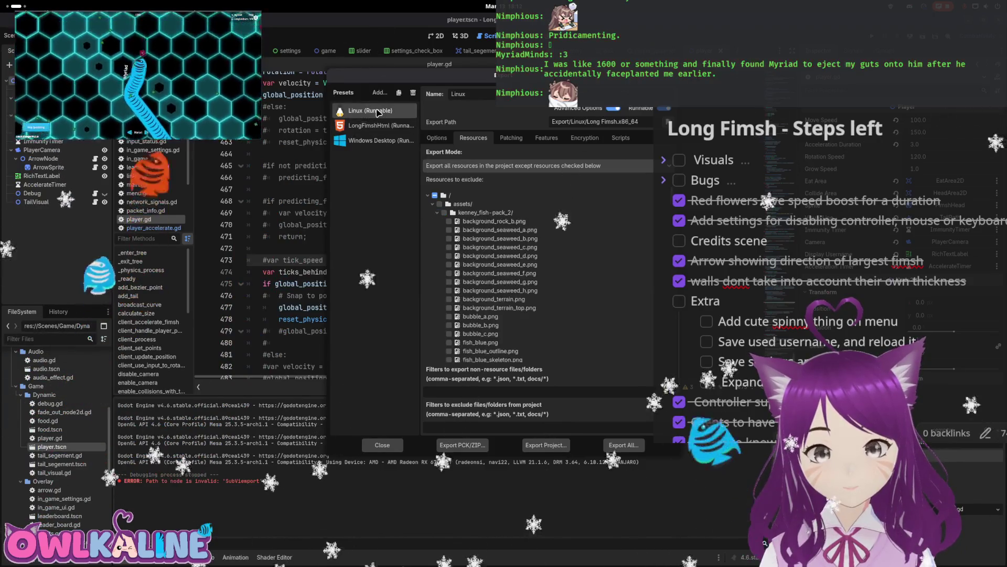
pyautogui.click(433, 213)
pyautogui.click(433, 213)
pyautogui.click(432, 221)
pyautogui.click(432, 230)
pyautogui.click(432, 238)
pyautogui.click(432, 247)
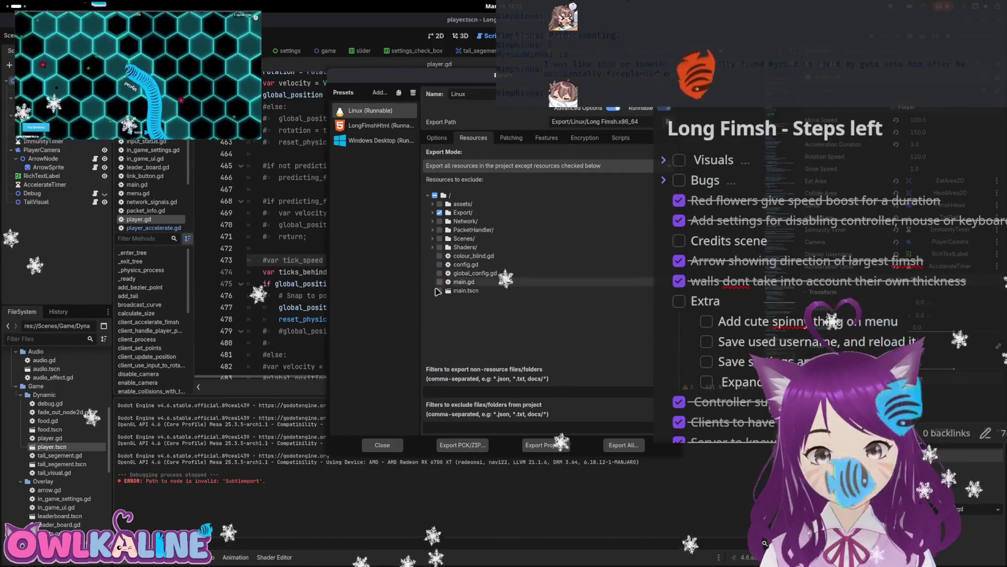
pyautogui.click(546, 445)
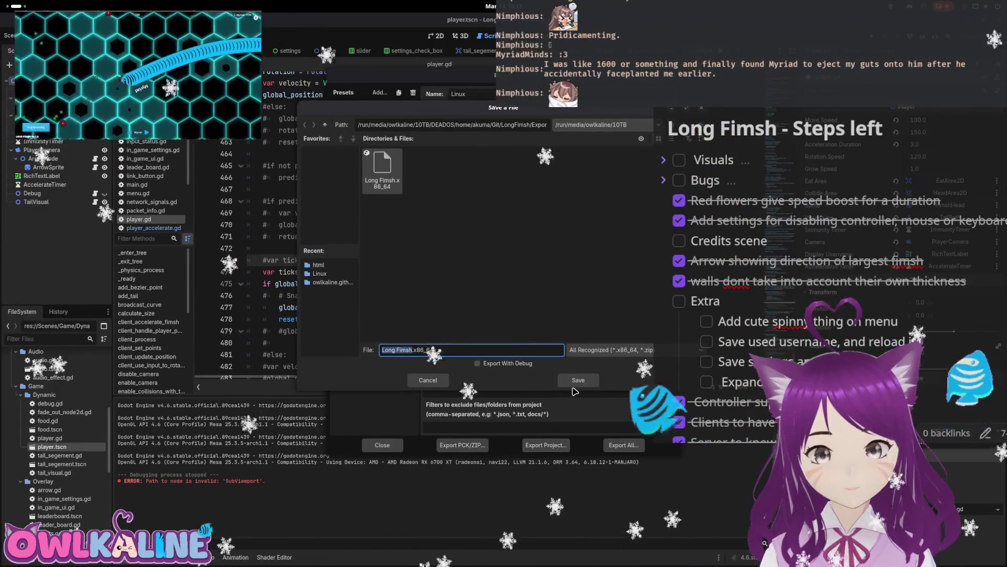
pyautogui.click(578, 380)
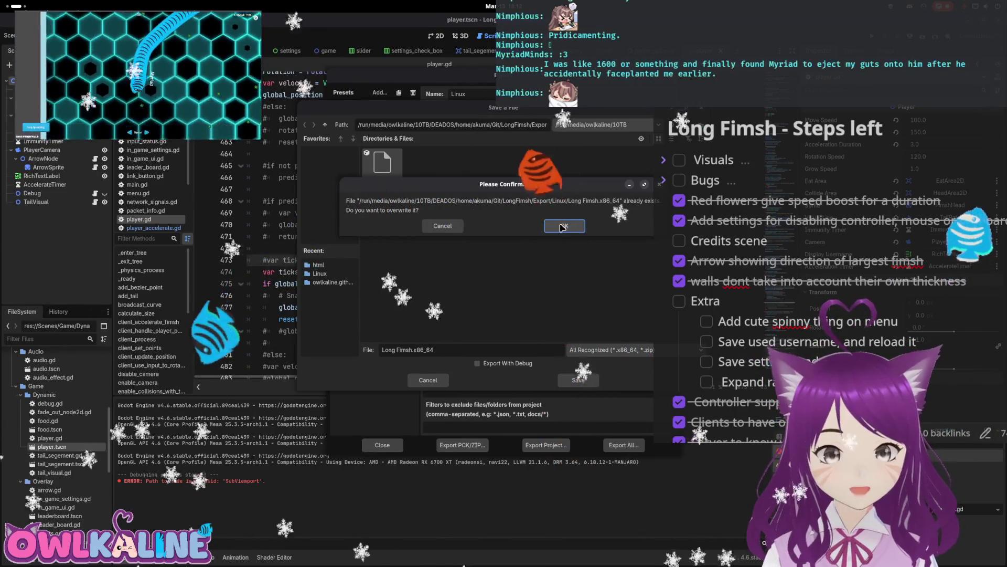
pyautogui.click(563, 226)
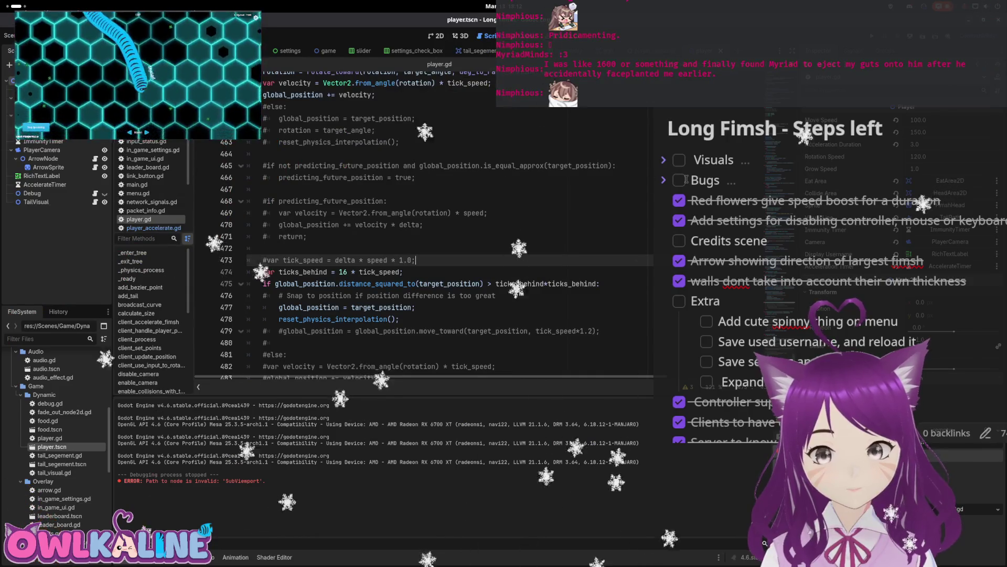
# - Open a terminal to publish the new web build and load it at owlkaline.github.io
pyautogui.hotkey('ctrl', 'alt', 't')
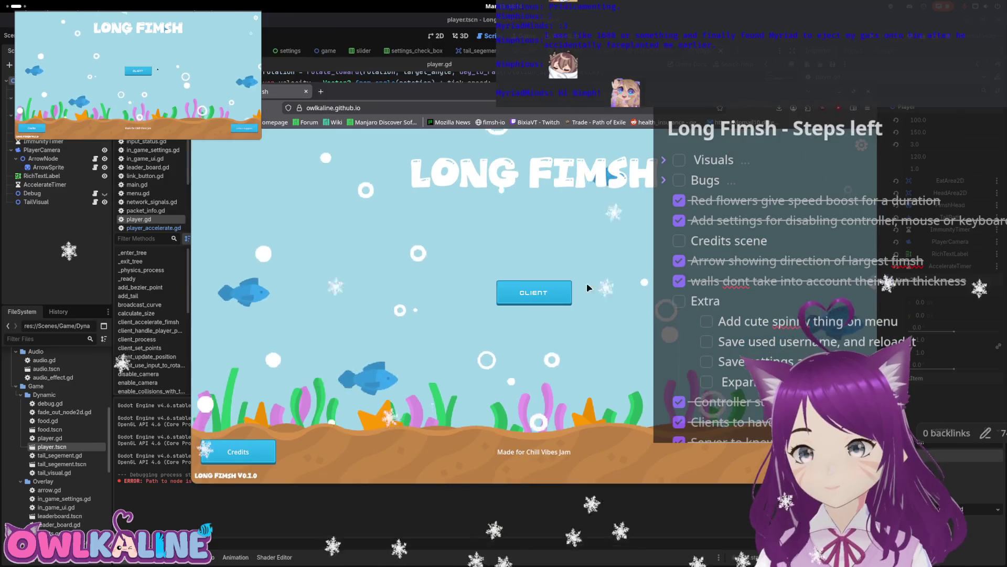
# - Join the web build as a client and start playing with the pre-filled username
pyautogui.click(548, 284)
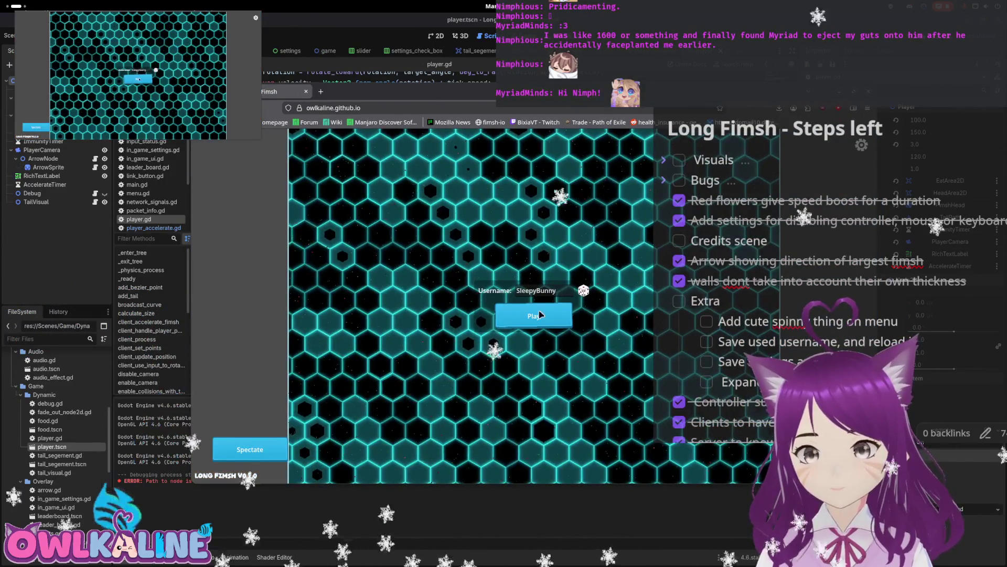
pyautogui.click(544, 313)
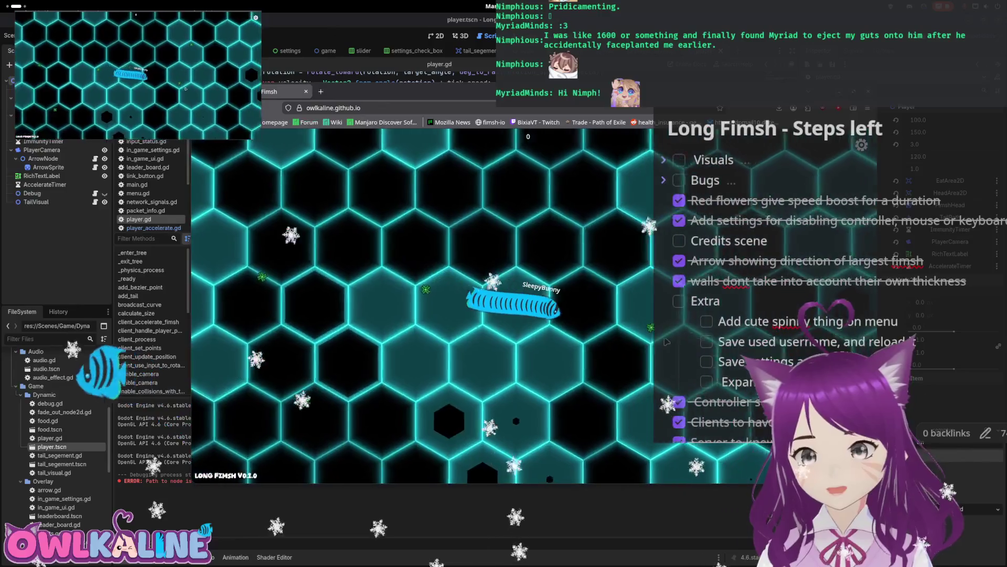